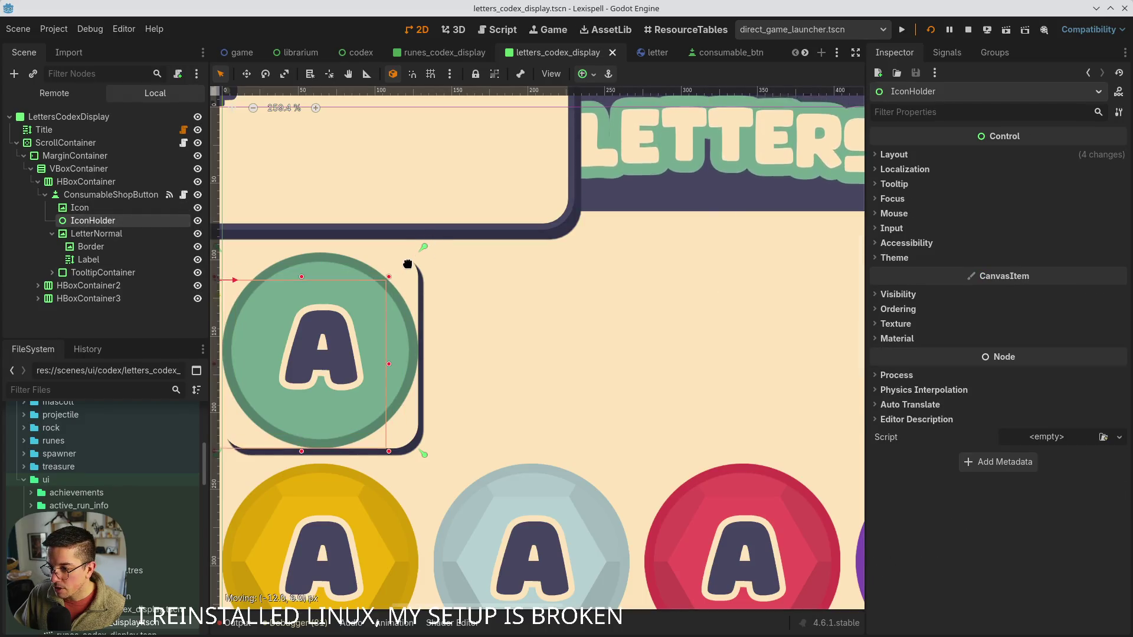
- Snap IconHolder's bottom and left edges onto the green A circle, then save the scene
{"action": "mouse_move", "coordinate": [425, 248]}
{"action": "left_mouse_down"}
{"action": "mouse_move", "coordinate": [411, 270]}
{"action": "mouse_move", "coordinate": [475, 283]}
{"action": "left_mouse_up"}
{"action": "key", "text": "ctrl+z"}
{"action": "scroll", "coordinate": [411, 271], "scroll_direction": "up", "scroll_amount": 7}
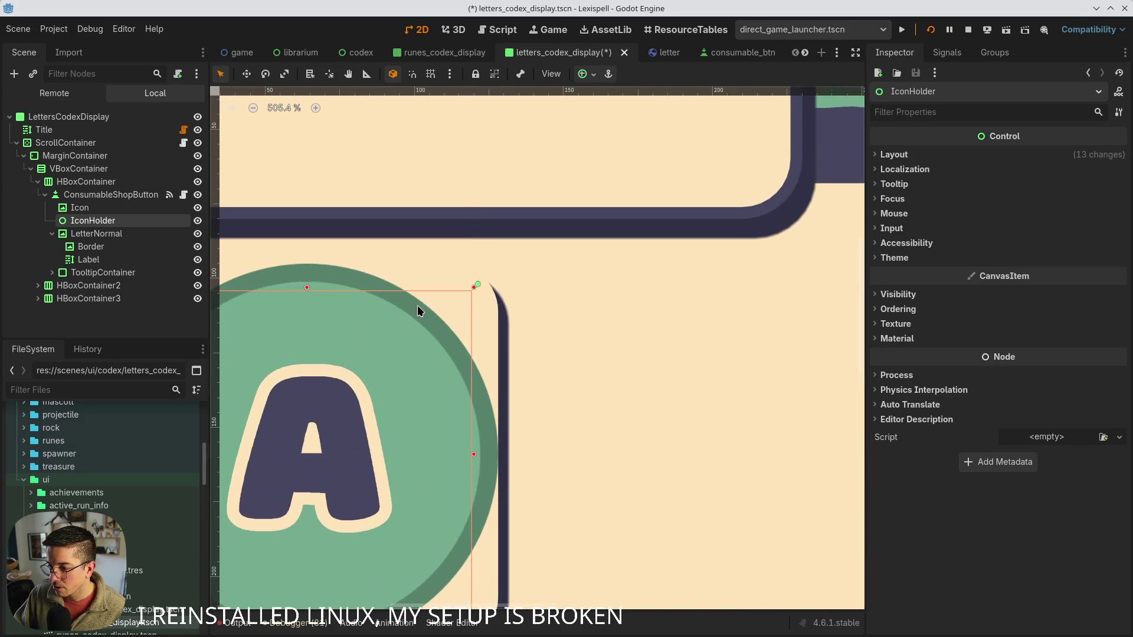
{"action": "scroll", "coordinate": [423, 299], "scroll_direction": "down", "scroll_amount": 3}
{"action": "left_click_drag", "start_coordinate": [520, 505], "coordinate": [520, 484]}
{"action": "left_click_drag", "start_coordinate": [241, 488], "coordinate": [260, 489]}
{"action": "key", "text": "ctrl+s"}
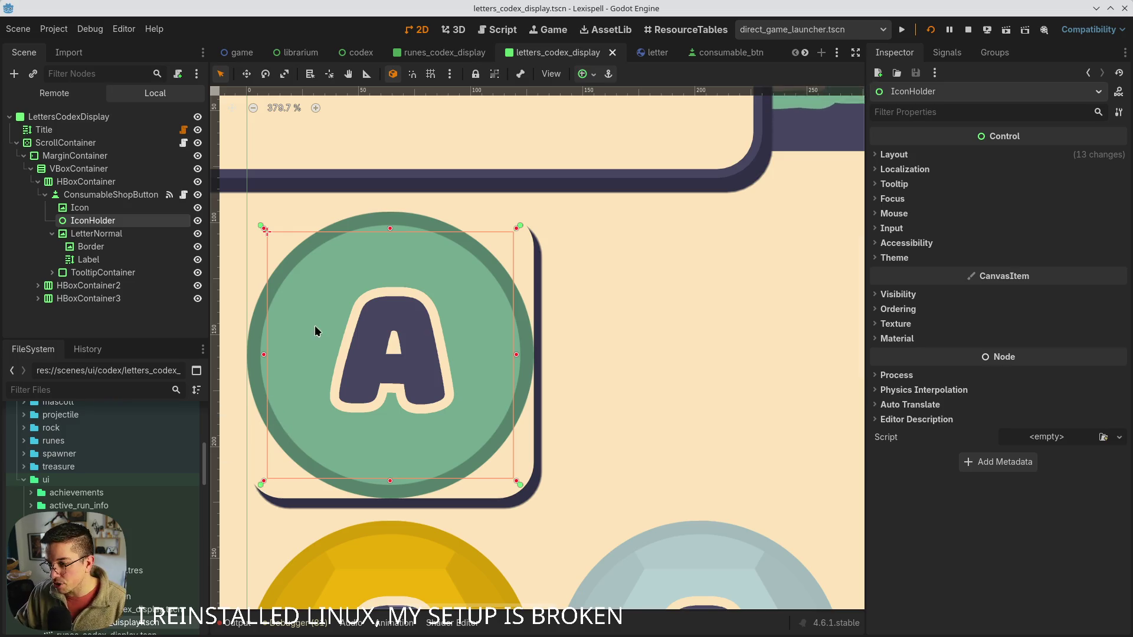
- Nest LetterNormal under IconHolder and reset LetterNormal's and Border's custom minimum sizes to zero
{"action": "left_click", "coordinate": [96, 233]}
{"action": "left_click", "coordinate": [98, 222]}
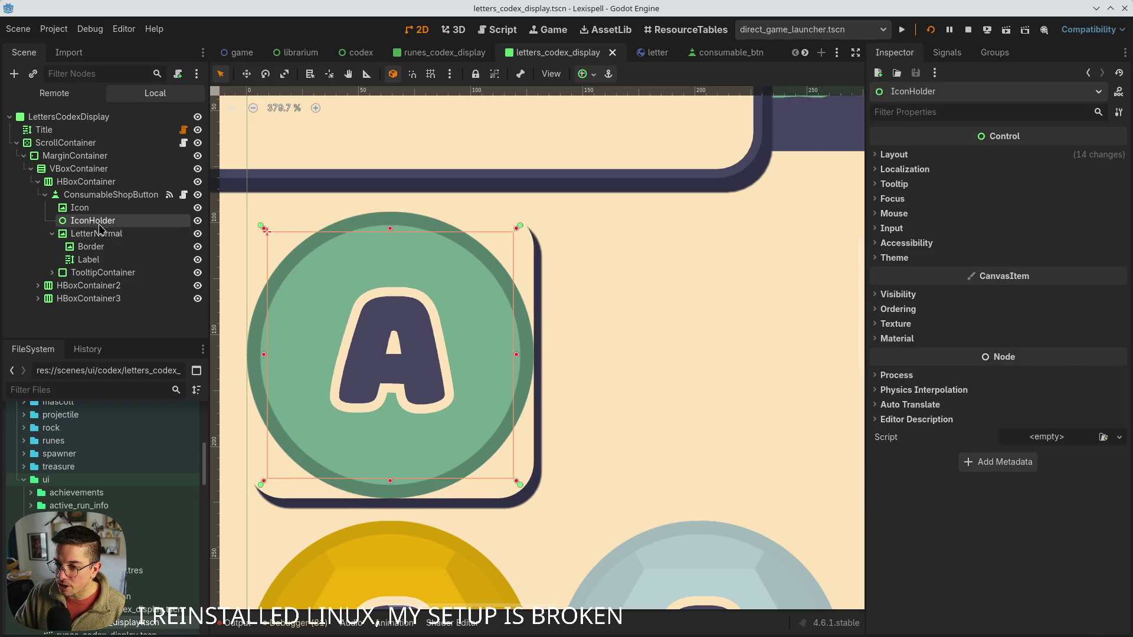
{"action": "left_click_drag", "start_coordinate": [96, 234], "coordinate": [100, 225]}
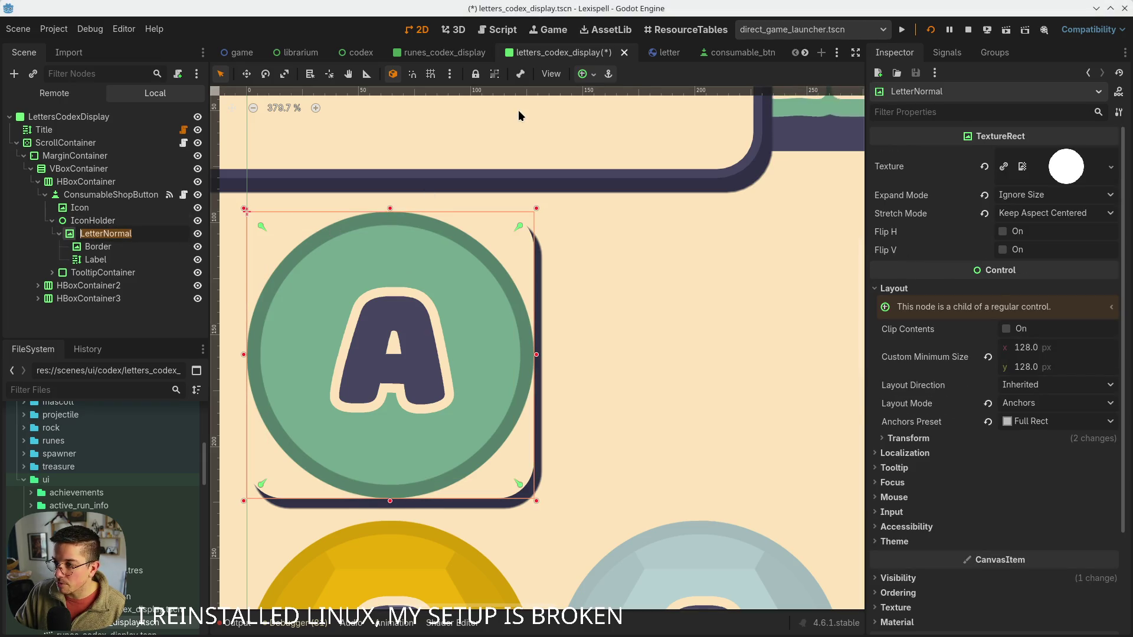
{"action": "left_click", "coordinate": [584, 74]}
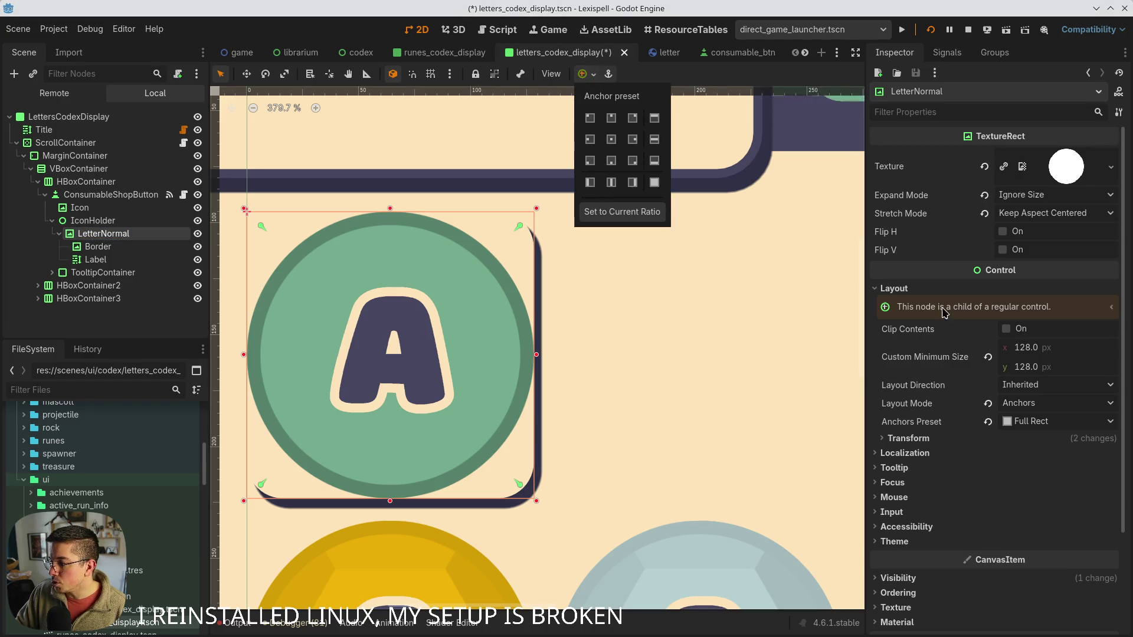
{"action": "left_click", "coordinate": [987, 357]}
{"action": "key", "text": "ctrl+s"}
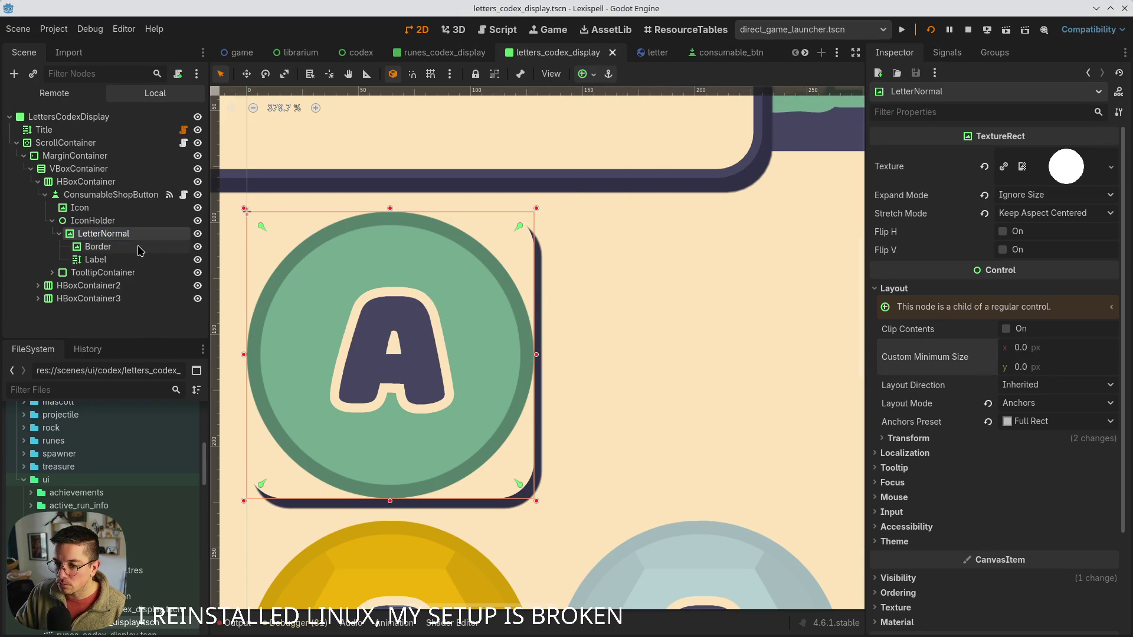
{"action": "left_click", "coordinate": [142, 246]}
{"action": "left_click", "coordinate": [894, 288]}
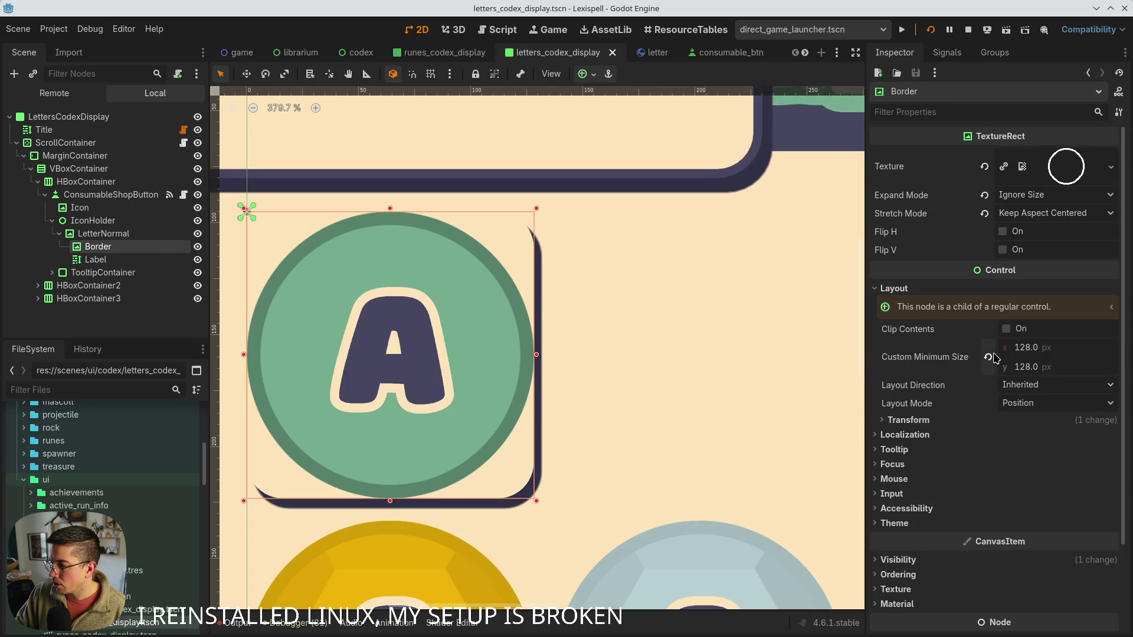
- Apply the Full Rect anchor preset to LetterNormal and Border, then save
{"action": "left_click", "coordinate": [97, 260]}
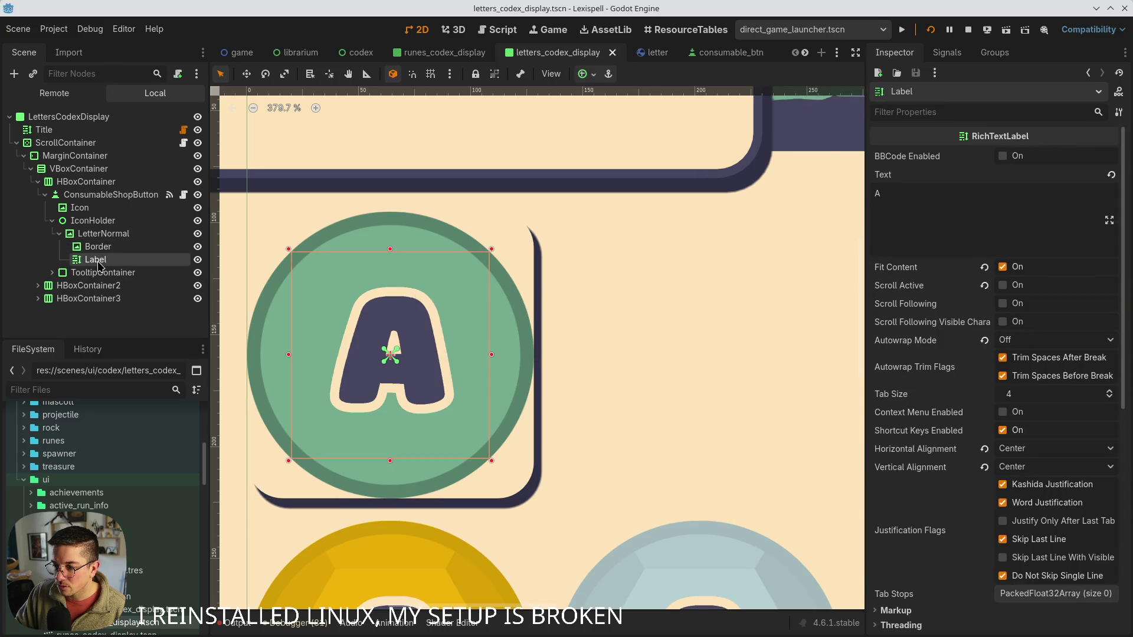
{"action": "left_click", "coordinate": [106, 233]}
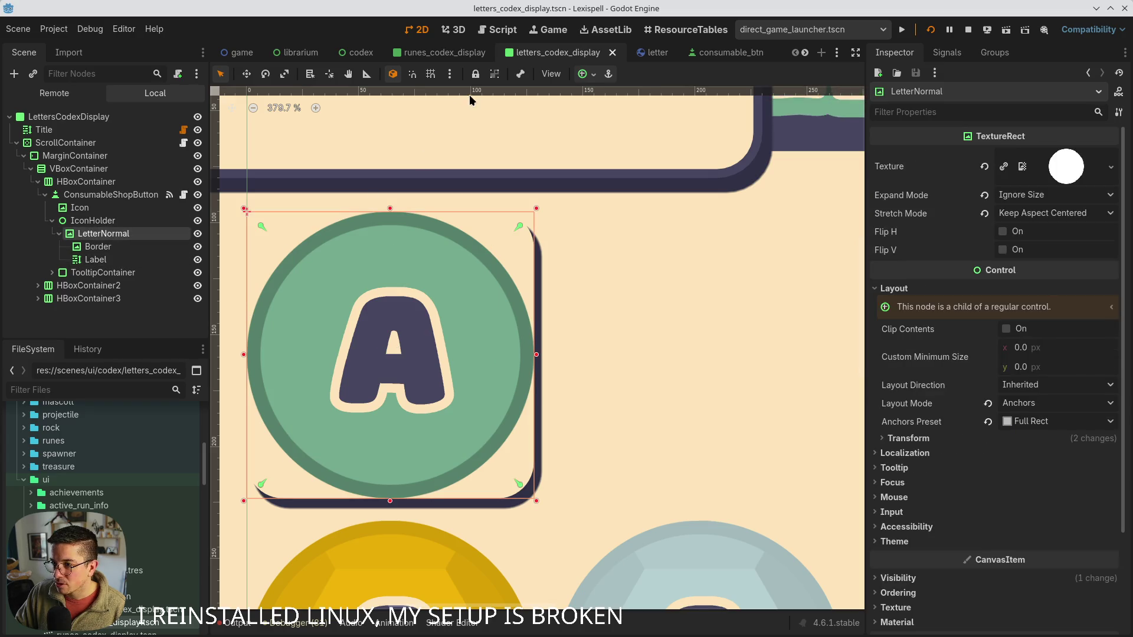
{"action": "left_click", "coordinate": [593, 74]}
{"action": "left_click", "coordinate": [653, 182]}
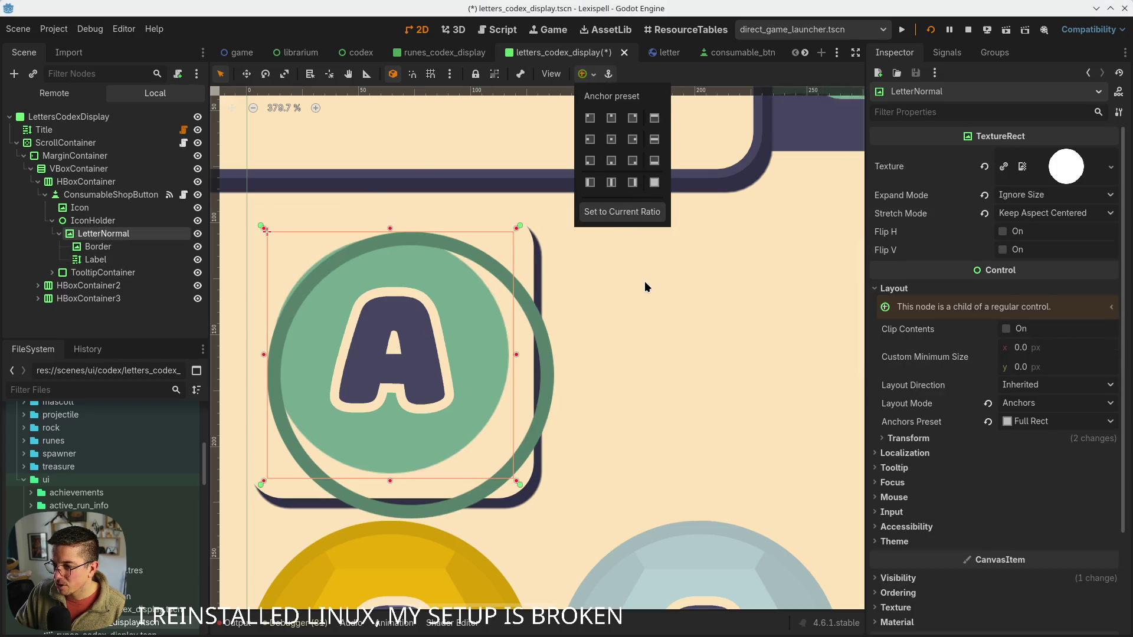
{"action": "left_click", "coordinate": [98, 247]}
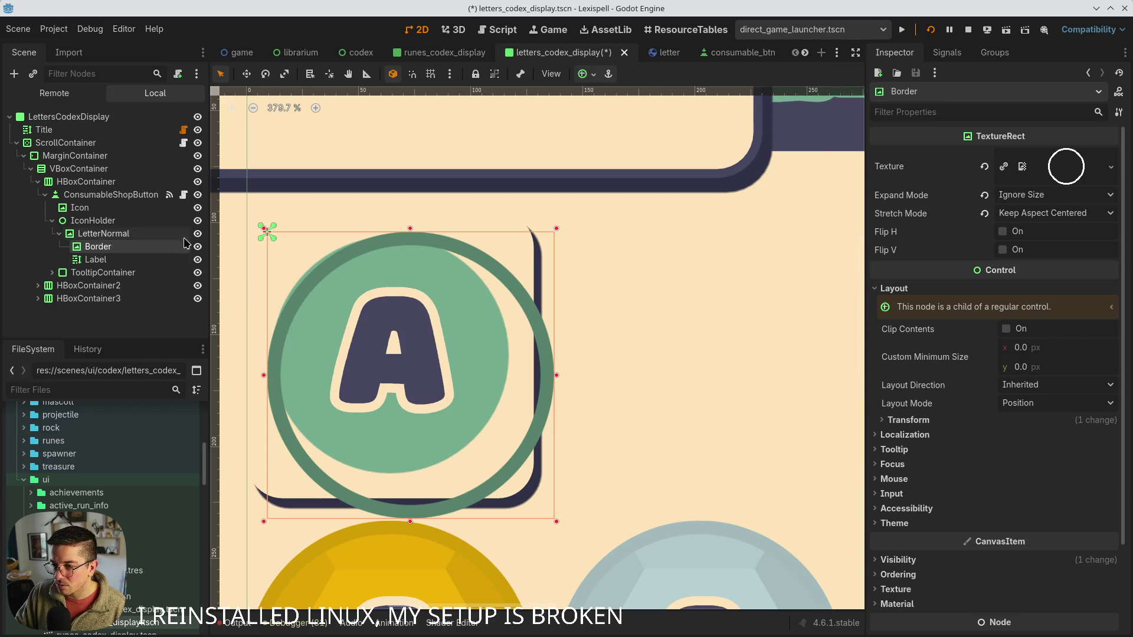
{"action": "left_click", "coordinate": [584, 74]}
{"action": "left_click", "coordinate": [654, 183]}
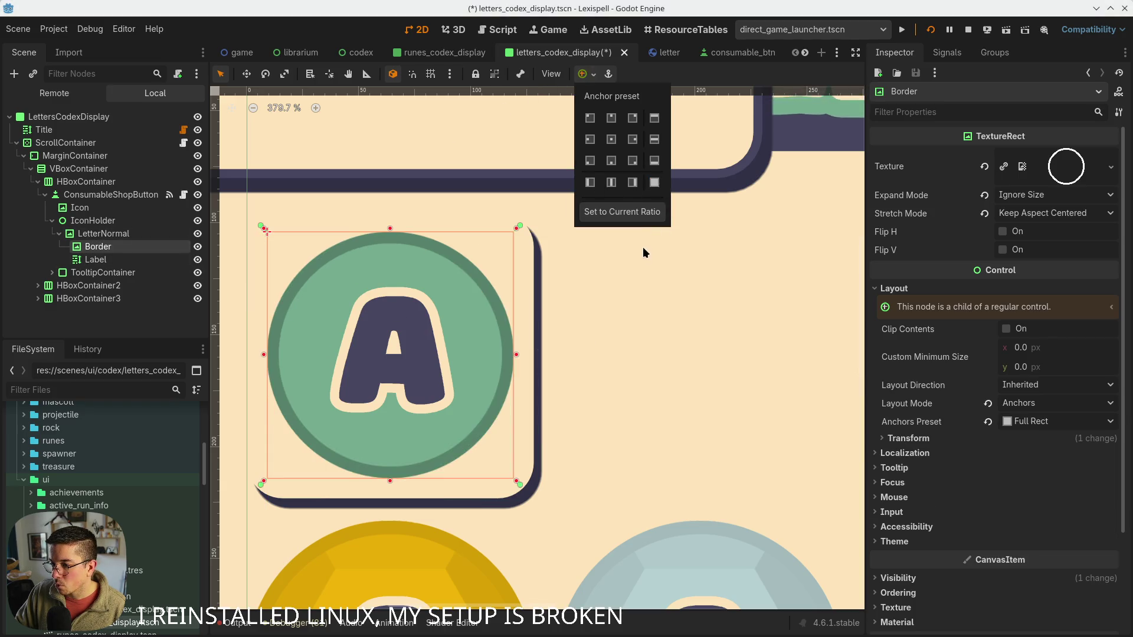
{"action": "key", "text": "ctrl+s"}
{"action": "scroll", "coordinate": [458, 334], "scroll_direction": "down", "scroll_amount": 3}
{"action": "scroll", "coordinate": [511, 289], "scroll_direction": "down", "scroll_amount": 3}
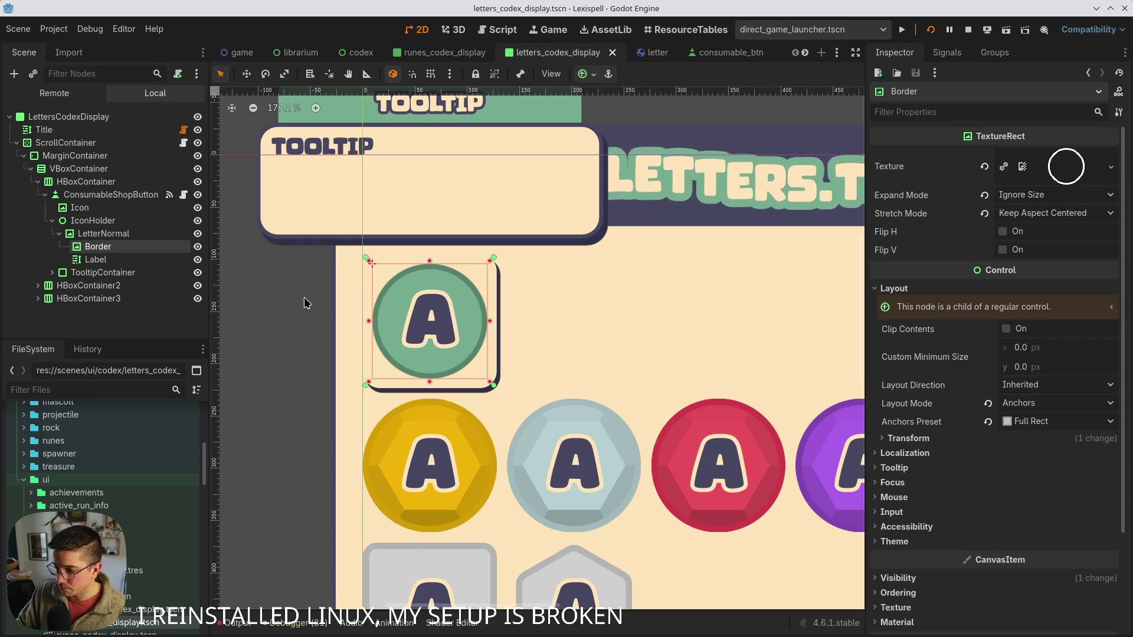
{"action": "scroll", "coordinate": [306, 303], "scroll_direction": "down", "scroll_amount": 2}
{"action": "left_click", "coordinate": [519, 354]}
{"action": "scroll", "coordinate": [453, 276], "scroll_direction": "down", "scroll_amount": 2}
{"action": "scroll", "coordinate": [398, 330], "scroll_direction": "up", "scroll_amount": 1}
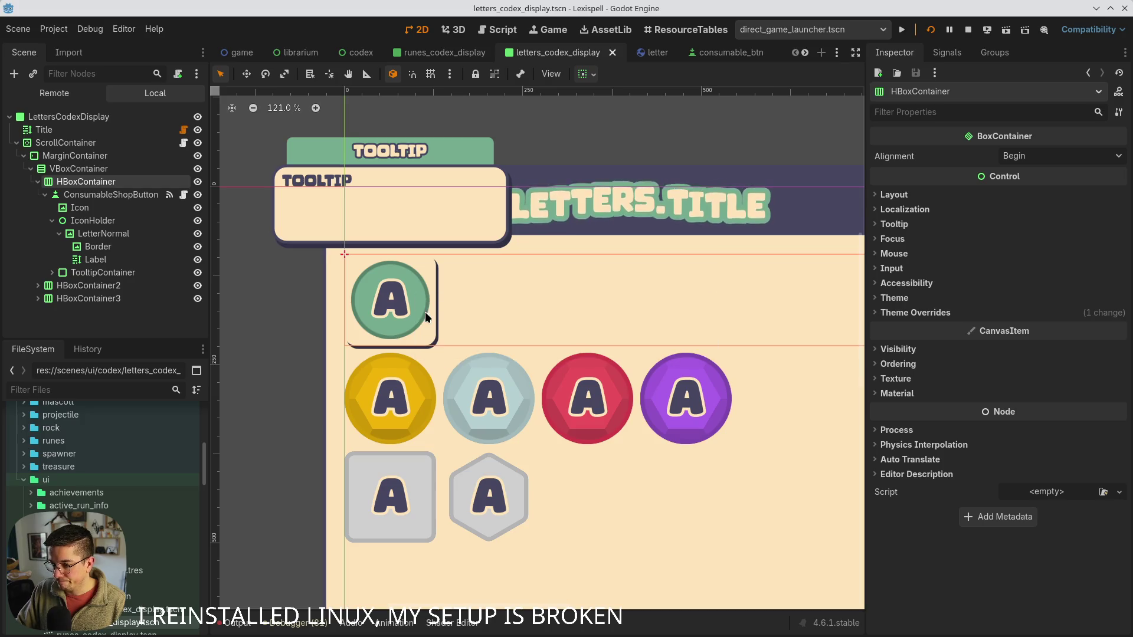
{"action": "scroll", "coordinate": [425, 313], "scroll_direction": "down", "scroll_amount": 2}
{"action": "scroll", "coordinate": [335, 259], "scroll_direction": "down", "scroll_amount": 2}
{"action": "left_click", "coordinate": [444, 53]}
{"action": "left_click", "coordinate": [560, 53]}
{"action": "scroll", "coordinate": [324, 275], "scroll_direction": "up", "scroll_amount": 2}
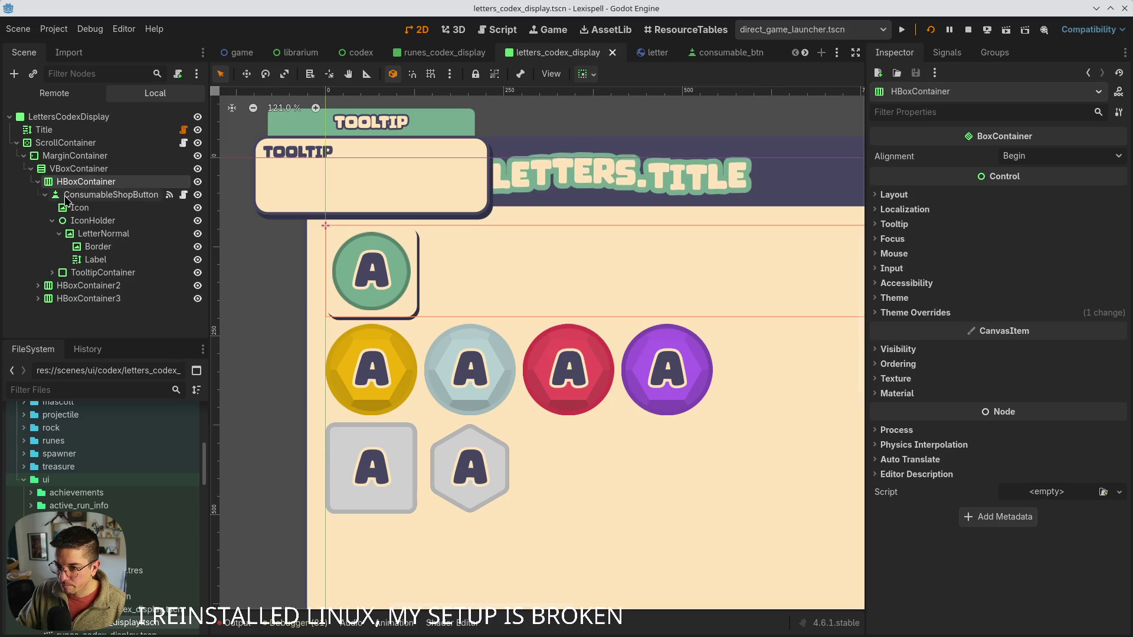
{"action": "left_click", "coordinate": [66, 195]}
{"action": "left_click", "coordinate": [85, 181]}
{"action": "left_click", "coordinate": [380, 271]}
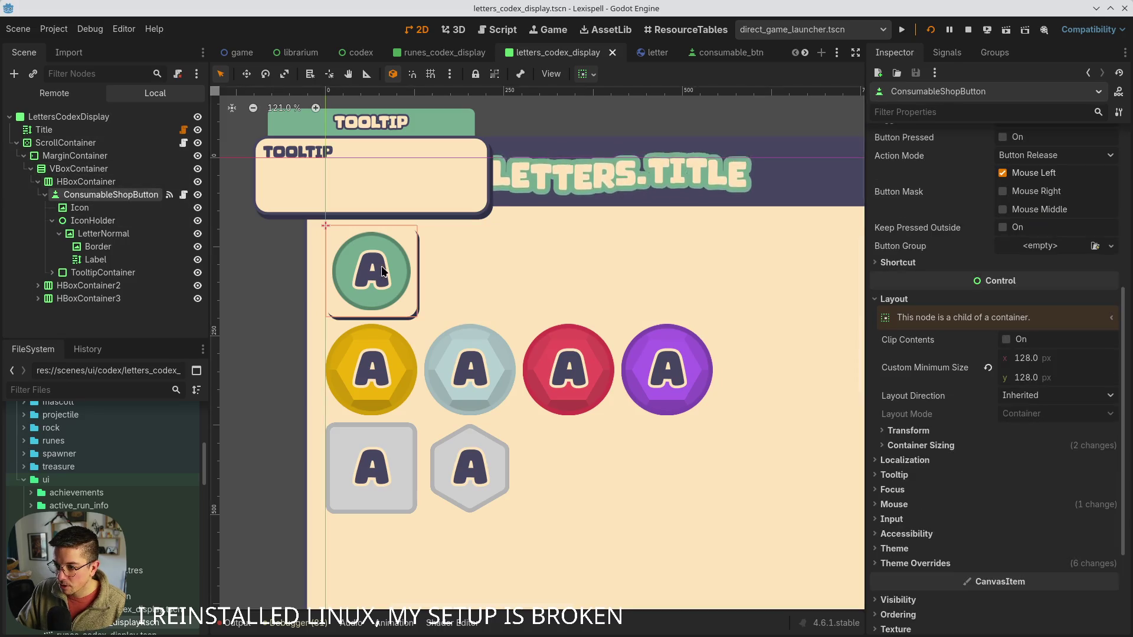
{"action": "scroll", "coordinate": [380, 265], "scroll_direction": "up", "scroll_amount": 4}
{"action": "left_click", "coordinate": [899, 563]}
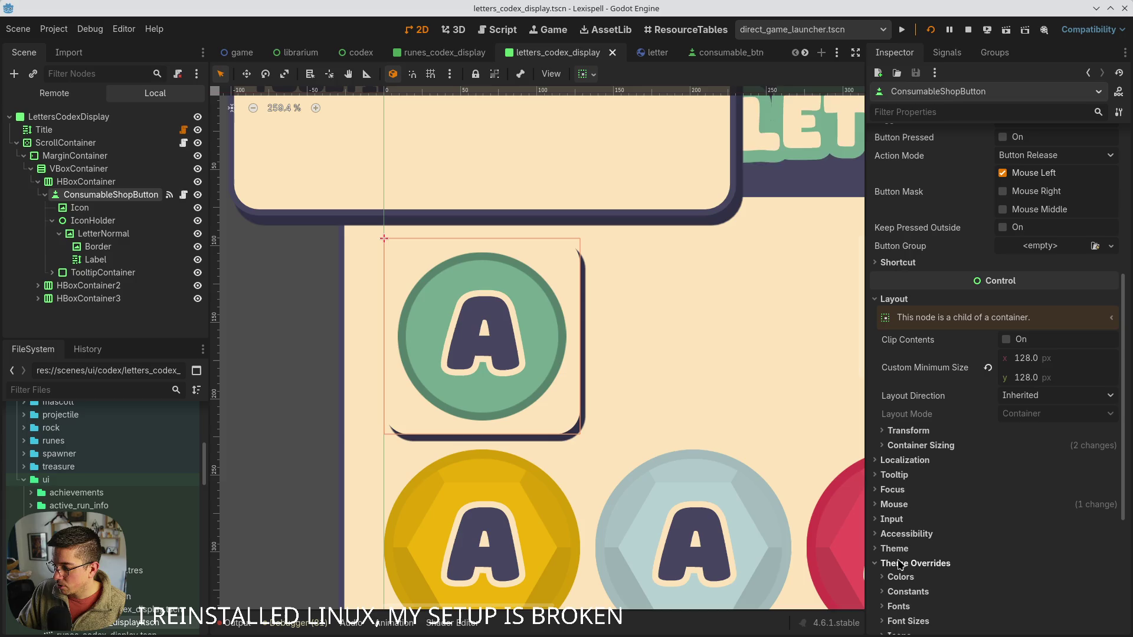
{"action": "scroll", "coordinate": [902, 531], "scroll_direction": "down", "scroll_amount": 3}
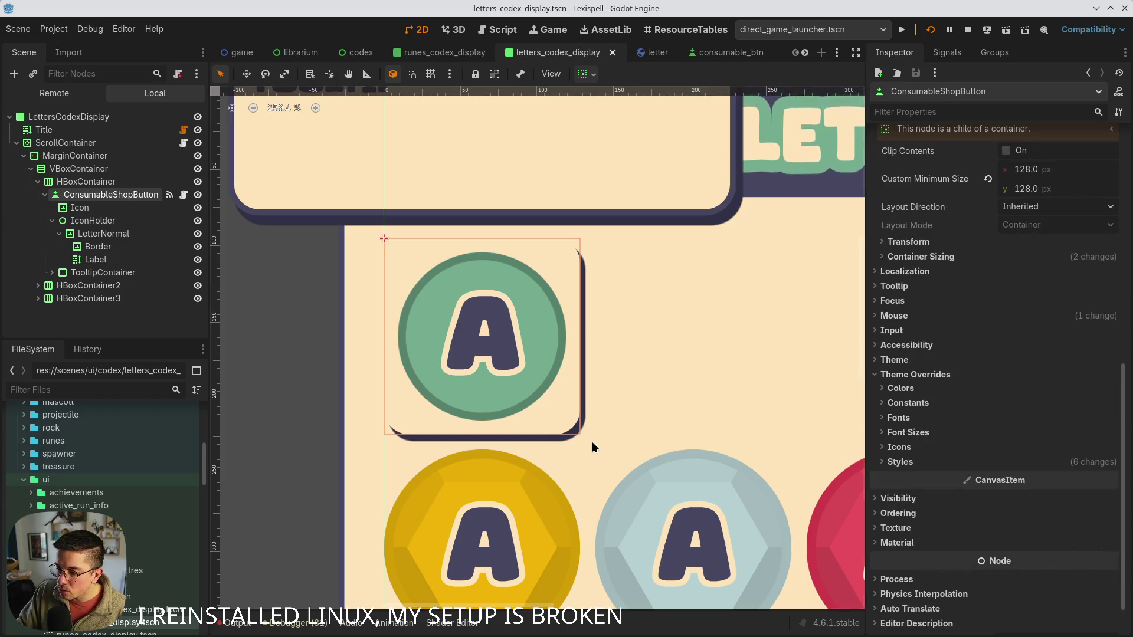
{"action": "left_click_drag", "start_coordinate": [592, 440], "coordinate": [551, 404]}
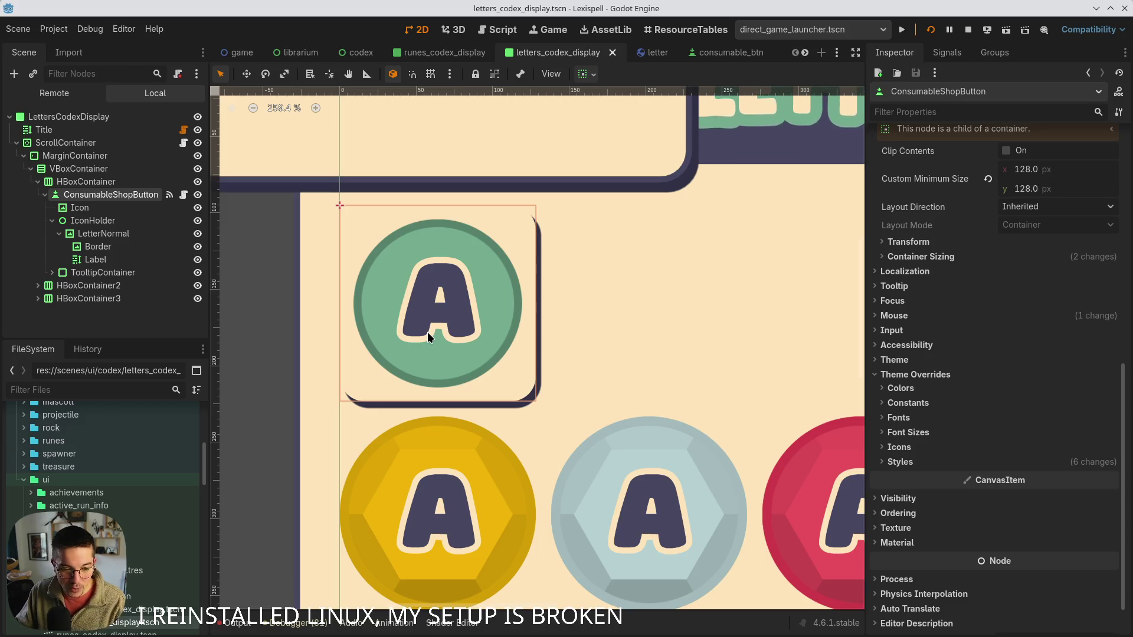
- Copy ConsumableShopButton's Normal StyleBoxFlat override and paste it into a style slot
{"action": "left_click", "coordinate": [92, 206]}
{"action": "left_click", "coordinate": [95, 195]}
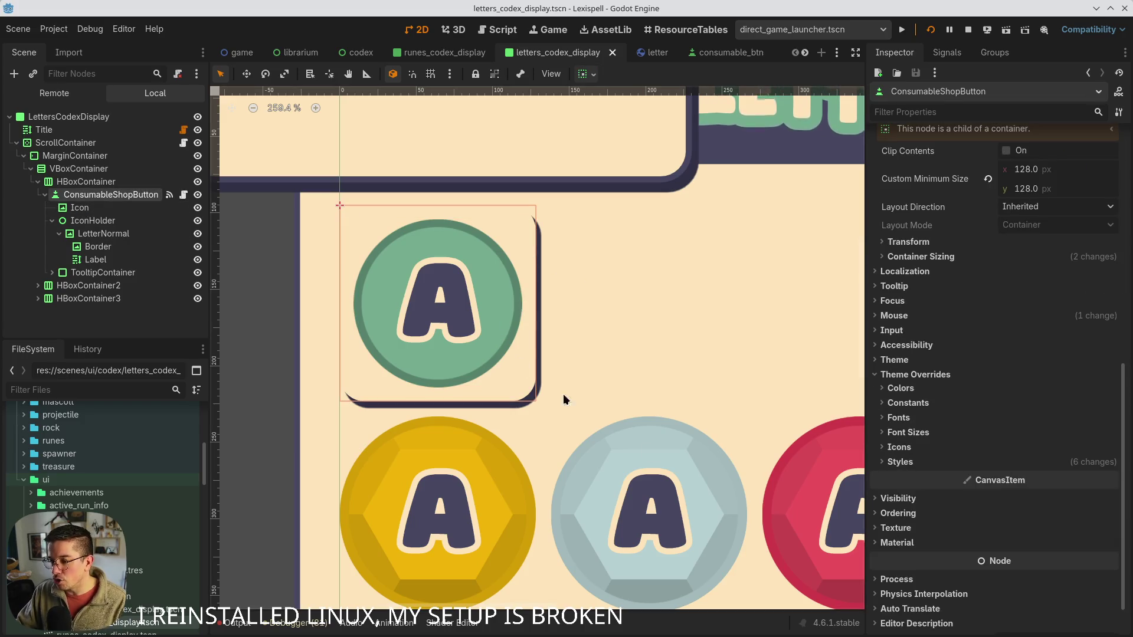
{"action": "left_click", "coordinate": [899, 462]}
{"action": "left_click", "coordinate": [1112, 478]}
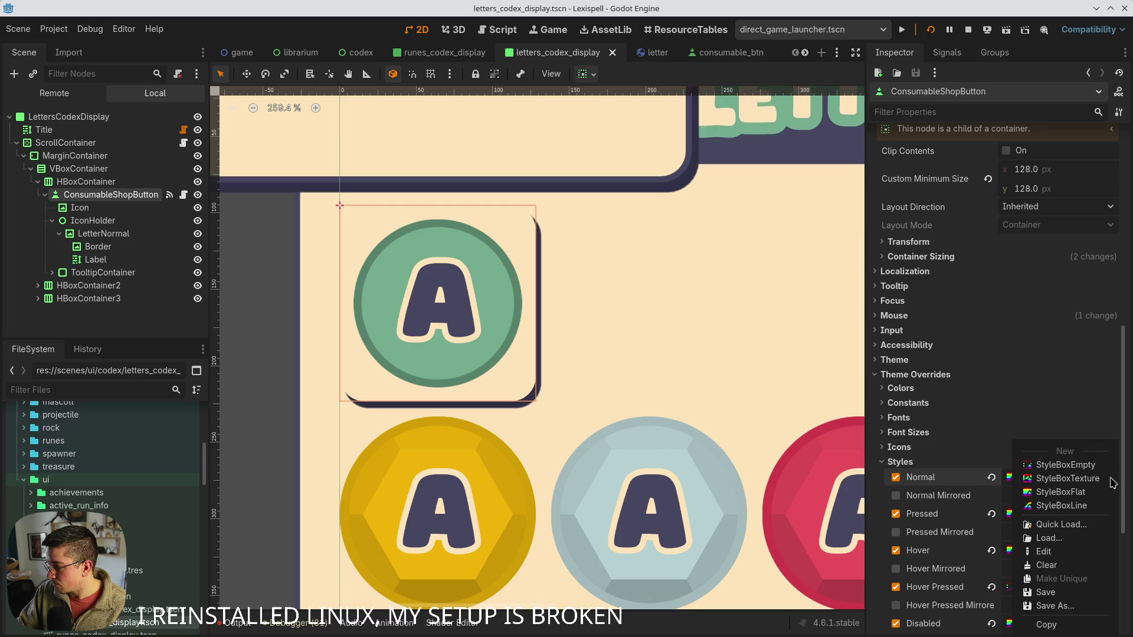
{"action": "left_click", "coordinate": [1046, 624]}
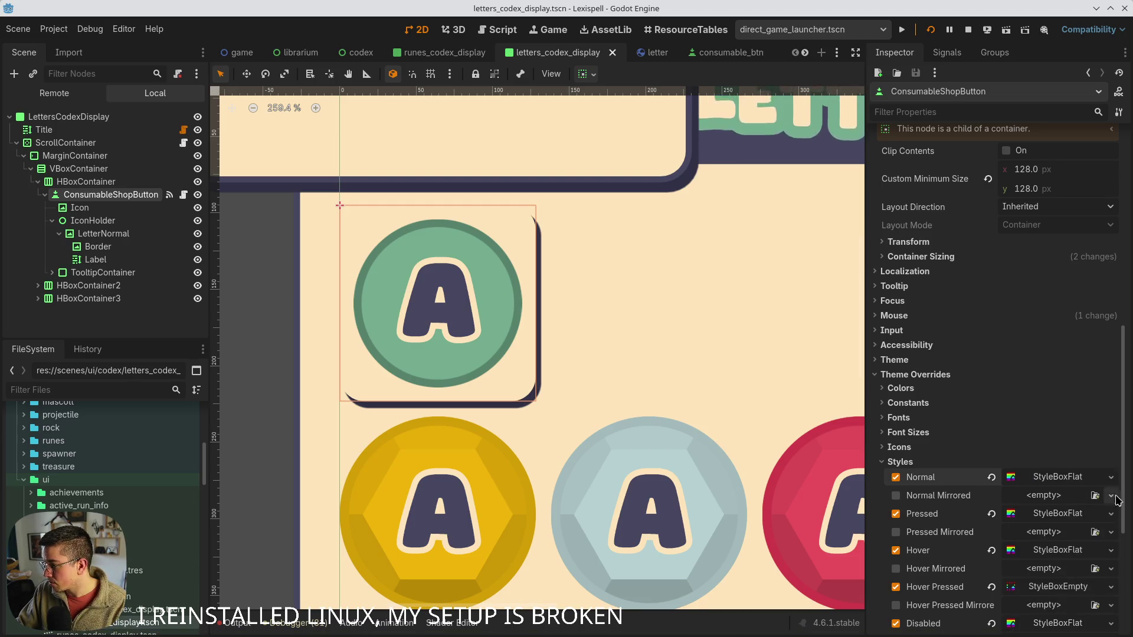
{"action": "left_click", "coordinate": [1112, 497]}
{"action": "left_click", "coordinate": [1044, 600]}
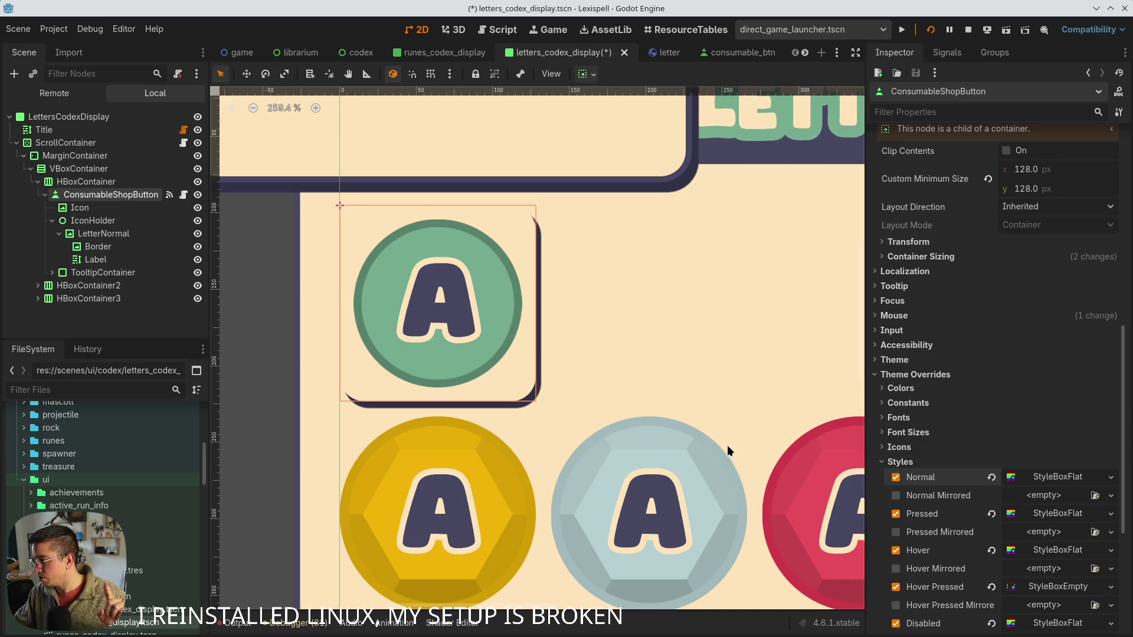
- Set the Normal style's BG Color to 474660 from the swatches and save the scene
{"action": "left_click", "coordinate": [1062, 478]}
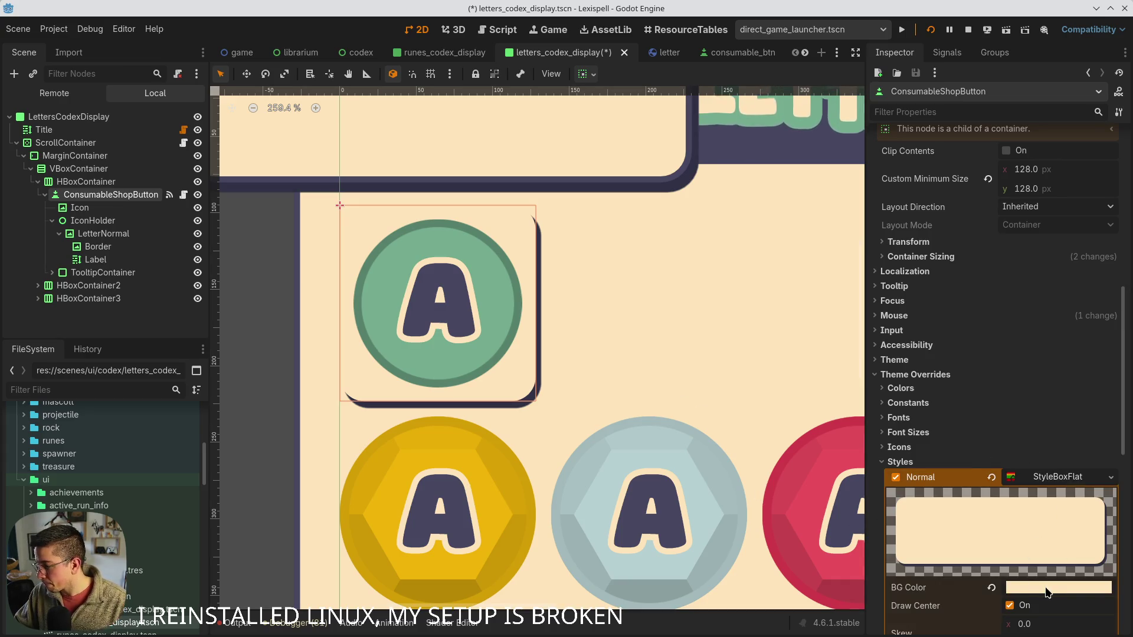
{"action": "left_click", "coordinate": [1049, 592]}
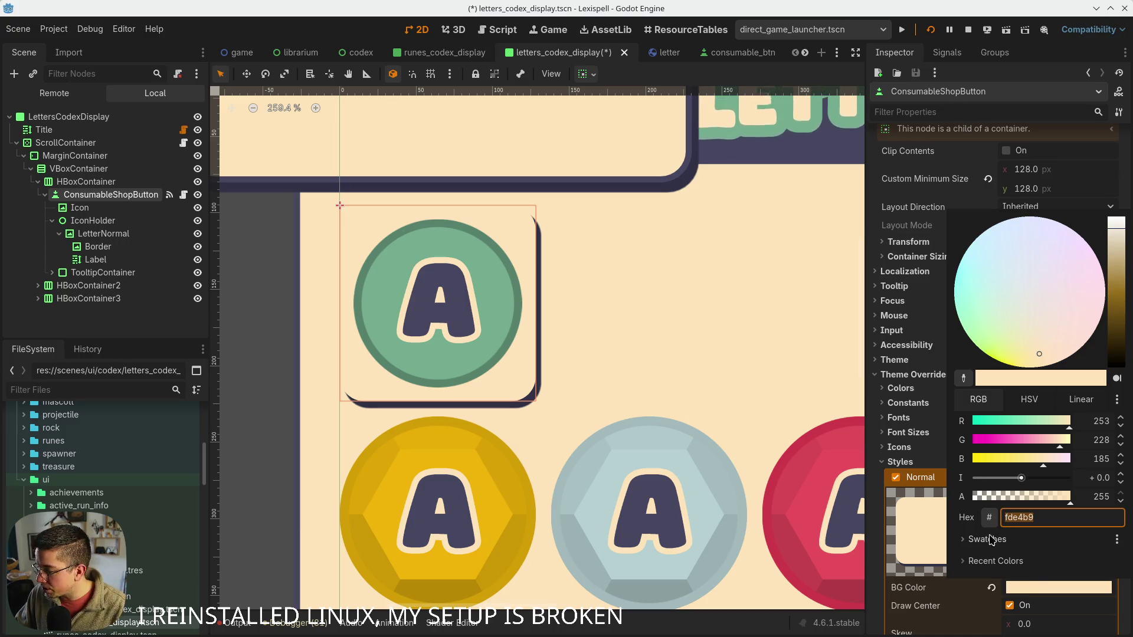
{"action": "left_click", "coordinate": [991, 540]}
{"action": "left_click", "coordinate": [999, 559]}
{"action": "left_click", "coordinate": [680, 345]}
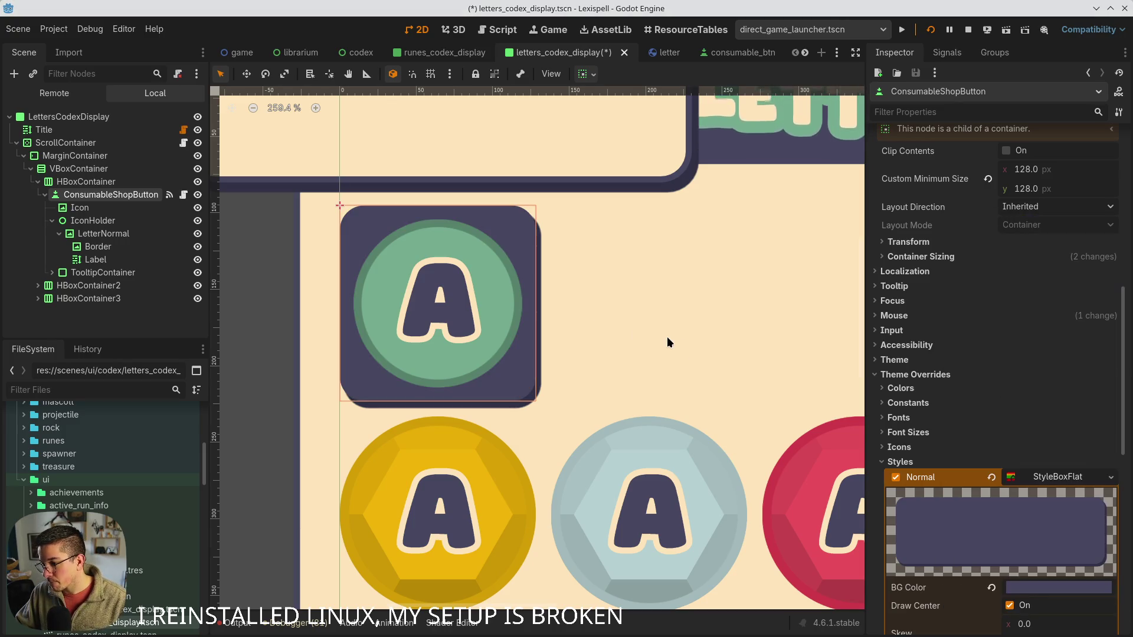
{"action": "scroll", "coordinate": [523, 318], "scroll_direction": "up", "scroll_amount": 4}
{"action": "scroll", "coordinate": [1043, 519], "scroll_direction": "down", "scroll_amount": 5}
{"action": "left_click", "coordinate": [657, 438]}
{"action": "key", "text": "ctrl+s"}
{"action": "scroll", "coordinate": [407, 341], "scroll_direction": "down", "scroll_amount": 11}
{"action": "scroll", "coordinate": [407, 342], "scroll_direction": "up", "scroll_amount": 2}
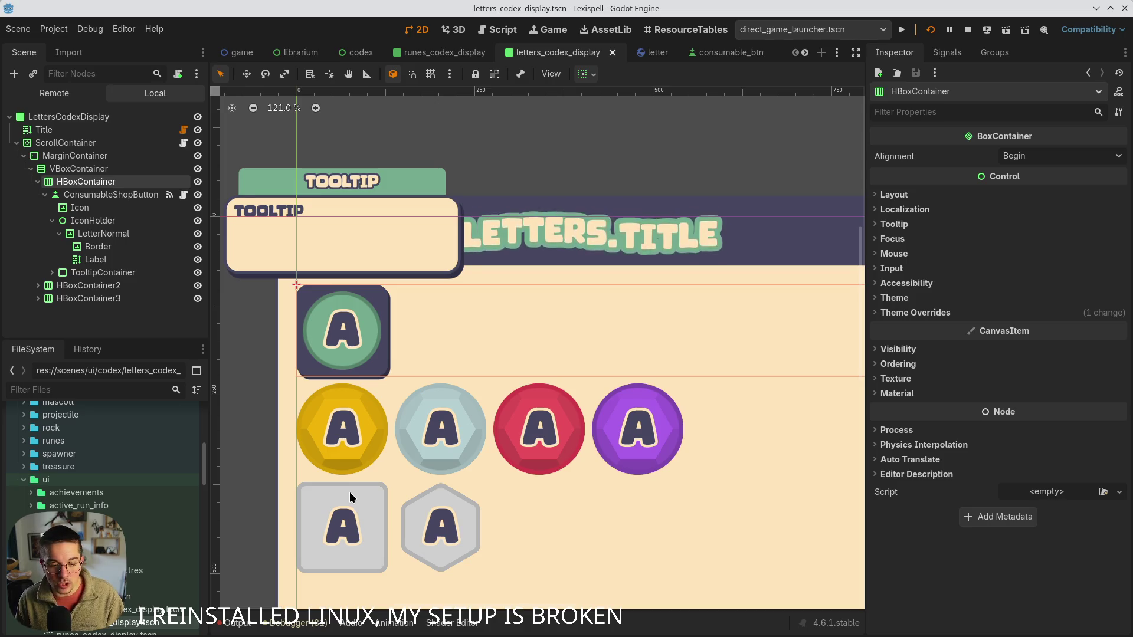
- Inspect ConsumableShopButton's children, including TooltipContainer and its Title label
{"action": "left_click", "coordinate": [157, 327]}
{"action": "left_click", "coordinate": [118, 184]}
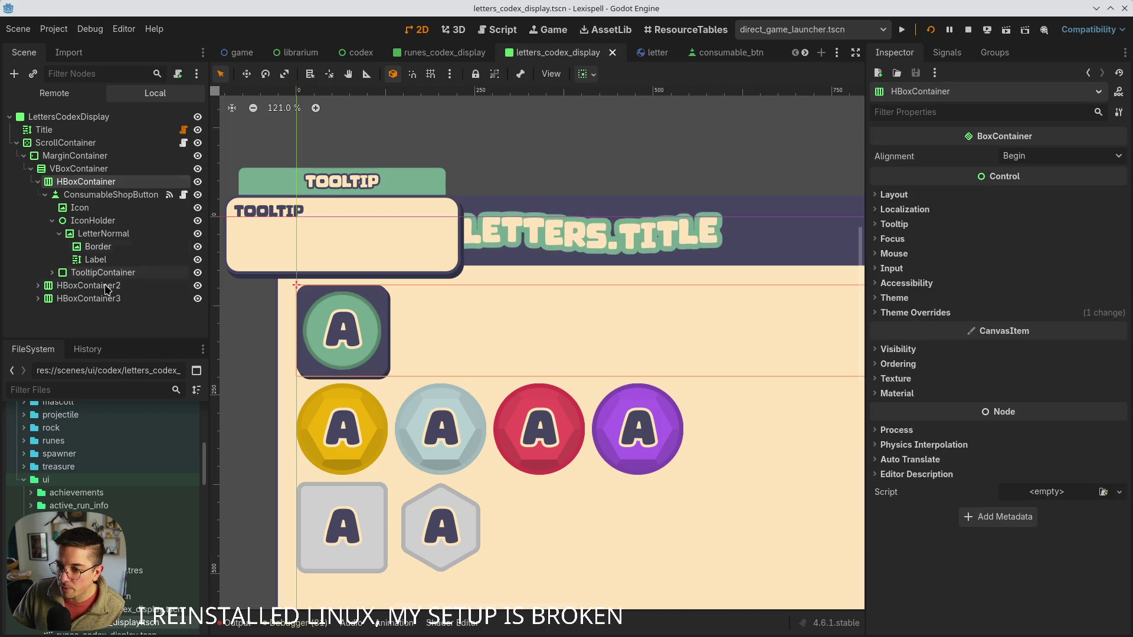
{"action": "scroll", "coordinate": [299, 321], "scroll_direction": "down", "scroll_amount": 2}
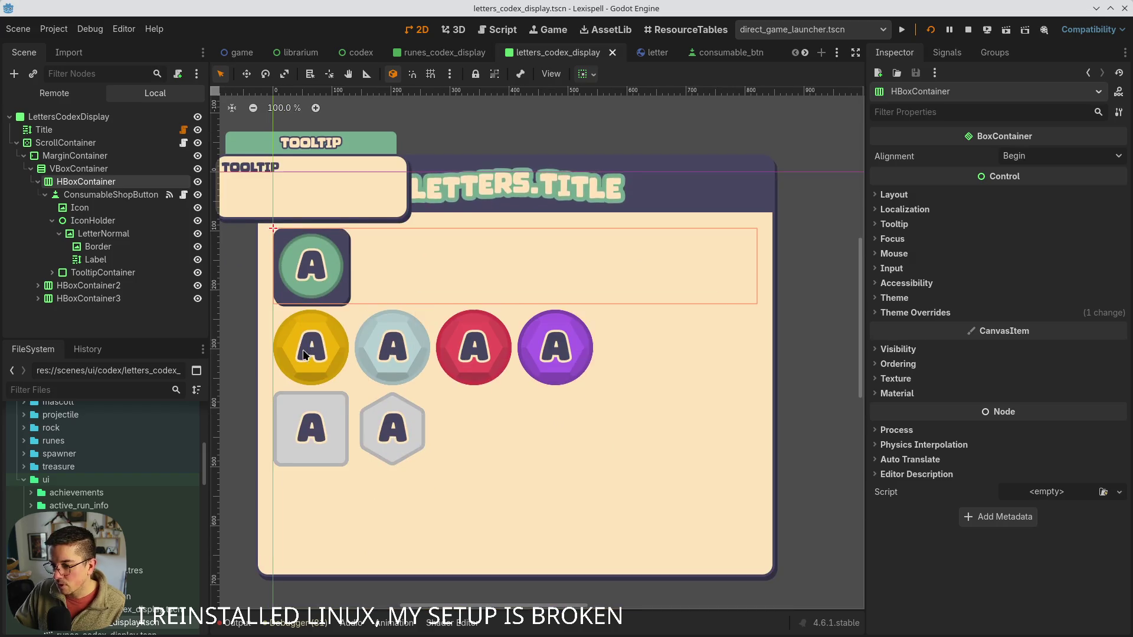
{"action": "scroll", "coordinate": [300, 319], "scroll_direction": "down", "scroll_amount": 1}
{"action": "left_click", "coordinate": [107, 195]}
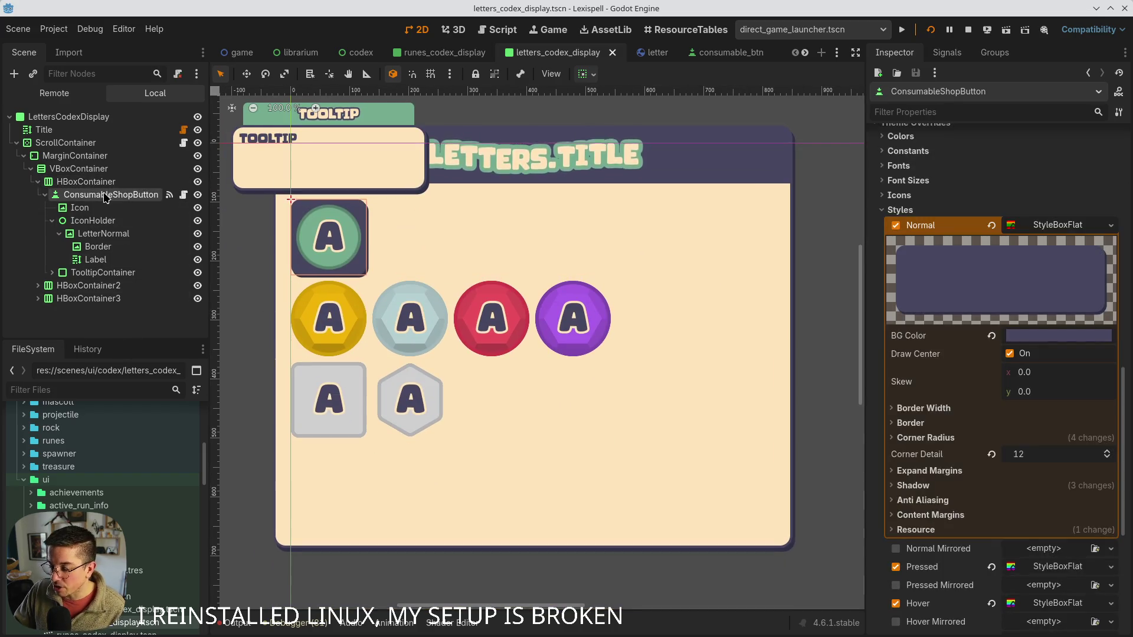
{"action": "left_click", "coordinate": [52, 221]}
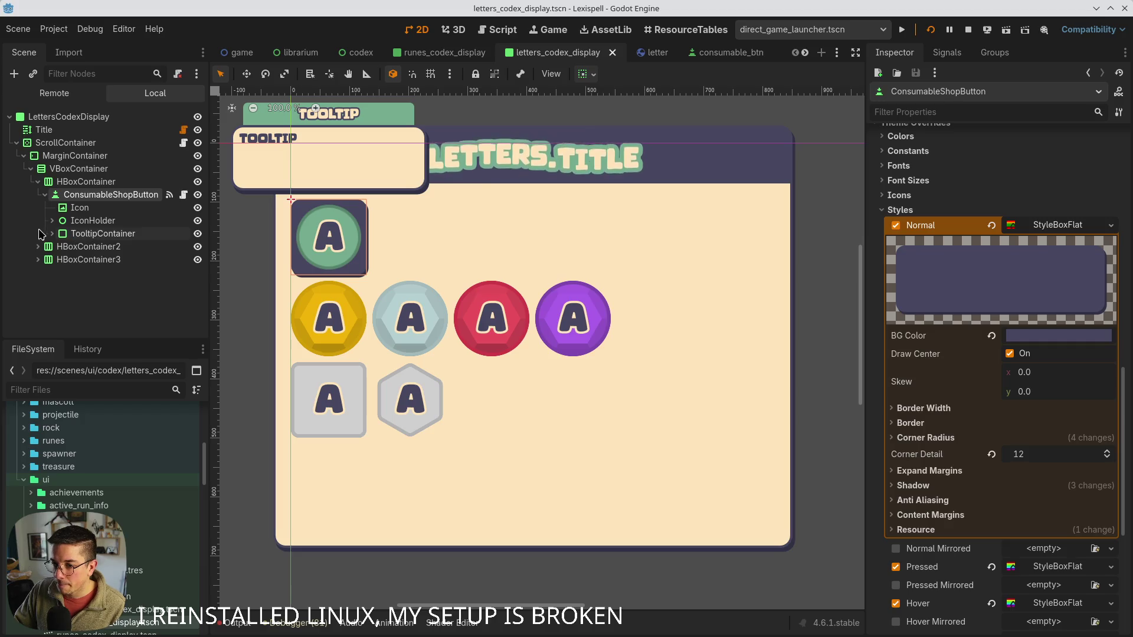
{"action": "left_click", "coordinate": [52, 234]}
{"action": "left_click", "coordinate": [110, 260]}
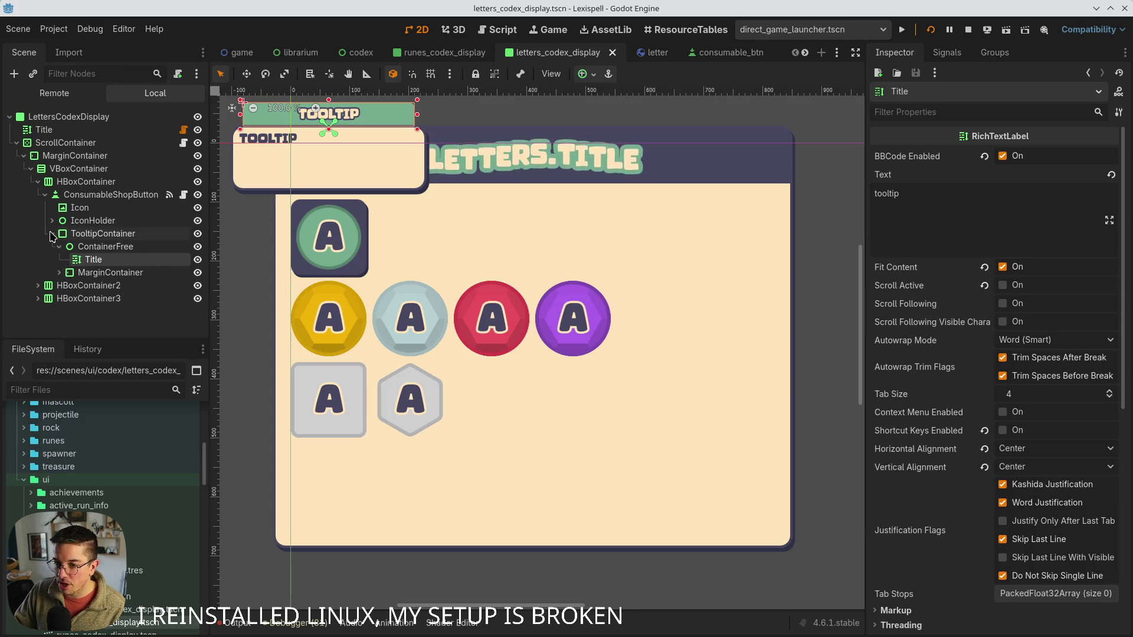
{"action": "double_click", "coordinate": [88, 234]}
{"action": "left_click", "coordinate": [51, 233]}
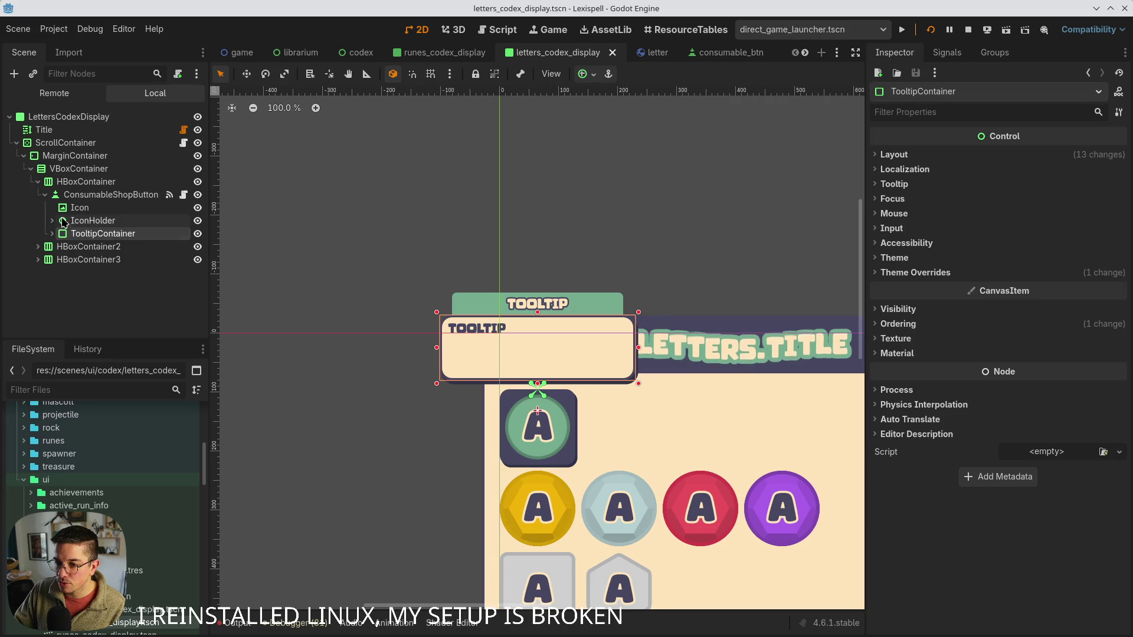
{"action": "left_click", "coordinate": [111, 195]}
{"action": "scroll", "coordinate": [313, 325], "scroll_direction": "down", "scroll_amount": 3}
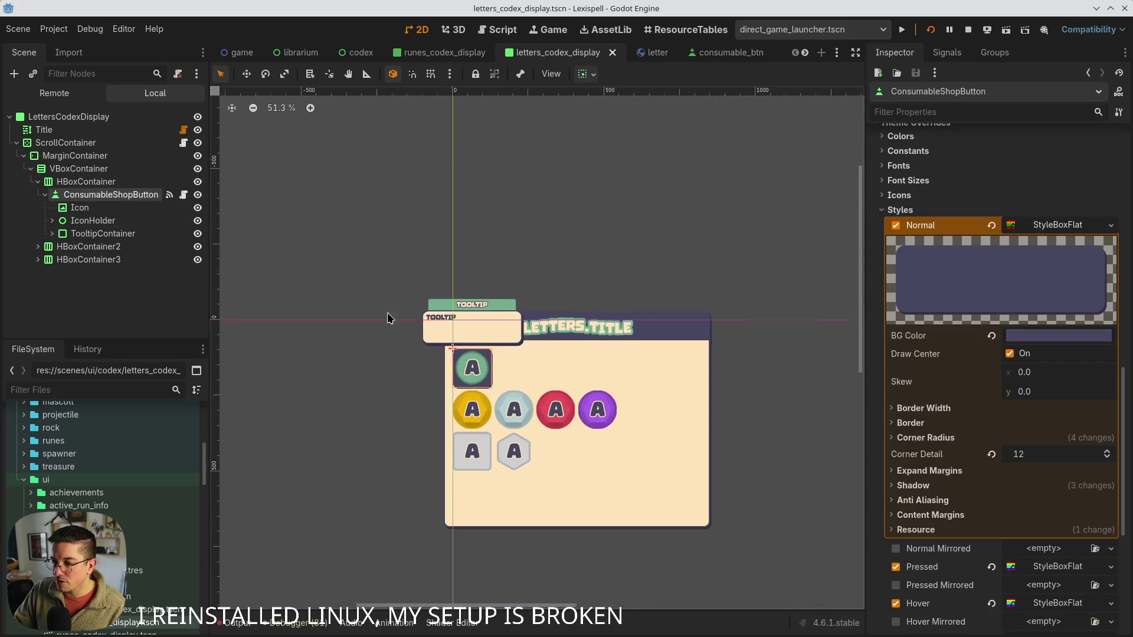
{"action": "left_click", "coordinate": [89, 260]}
{"action": "left_click", "coordinate": [179, 197]}
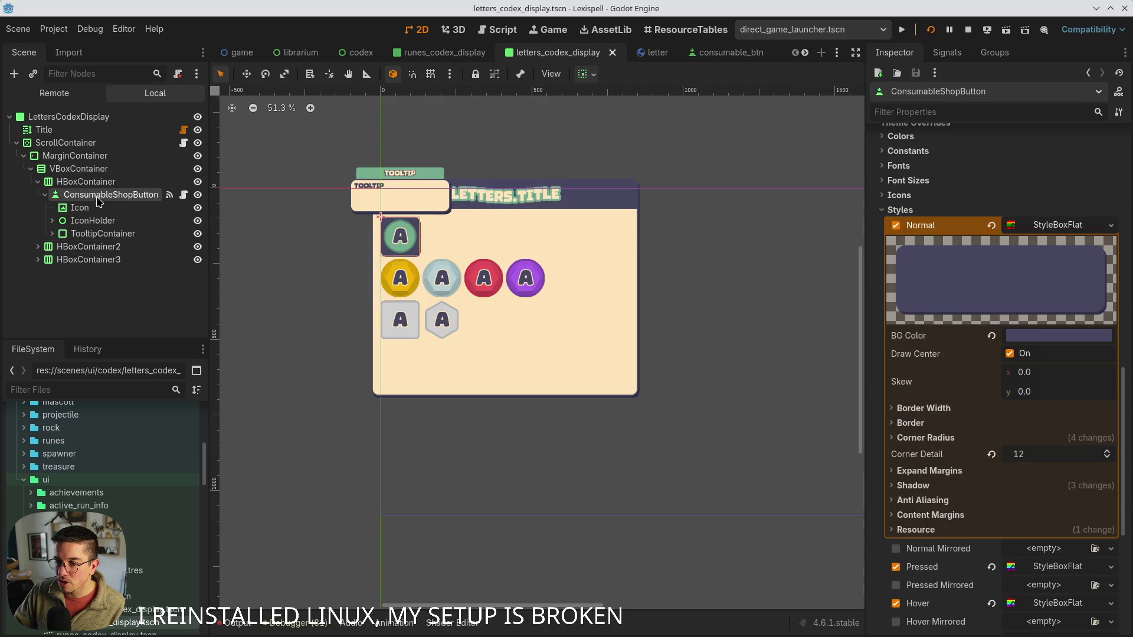
- Select all of ConsumableShopButton's script code and copy it
{"action": "left_click", "coordinate": [184, 196]}
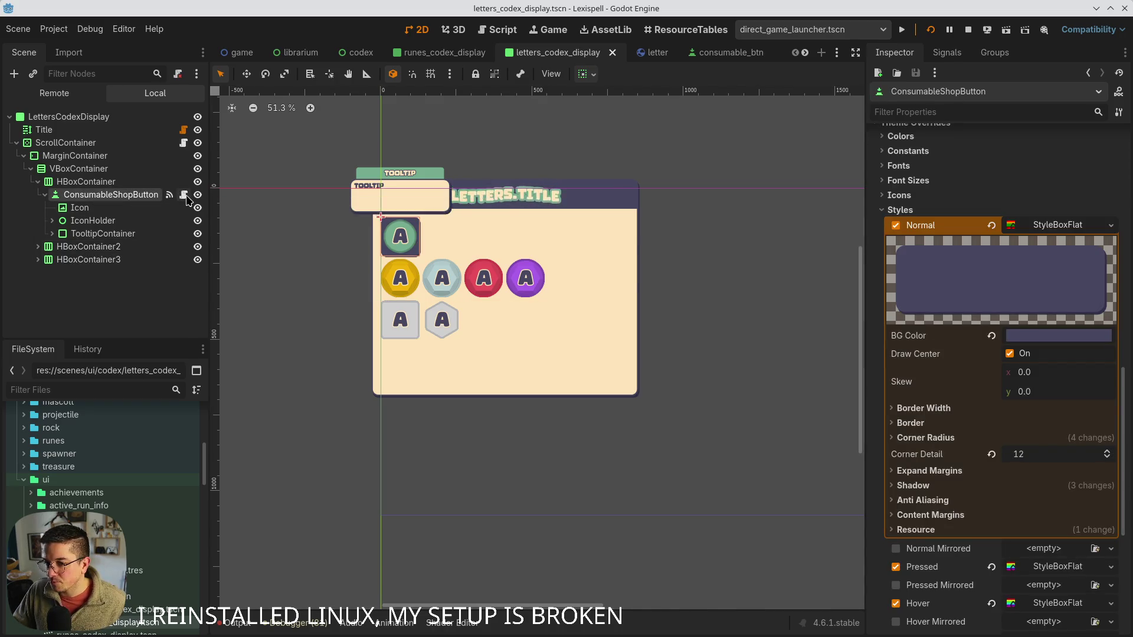
{"action": "left_click", "coordinate": [480, 267]}
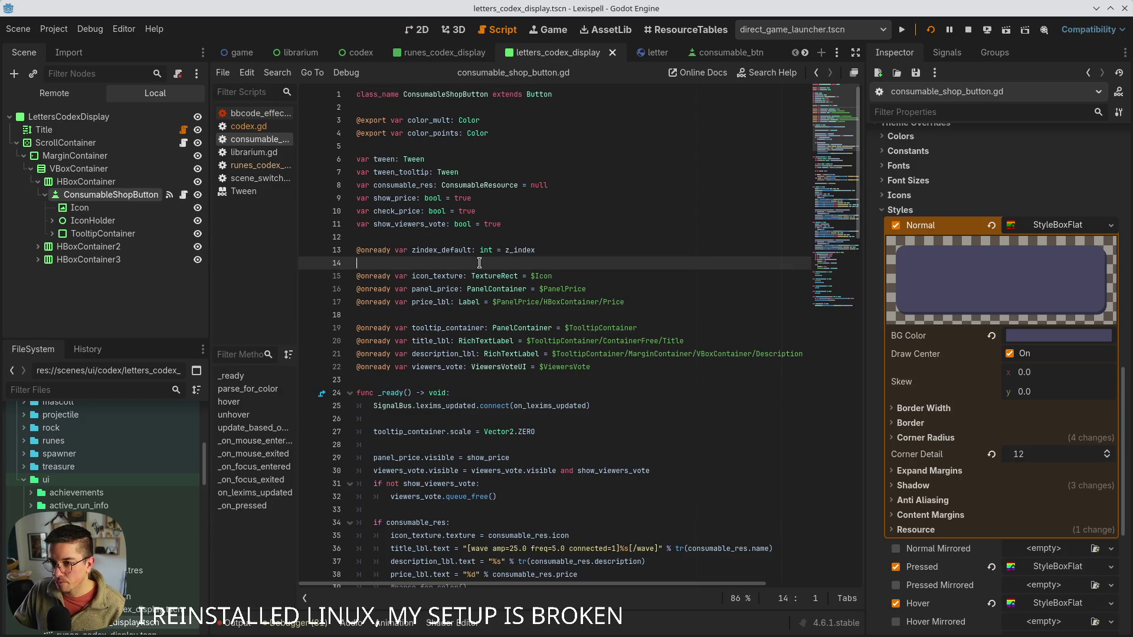
{"action": "key", "text": "ctrl+a"}
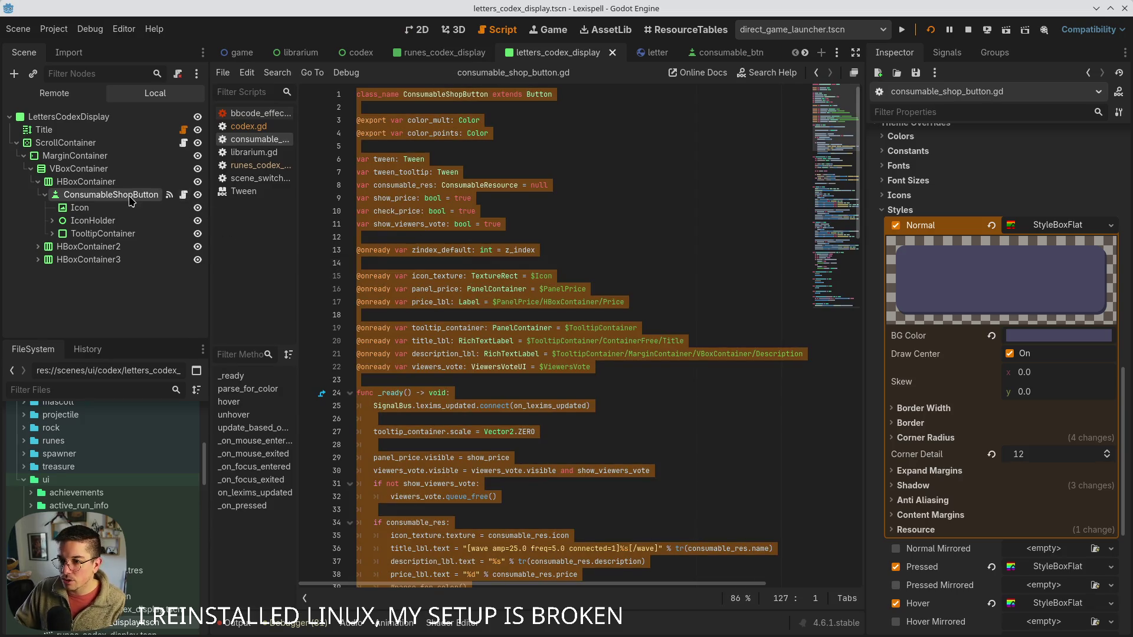
- Detach the script from ConsumableShopButton and begin attaching a new one
{"action": "right_click", "coordinate": [130, 197]}
{"action": "left_click", "coordinate": [177, 354]}
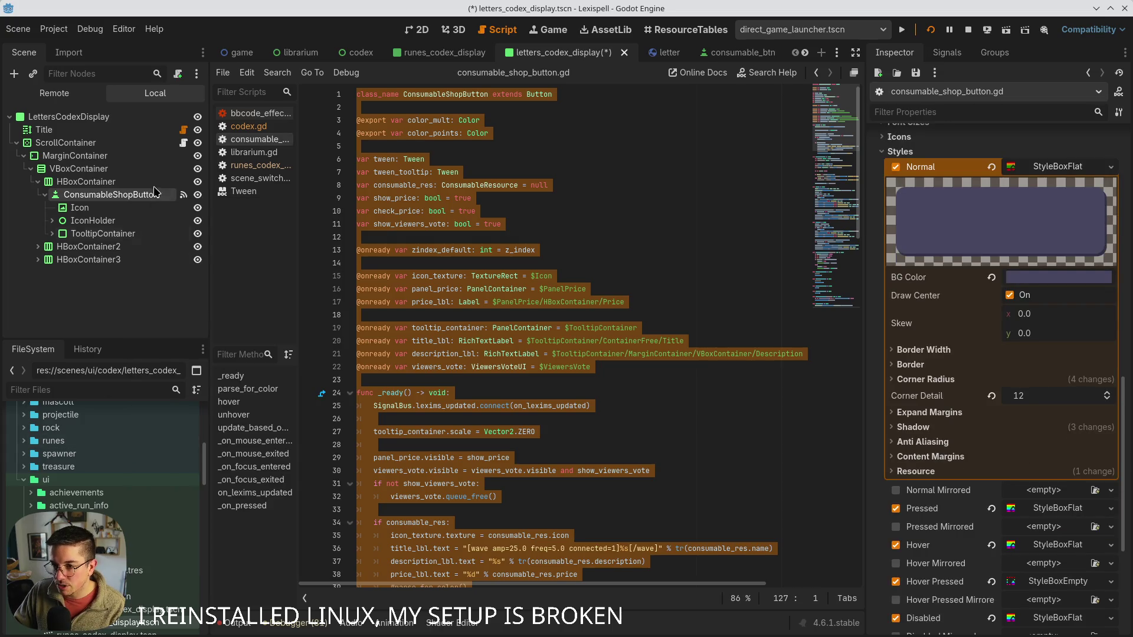
{"action": "right_click", "coordinate": [135, 196]}
{"action": "left_click", "coordinate": [199, 329]}
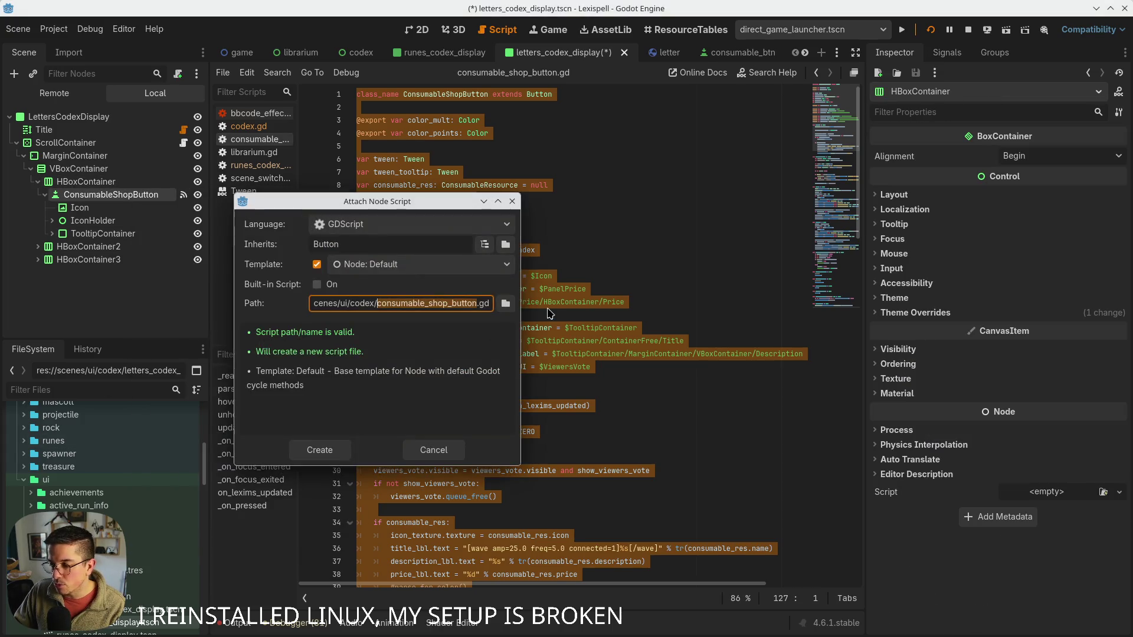
- Create the script as codex_letter_button.gd in scenes/ui/codex/scripts
{"action": "left_click", "coordinate": [503, 301]}
{"action": "double_click", "coordinate": [451, 302]}
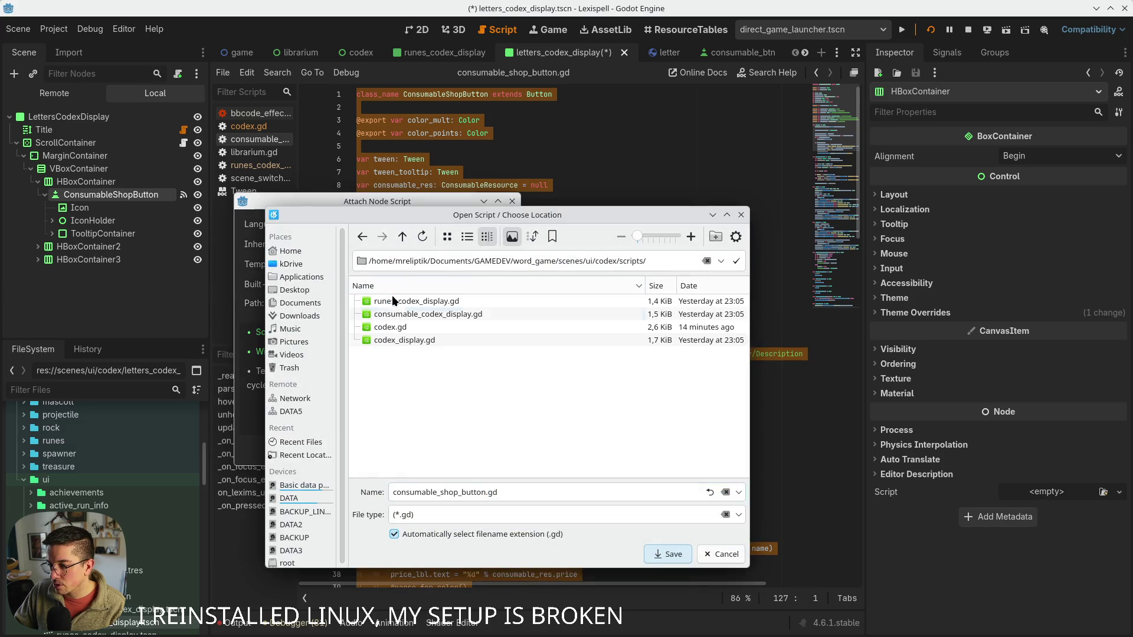
{"action": "left_click_drag", "start_coordinate": [484, 492], "coordinate": [319, 487]}
{"action": "key", "text": "BackSpace"}
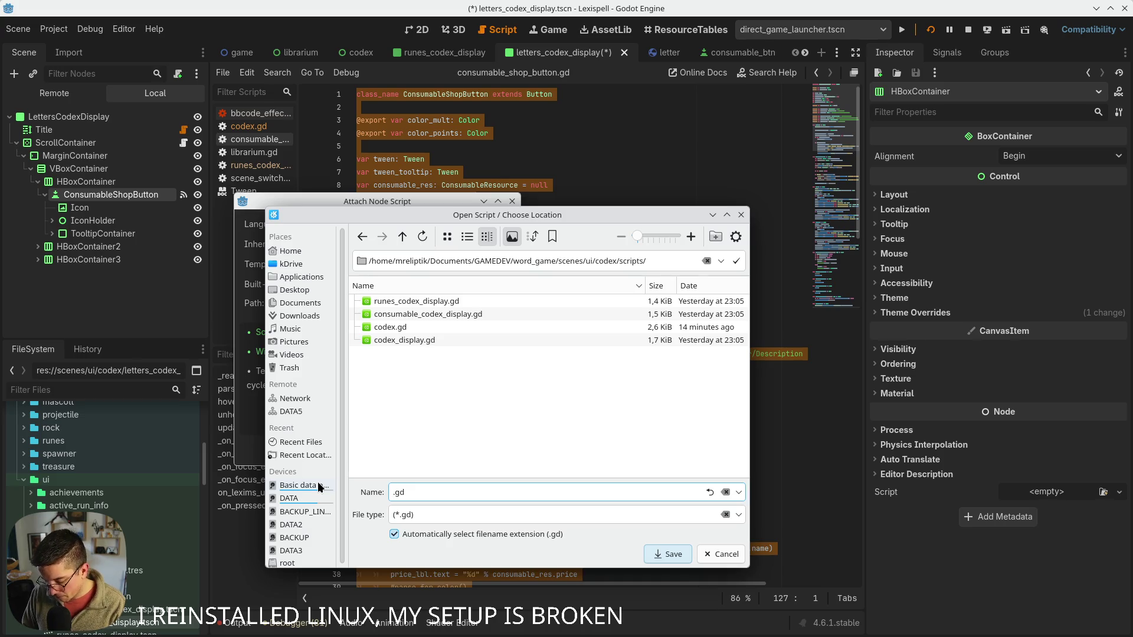
{"action": "type", "text": "letter"}
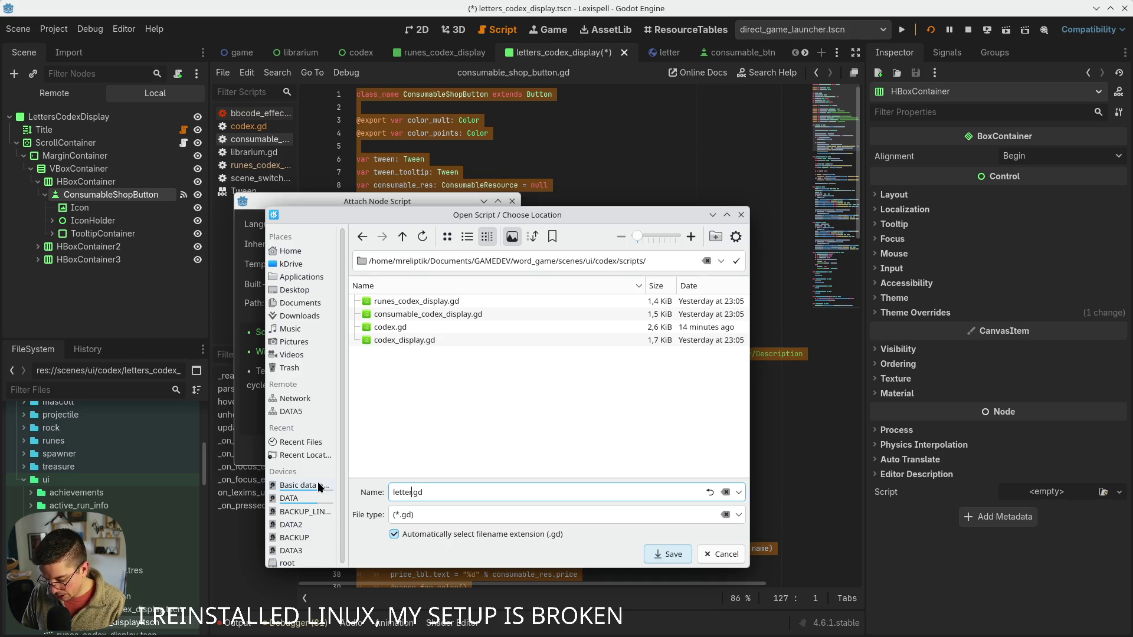
{"action": "type", "text": "_code"}
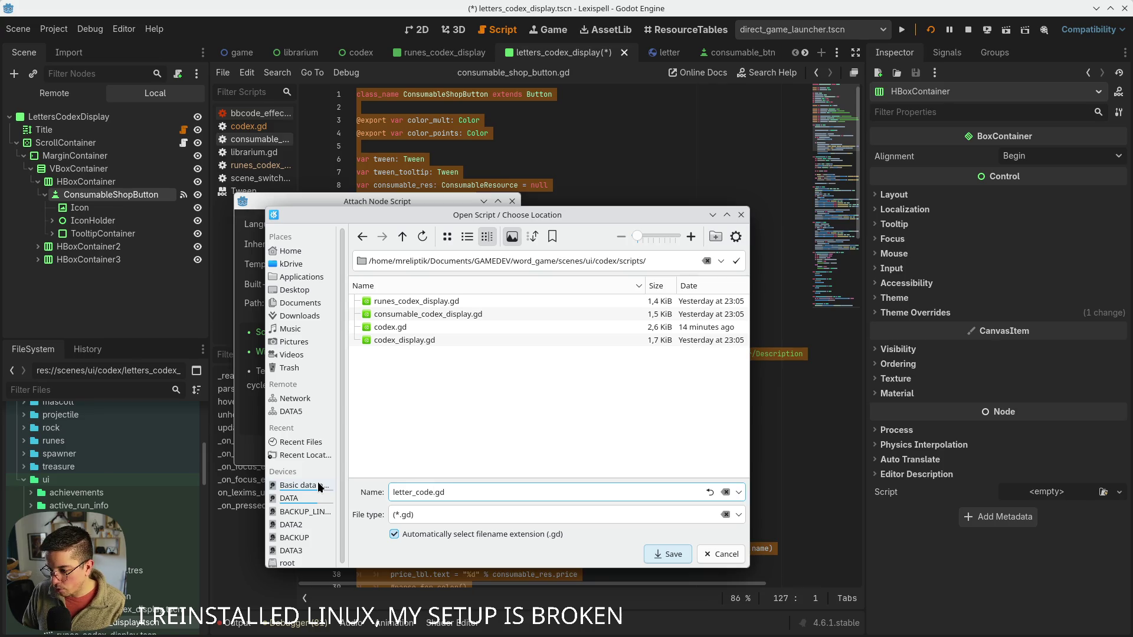
{"action": "key", "text": "shift+Home"}
{"action": "type", "text": "codex_e"}
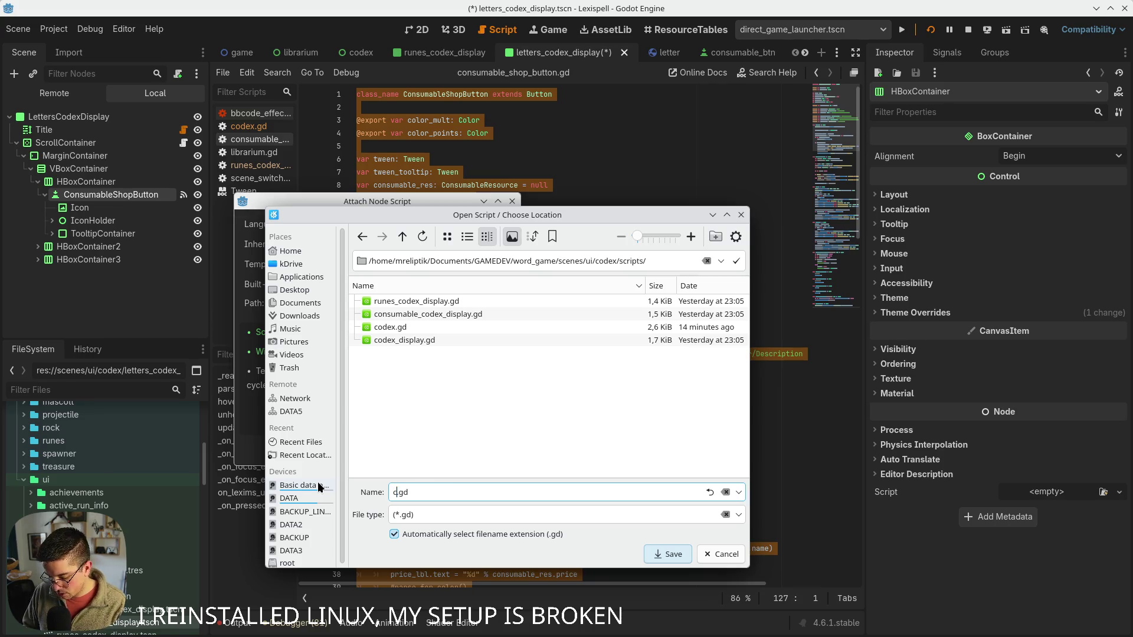
{"action": "key", "text": "BackSpace"}
{"action": "type", "text": "lette"}
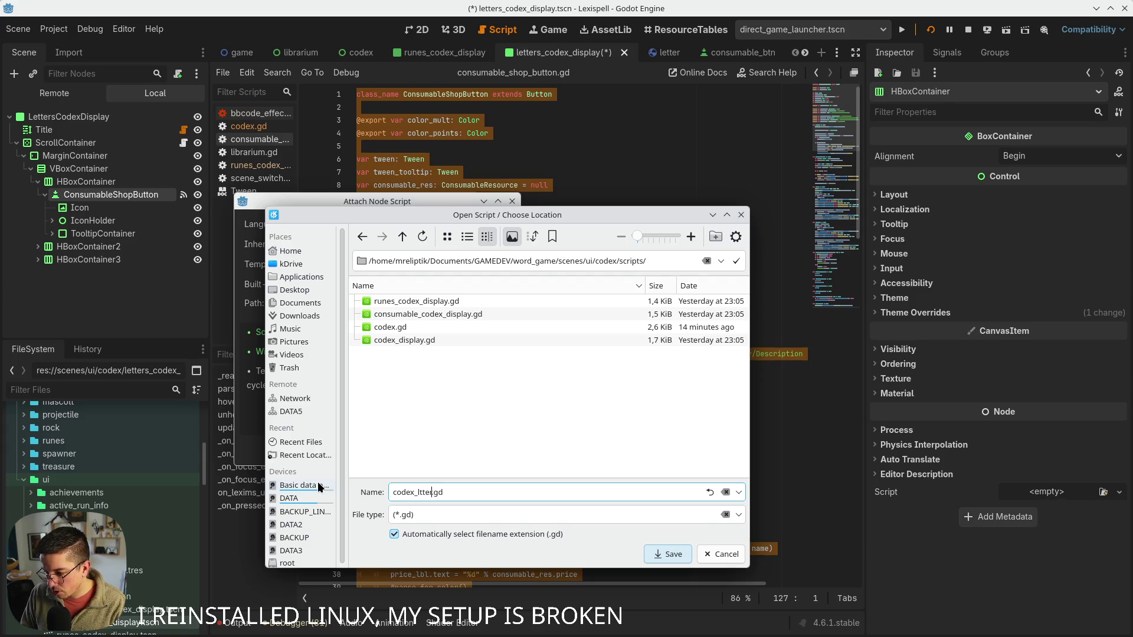
{"action": "type", "text": "r_but"}
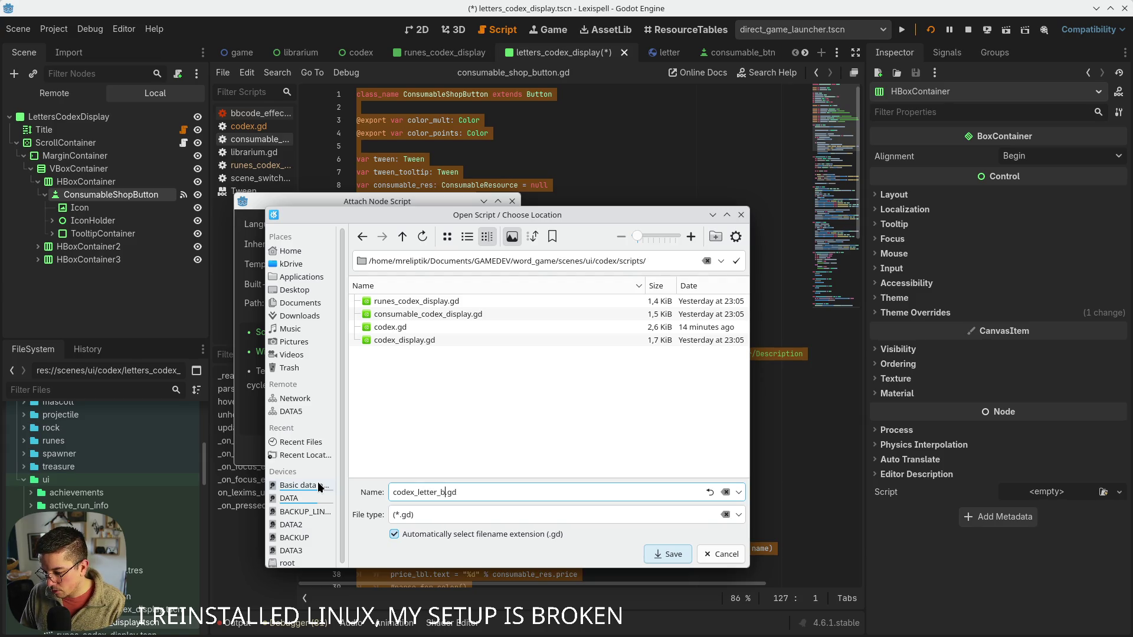
{"action": "type", "text": "to"}
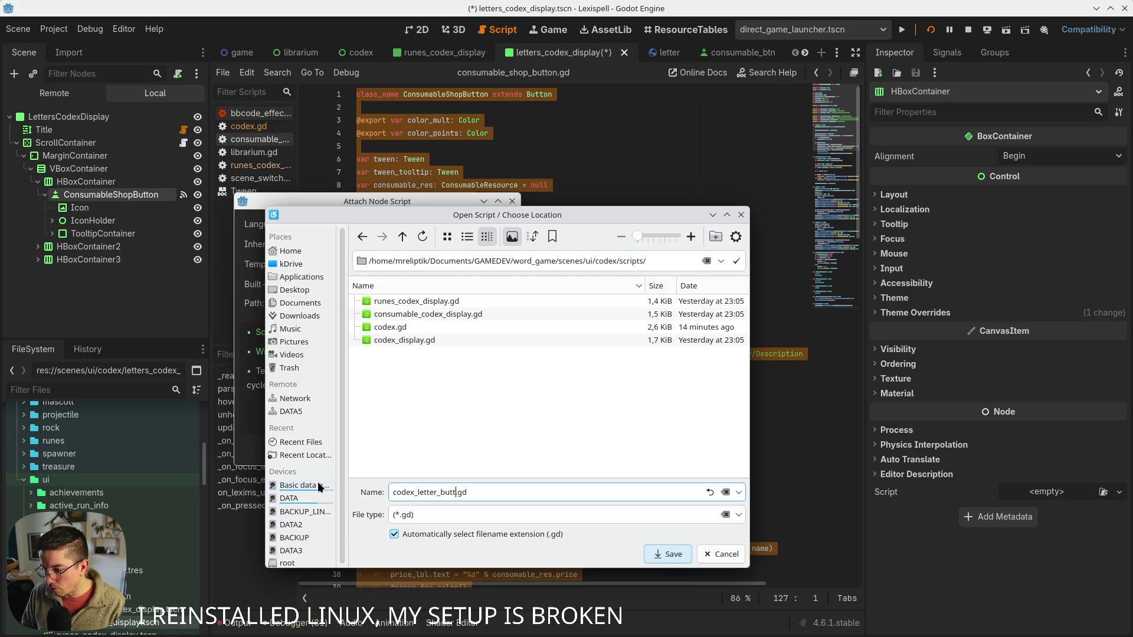
{"action": "type", "text": "n"}
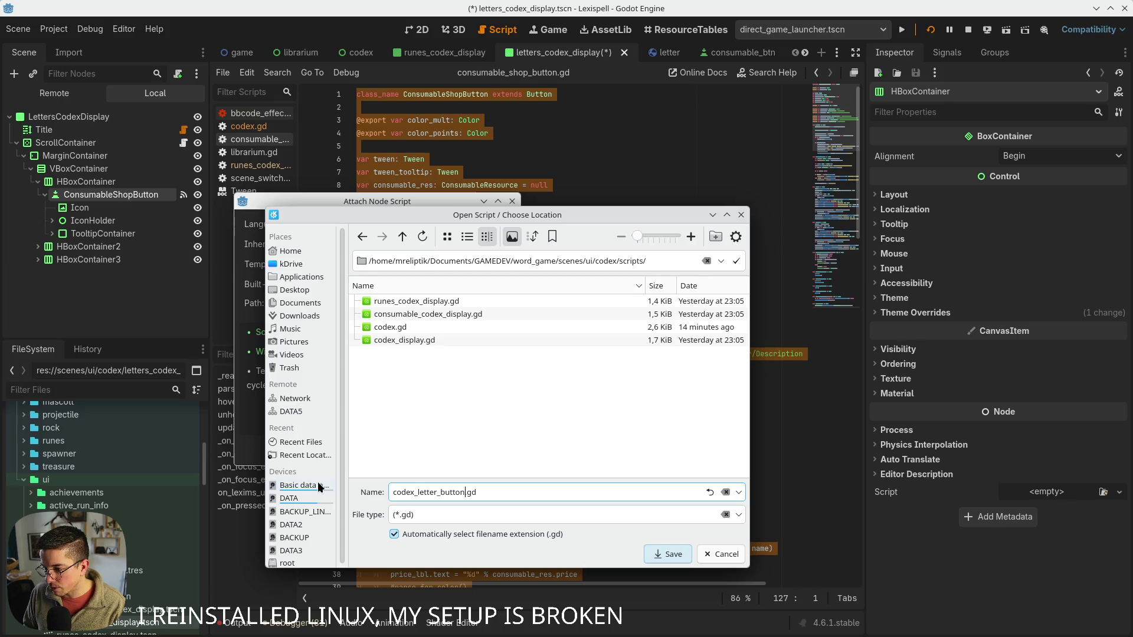
{"action": "key", "text": "Return"}
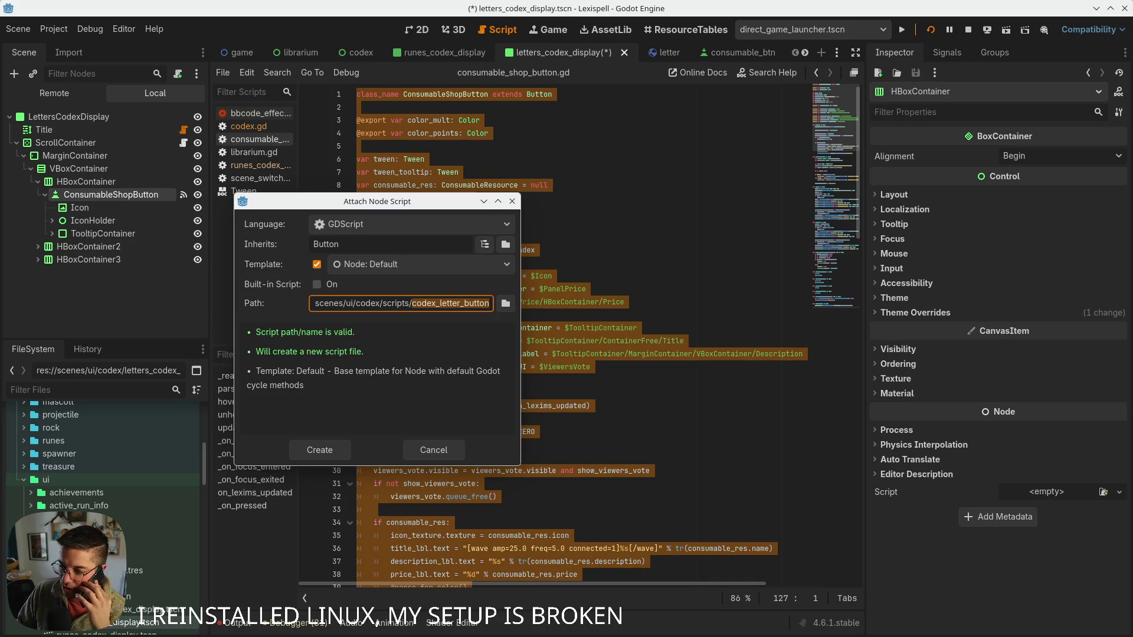
{"action": "left_click", "coordinate": [335, 453]}
- Replace the new script's template with the copied shop button code
{"action": "left_click", "coordinate": [449, 262]}
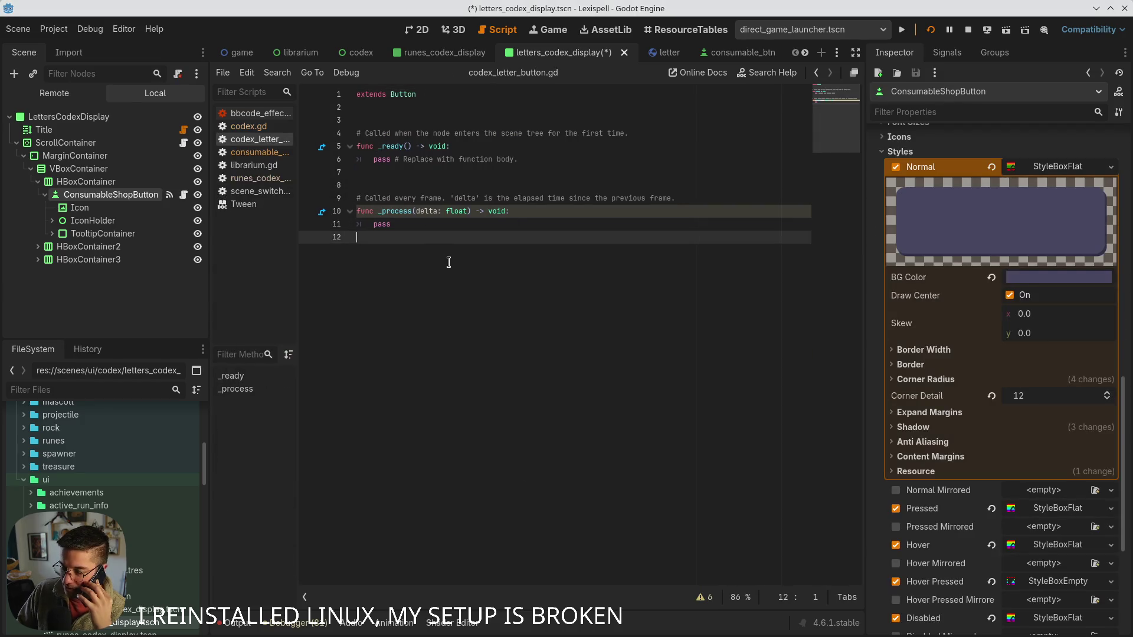
{"action": "key", "text": "ctrl+a"}
{"action": "key", "text": "ctrl+v"}
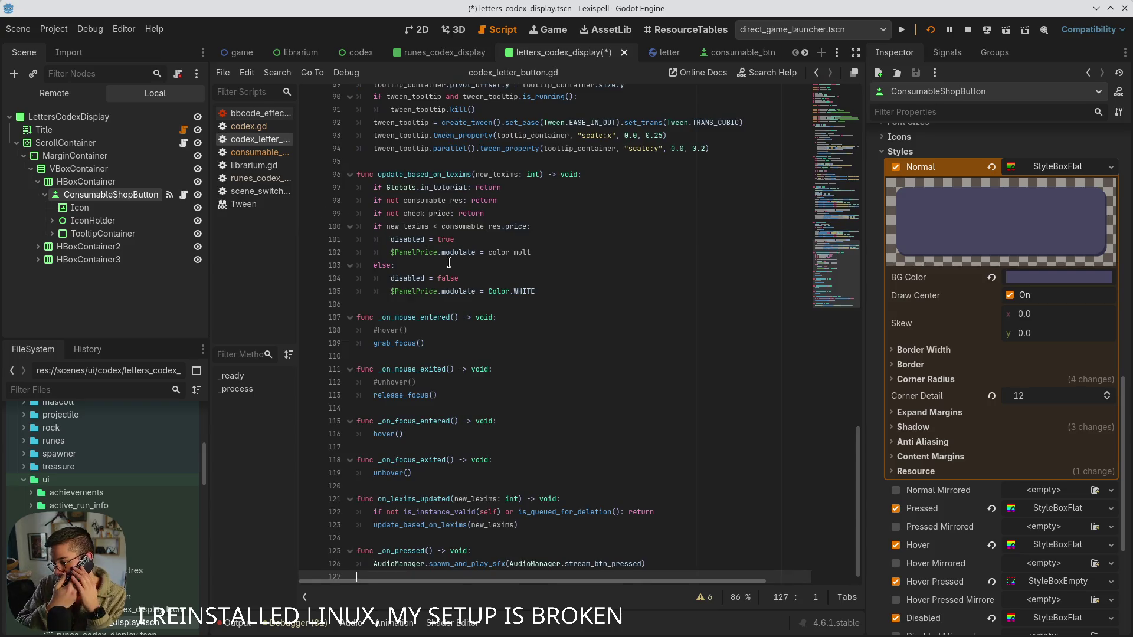
{"action": "scroll", "coordinate": [449, 262], "scroll_direction": "up", "scroll_amount": 20}
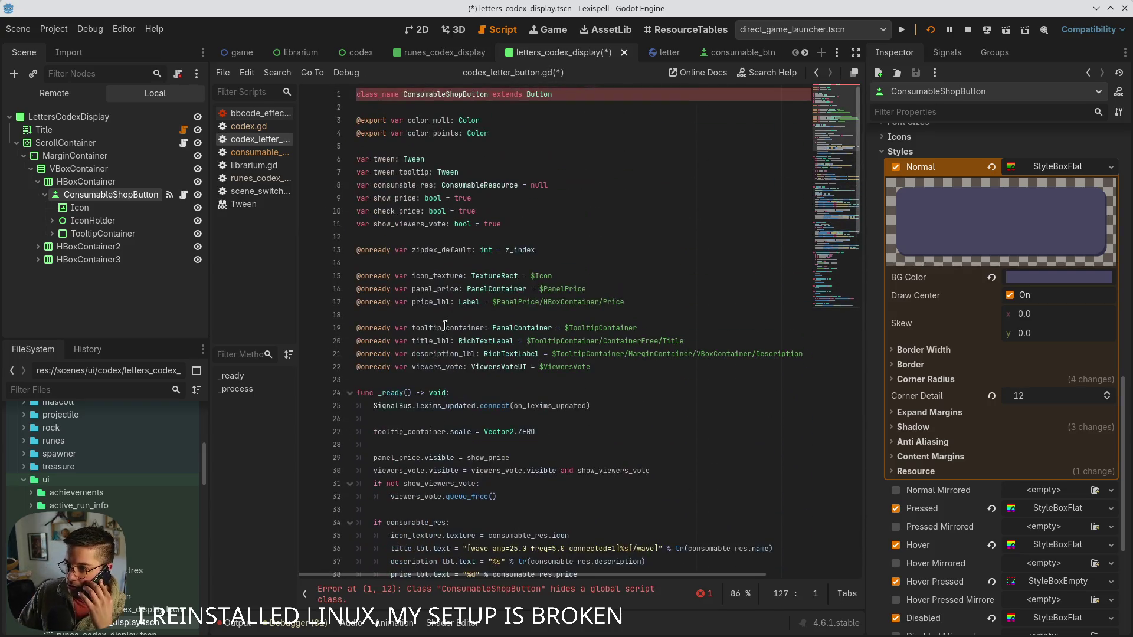
- Change class_name ConsumableShopButton to LettersCodexDisplayButton and save the script
{"action": "left_click", "coordinate": [466, 95]}
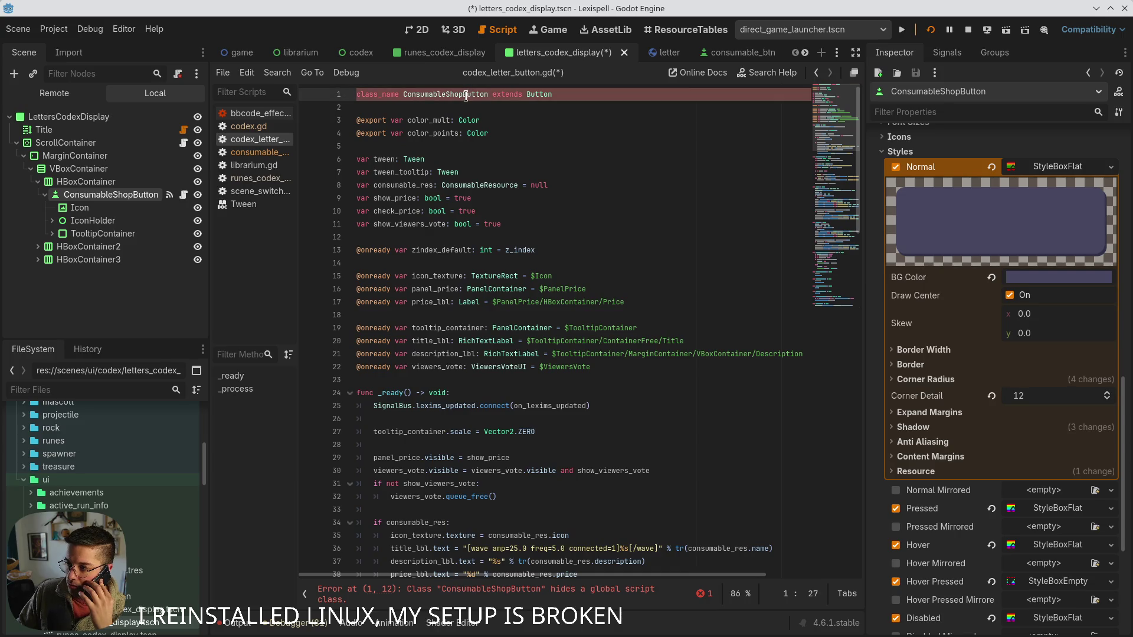
{"action": "left_click_drag", "start_coordinate": [466, 94], "coordinate": [403, 96]}
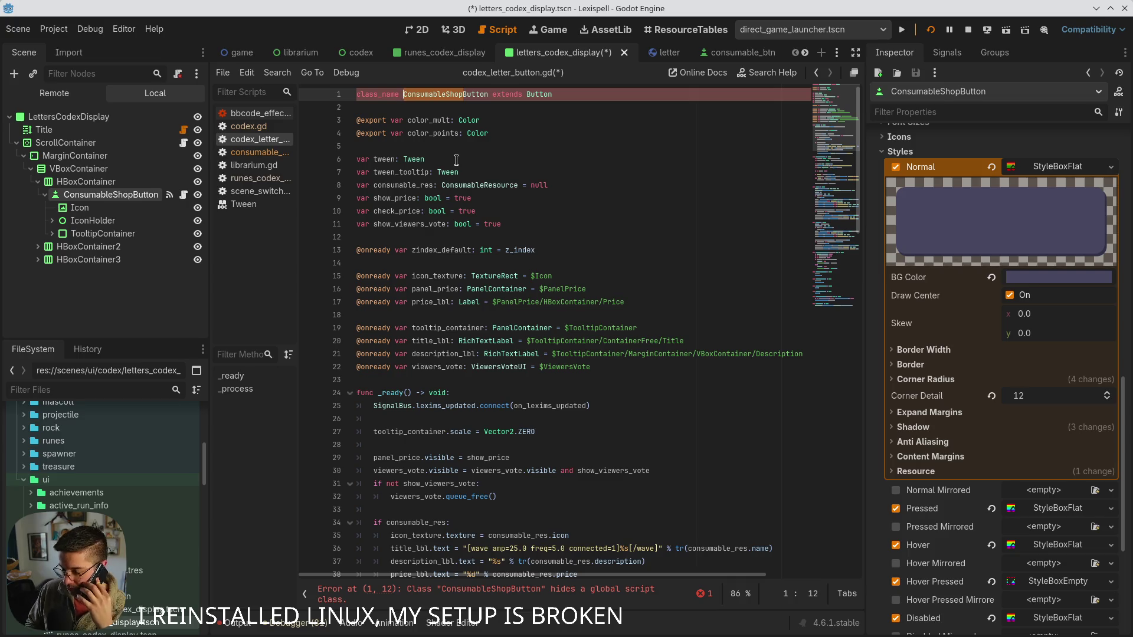
{"action": "type", "text": "Lette"}
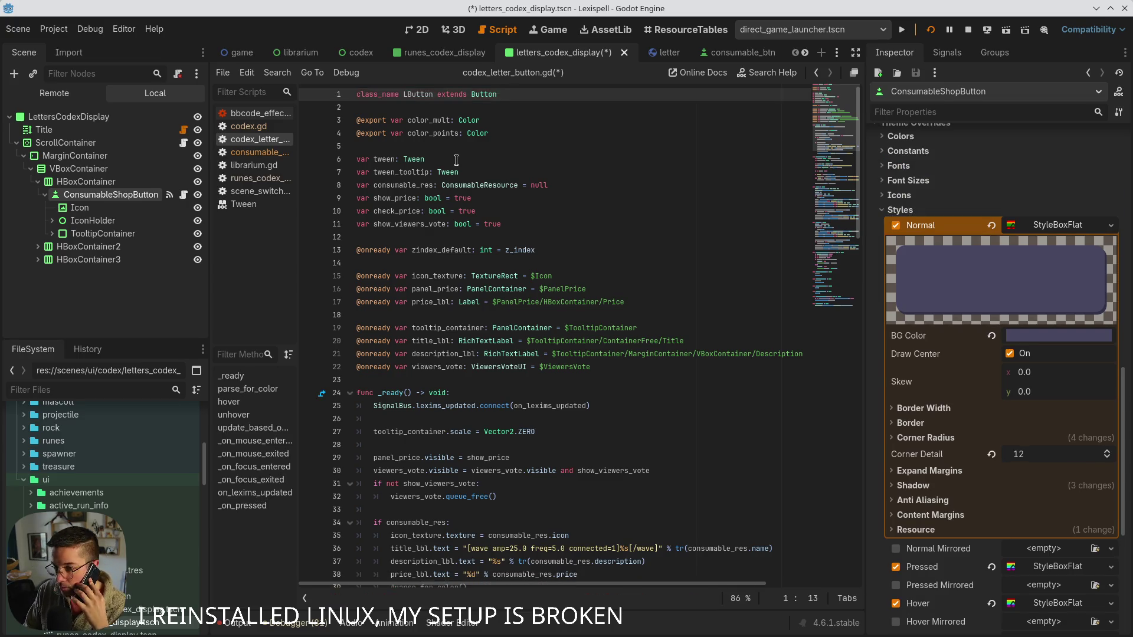
{"action": "type", "text": "rs"}
{"action": "type", "text": "<w"}
{"action": "key", "text": "BackSpace"}
{"action": "key", "text": "BackSpace"}
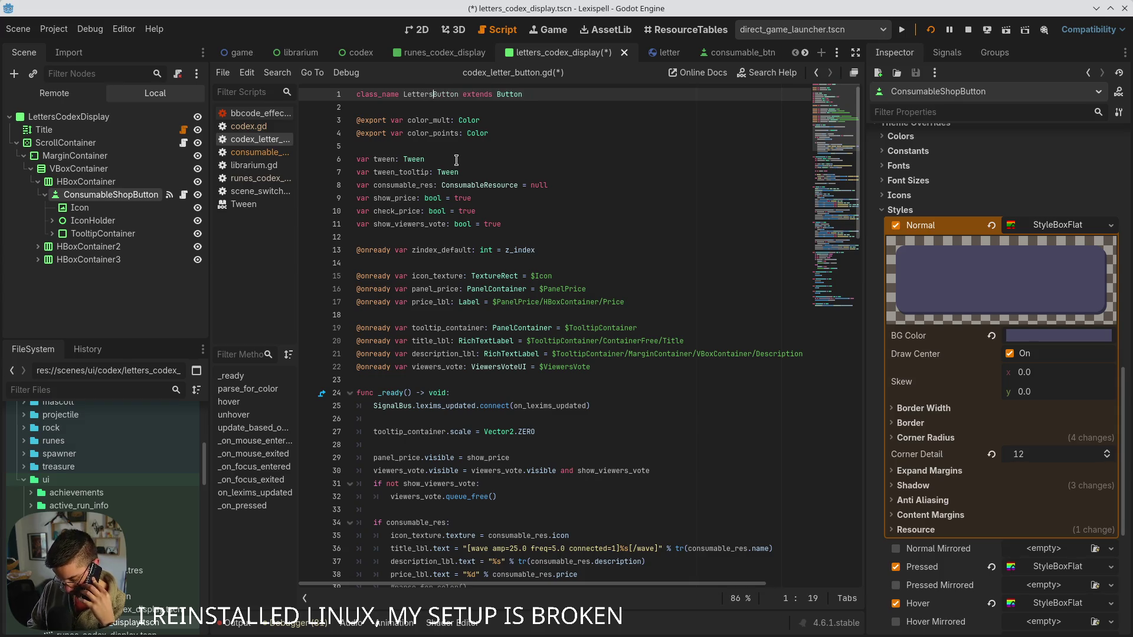
{"action": "type", "text": "Co"}
{"action": "type", "text": "dex"}
{"action": "type", "text": "Displ"}
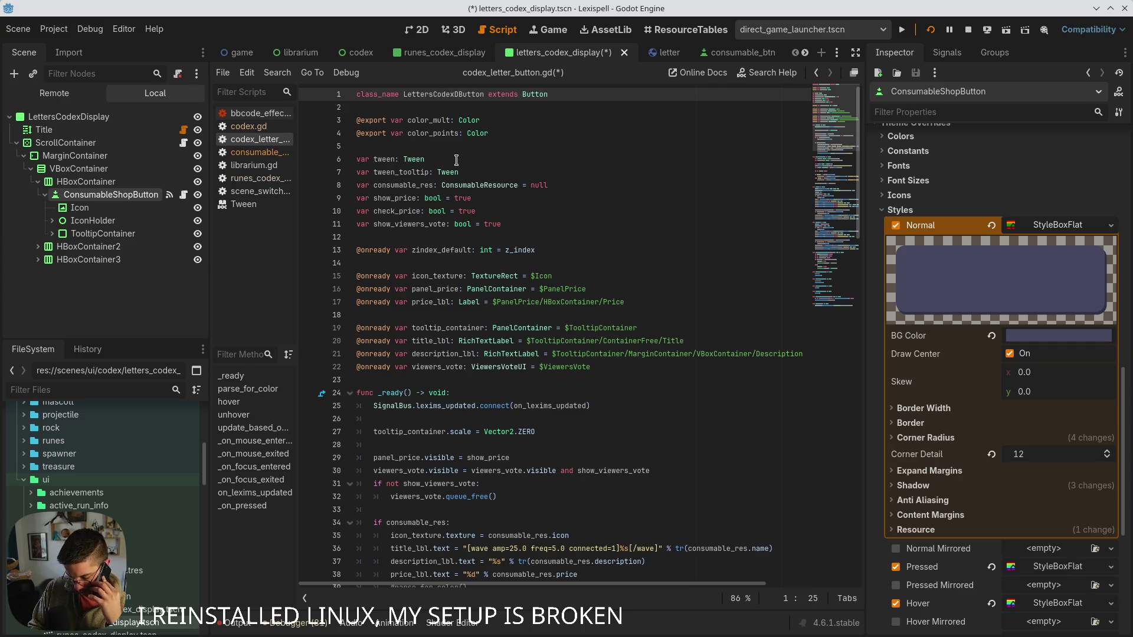
{"action": "type", "text": "ay"}
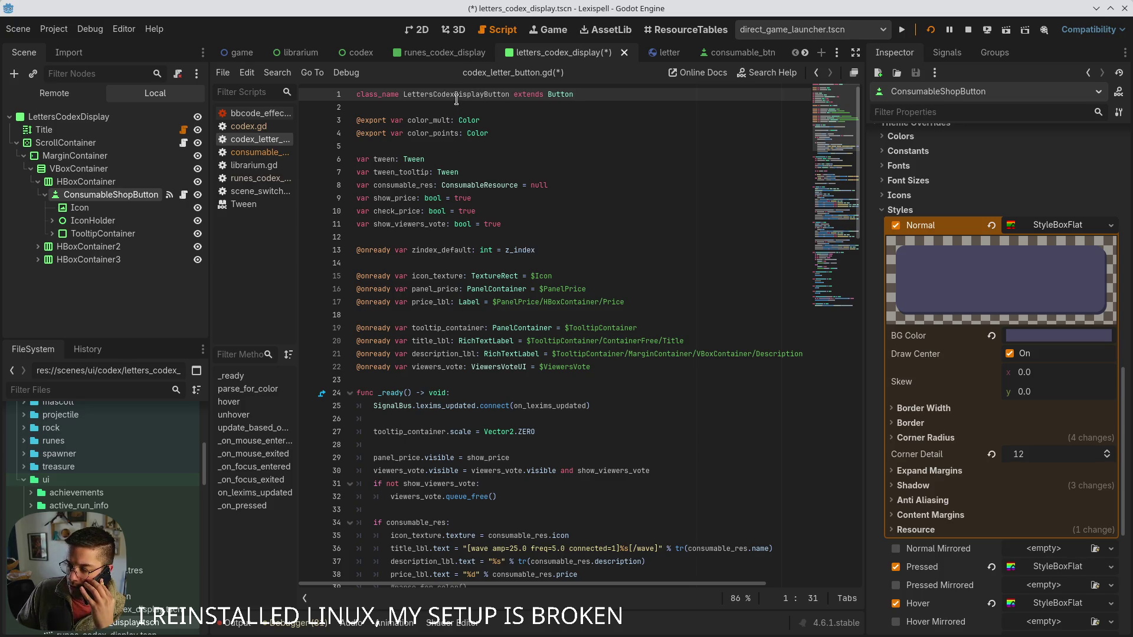
{"action": "double_click", "coordinate": [489, 94]}
{"action": "key", "text": "ctrl+s"}
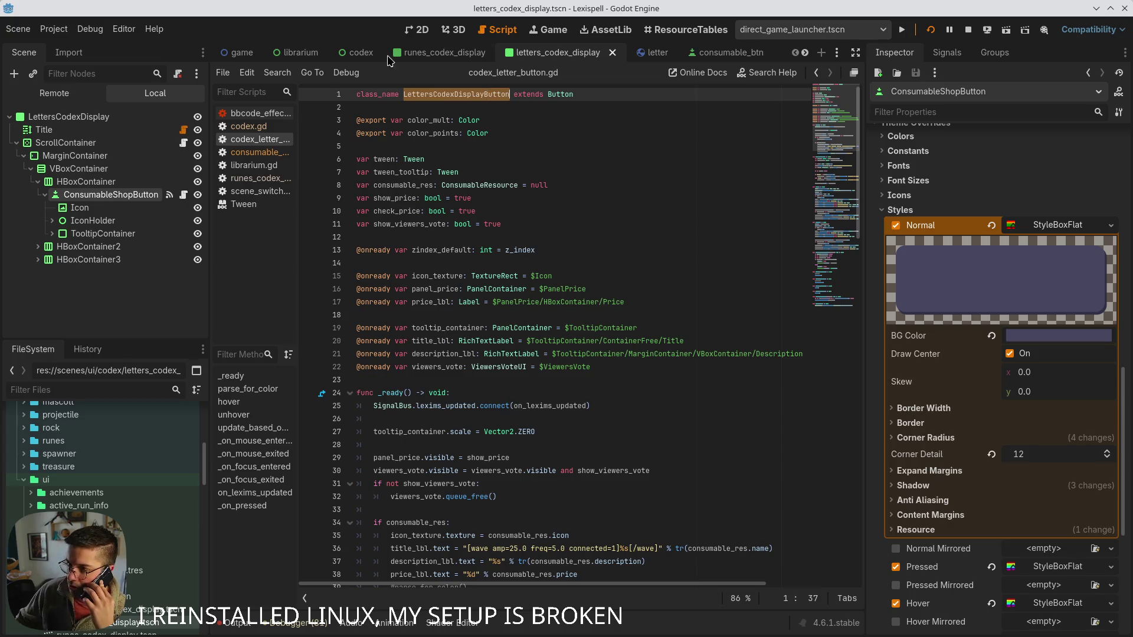
- Place the caret after the color export lines in codex_letter_button.gd
{"action": "left_click", "coordinate": [555, 134]}
{"action": "left_click_drag", "start_coordinate": [545, 134], "coordinate": [348, 109]}
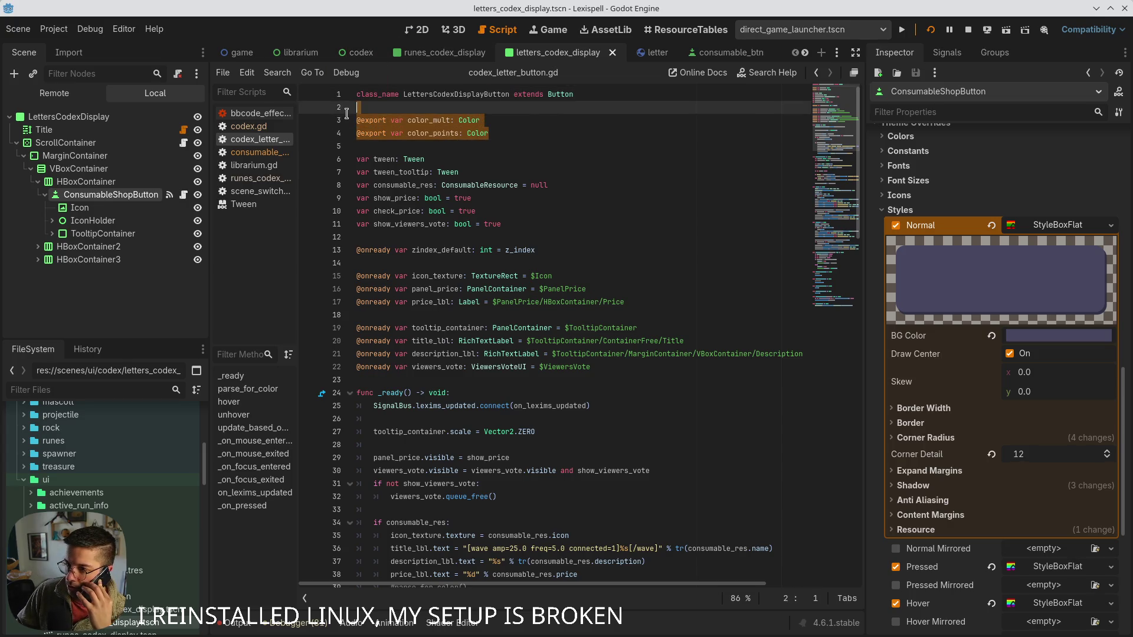
{"action": "key", "text": "Delete"}
{"action": "key", "text": "Delete"}
{"action": "left_click", "coordinate": [582, 150]}
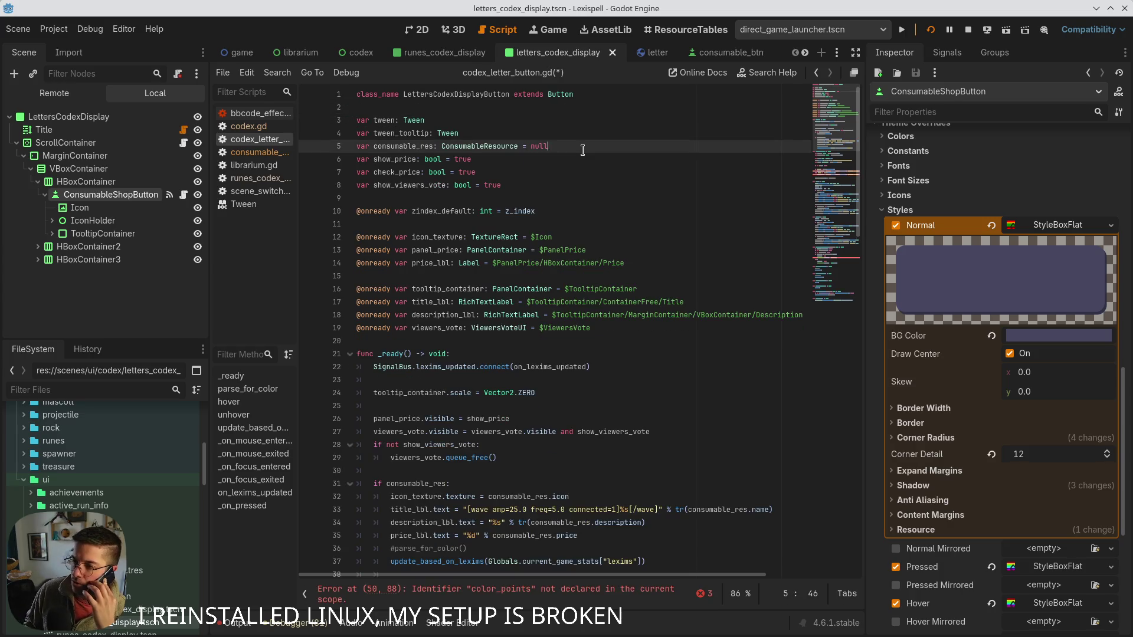
{"action": "left_click_drag", "start_coordinate": [528, 185], "coordinate": [338, 145]}
{"action": "key", "text": "Delete"}
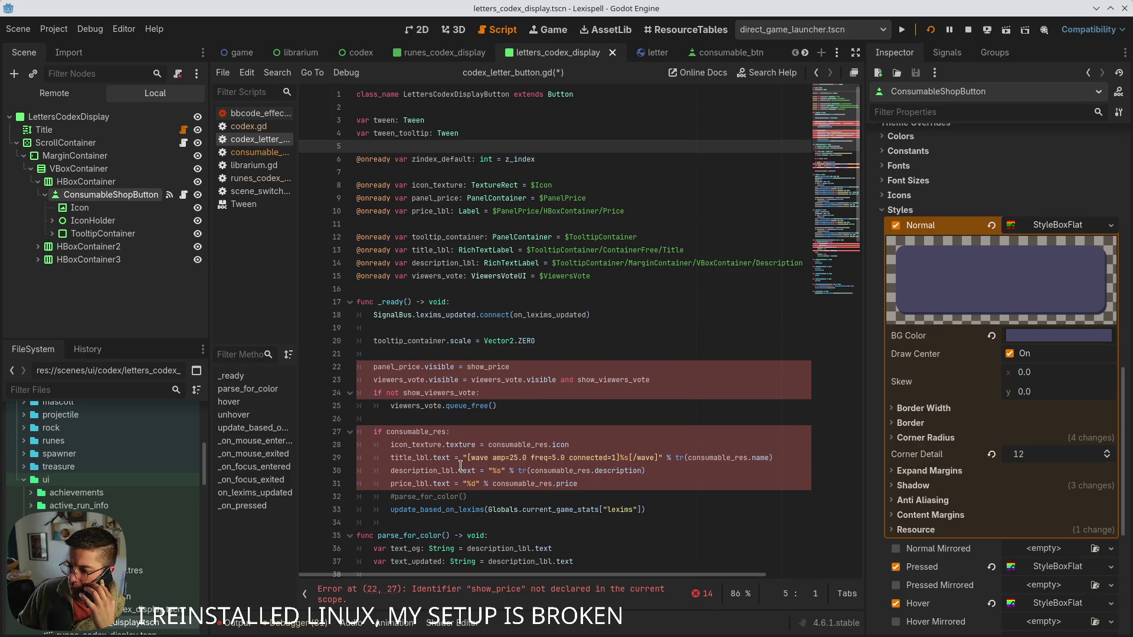
{"action": "mouse_move", "coordinate": [688, 511]}
{"action": "left_mouse_down"}
{"action": "mouse_move", "coordinate": [700, 513]}
{"action": "mouse_move", "coordinate": [378, 394]}
{"action": "mouse_move", "coordinate": [343, 360]}
{"action": "left_mouse_up"}
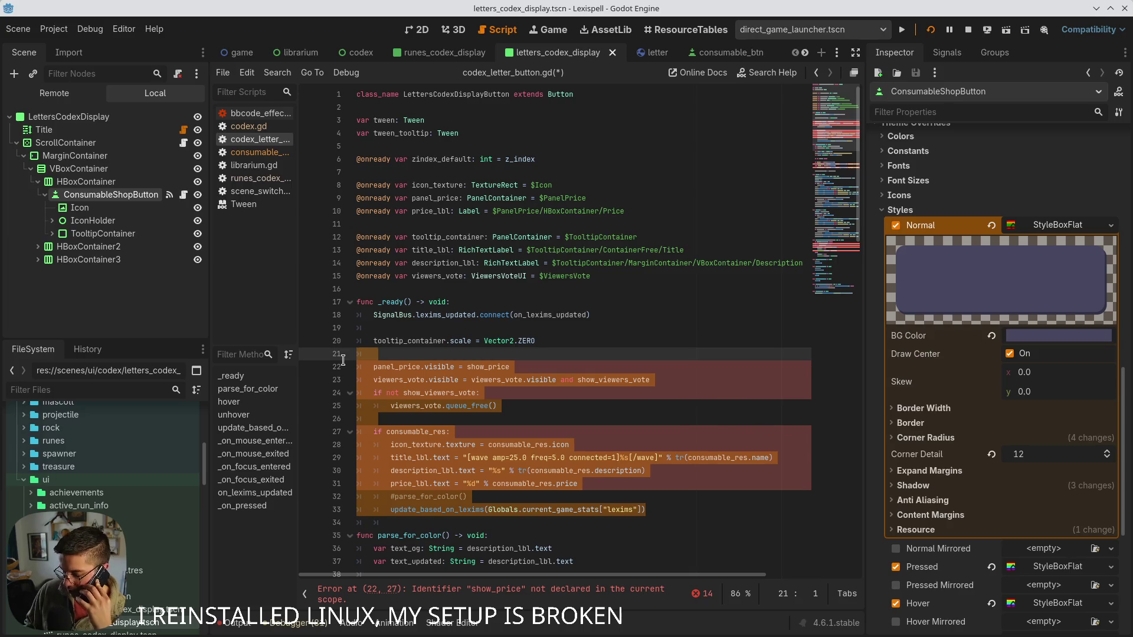
{"action": "key", "text": "BackSpace"}
{"action": "key", "text": "BackSpace"}
- Delete the parse_for_color function and save the script
{"action": "scroll", "coordinate": [439, 425], "scroll_direction": "down", "scroll_amount": 2}
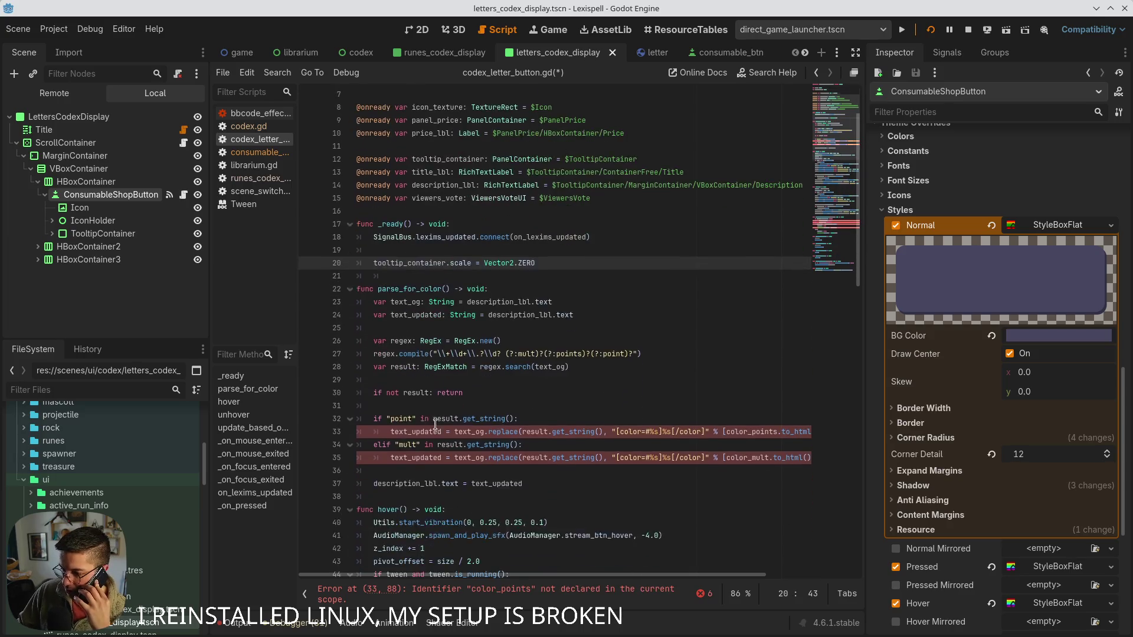
{"action": "scroll", "coordinate": [439, 425], "scroll_direction": "down", "scroll_amount": 2}
{"action": "left_click_drag", "start_coordinate": [540, 446], "coordinate": [294, 246]}
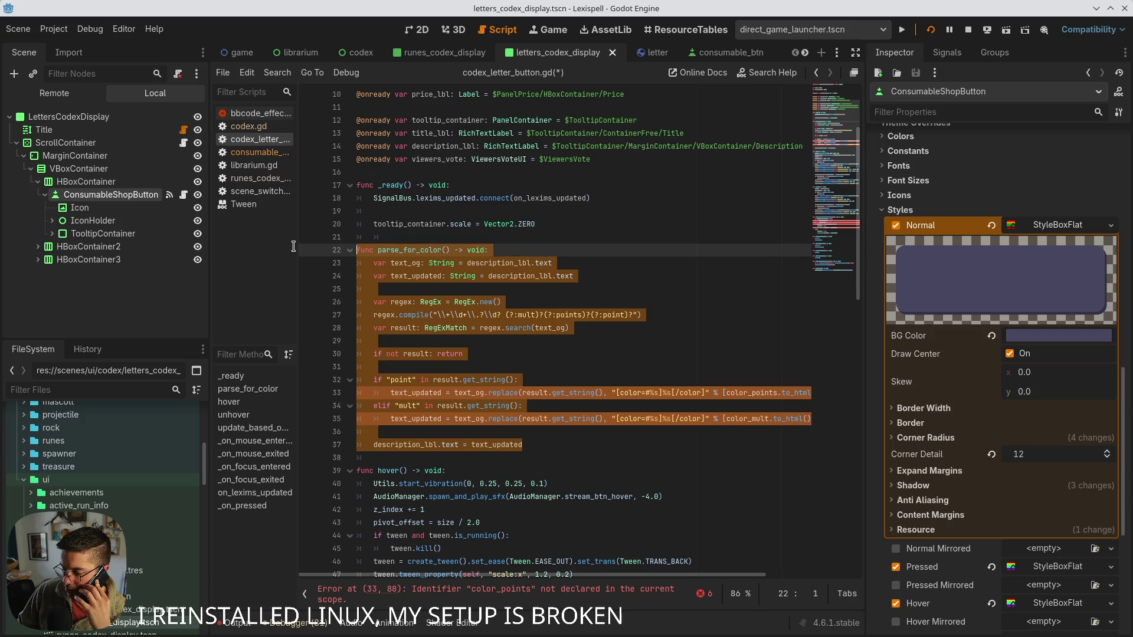
{"action": "left_click", "coordinate": [506, 392]}
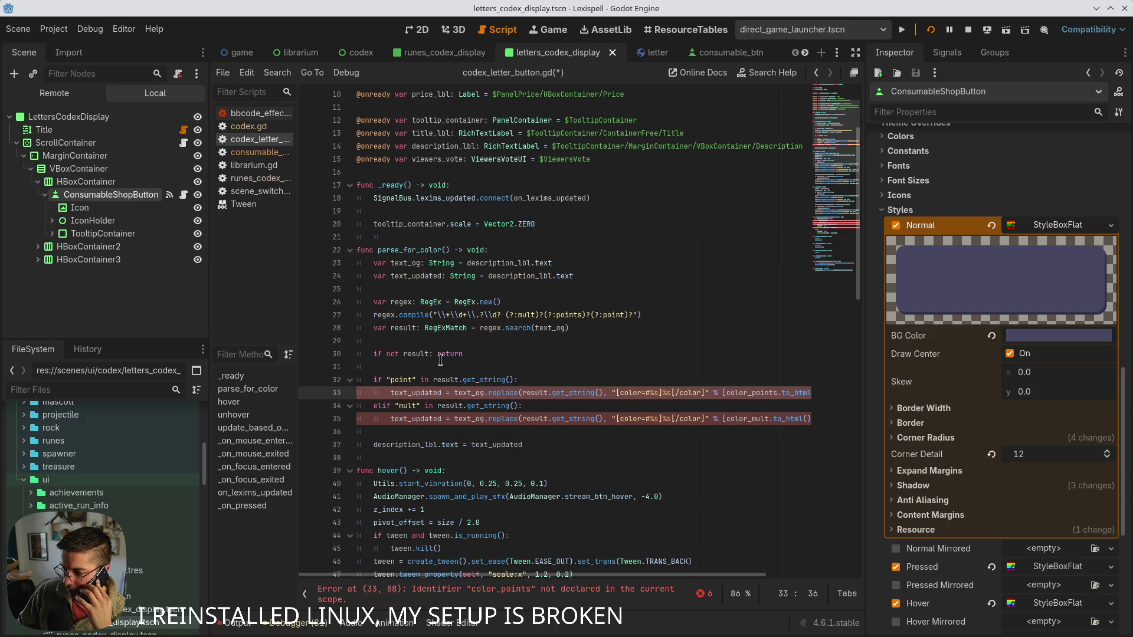
{"action": "left_click", "coordinate": [545, 426]}
{"action": "left_click", "coordinate": [557, 446]}
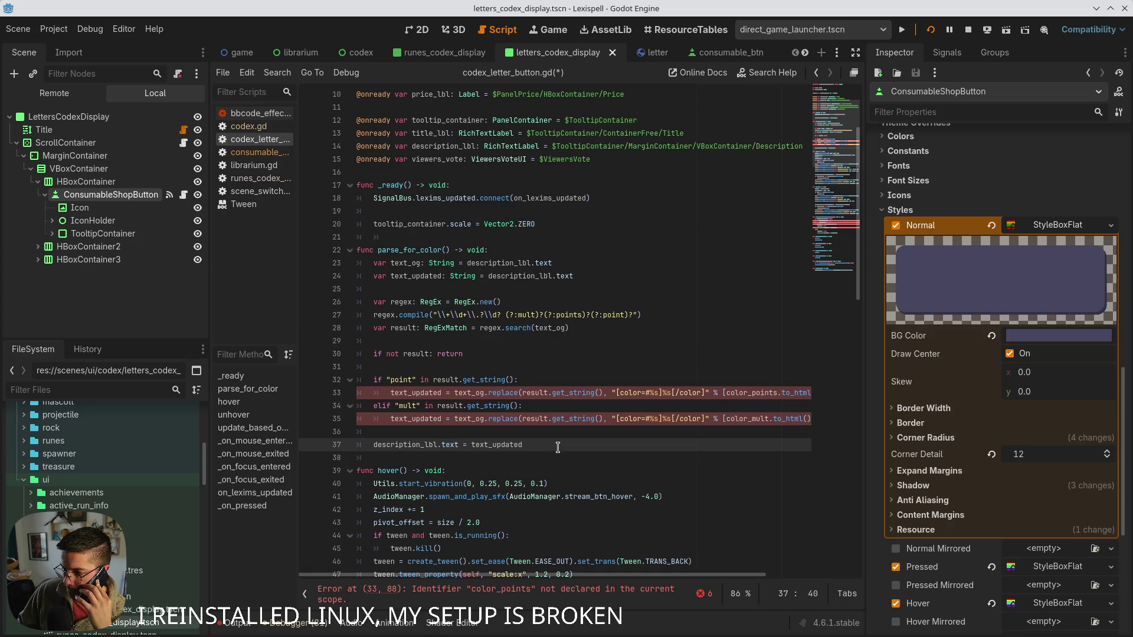
{"action": "mouse_move", "coordinate": [558, 446]}
{"action": "left_mouse_down"}
{"action": "mouse_move", "coordinate": [360, 301]}
{"action": "mouse_move", "coordinate": [317, 245]}
{"action": "left_mouse_up"}
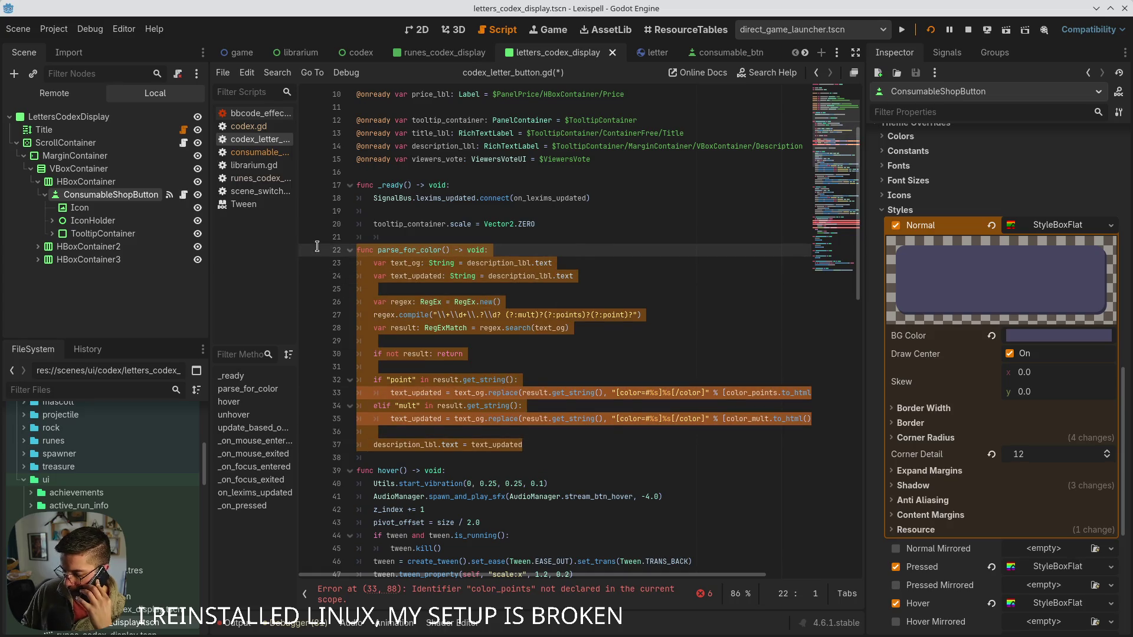
{"action": "key", "text": "BackSpace"}
{"action": "key", "text": "BackSpace"}
{"action": "key", "text": "BackSpace"}
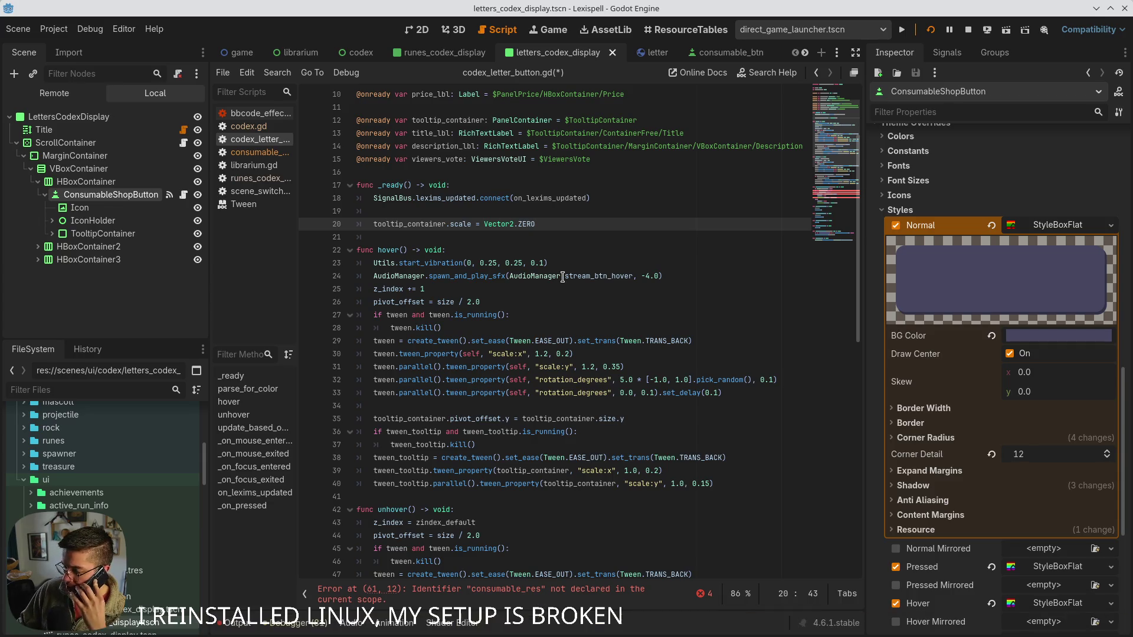
{"action": "left_click", "coordinate": [576, 212]}
{"action": "key", "text": "ctrl+s"}
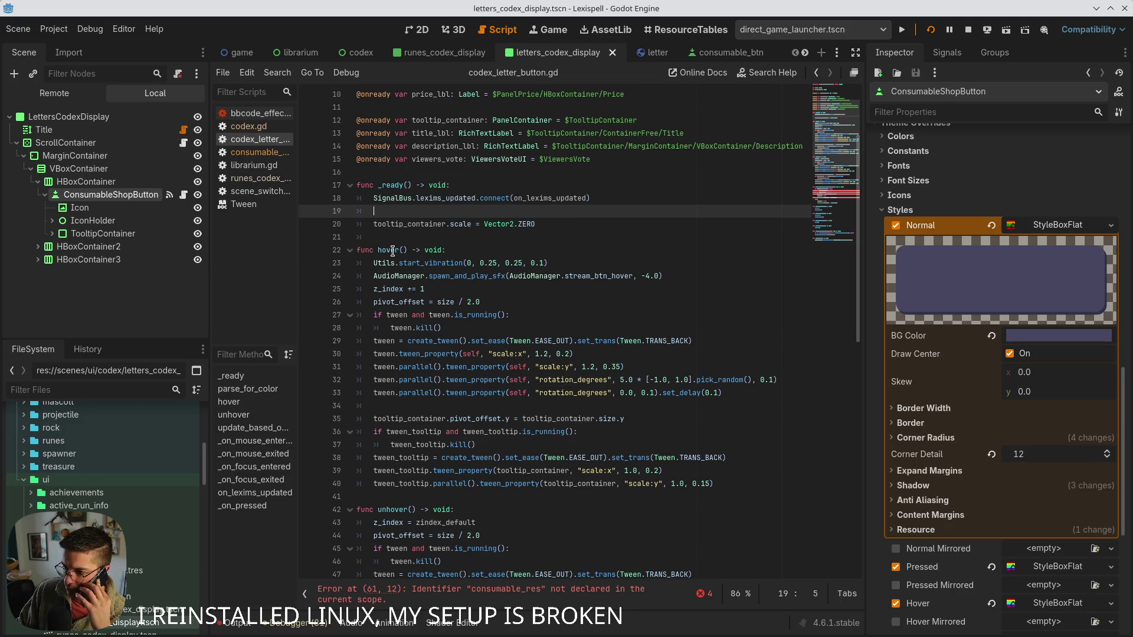
- Delete update_based_on_lexims and the commented #hover()/#unhover() lines, then save
{"action": "scroll", "coordinate": [409, 403], "scroll_direction": "down", "scroll_amount": 10}
{"action": "mouse_move", "coordinate": [538, 418]}
{"action": "left_mouse_down"}
{"action": "mouse_move", "coordinate": [501, 410]}
{"action": "mouse_move", "coordinate": [413, 318]}
{"action": "mouse_move", "coordinate": [358, 301]}
{"action": "left_mouse_up"}
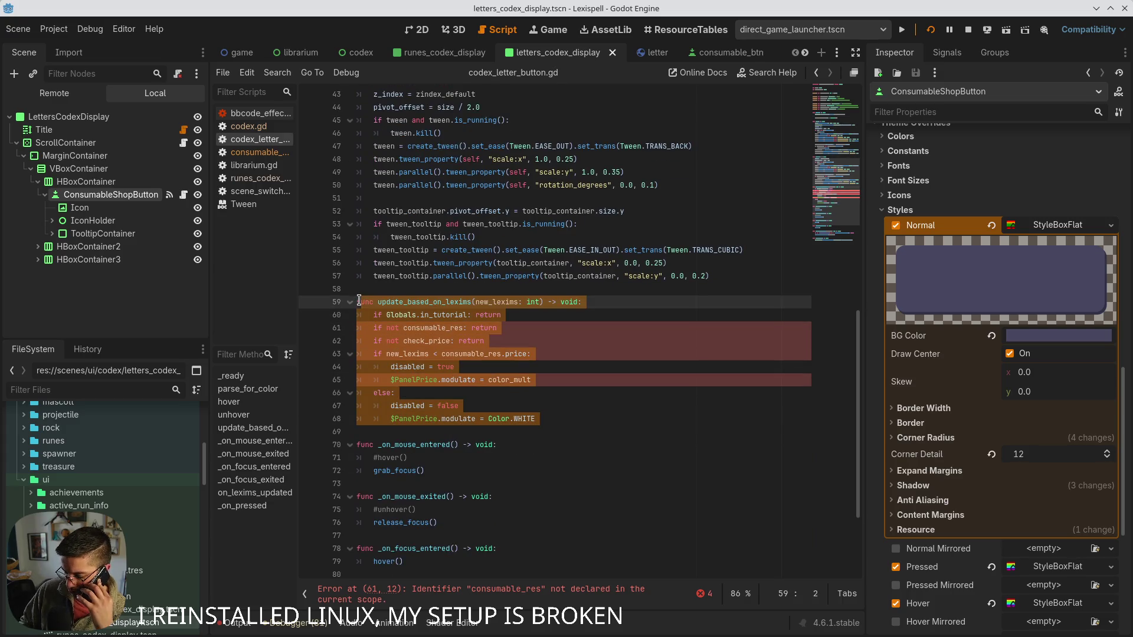
{"action": "key", "text": "BackSpace"}
{"action": "key", "text": "BackSpace"}
{"action": "key", "text": "BackSpace"}
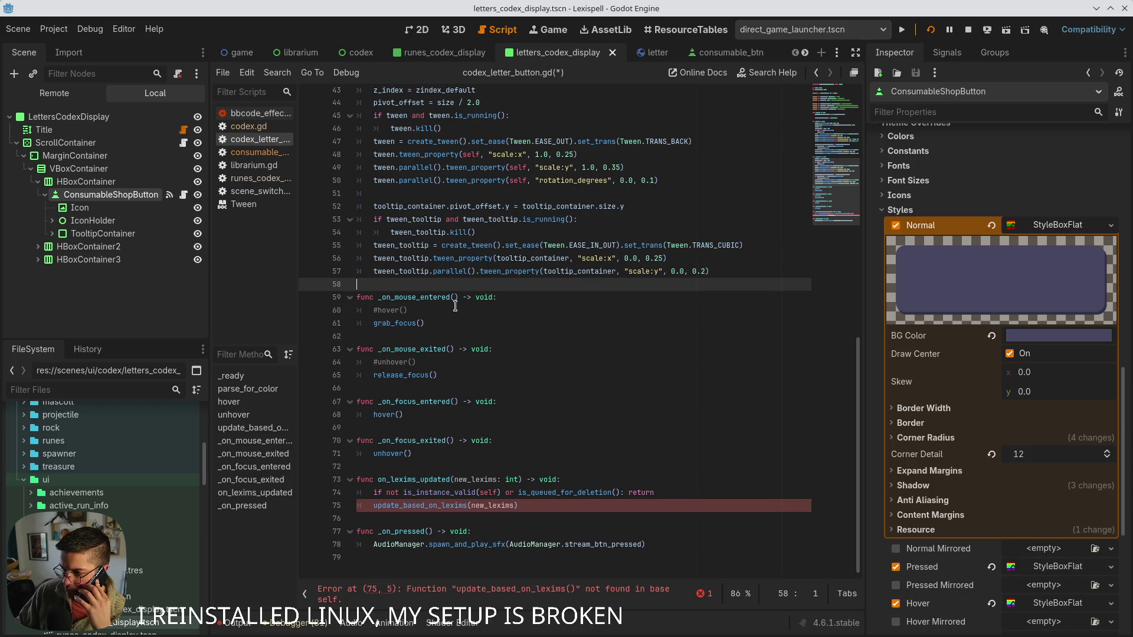
{"action": "left_click", "coordinate": [446, 323]}
{"action": "mouse_move", "coordinate": [446, 323]}
{"action": "left_mouse_down"}
{"action": "mouse_move", "coordinate": [448, 308]}
{"action": "mouse_move", "coordinate": [354, 309]}
{"action": "left_mouse_up"}
{"action": "left_click", "coordinate": [446, 309]}
{"action": "key", "text": "BackSpace"}
{"action": "key", "text": "BackSpace"}
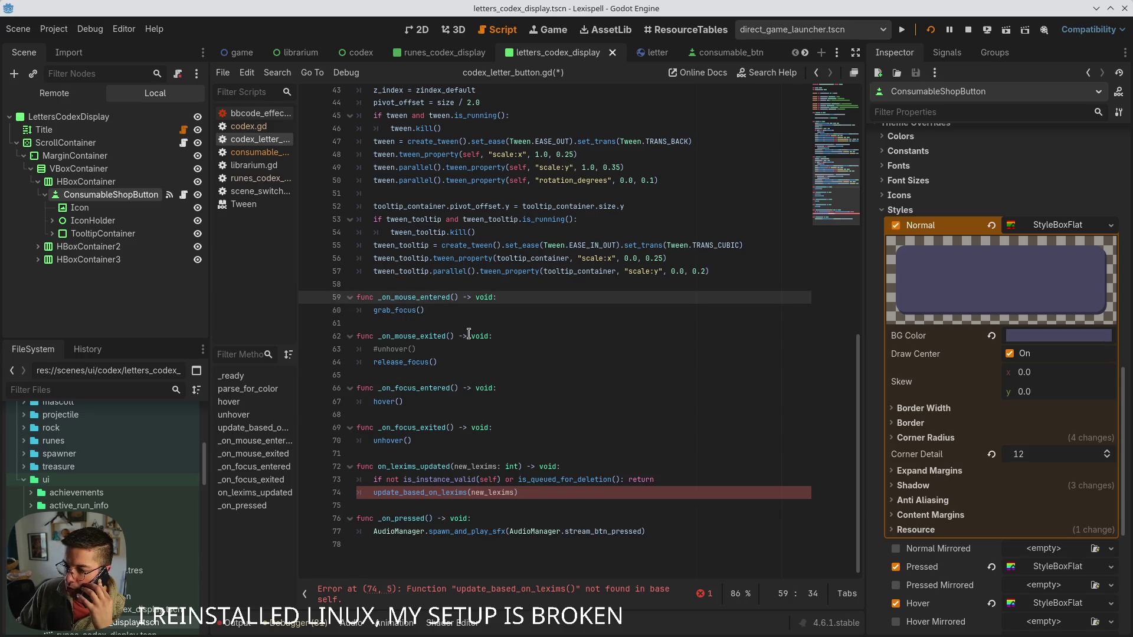
{"action": "left_click_drag", "start_coordinate": [416, 349], "coordinate": [348, 349]}
{"action": "key", "text": "BackSpace"}
{"action": "key", "text": "BackSpace"}
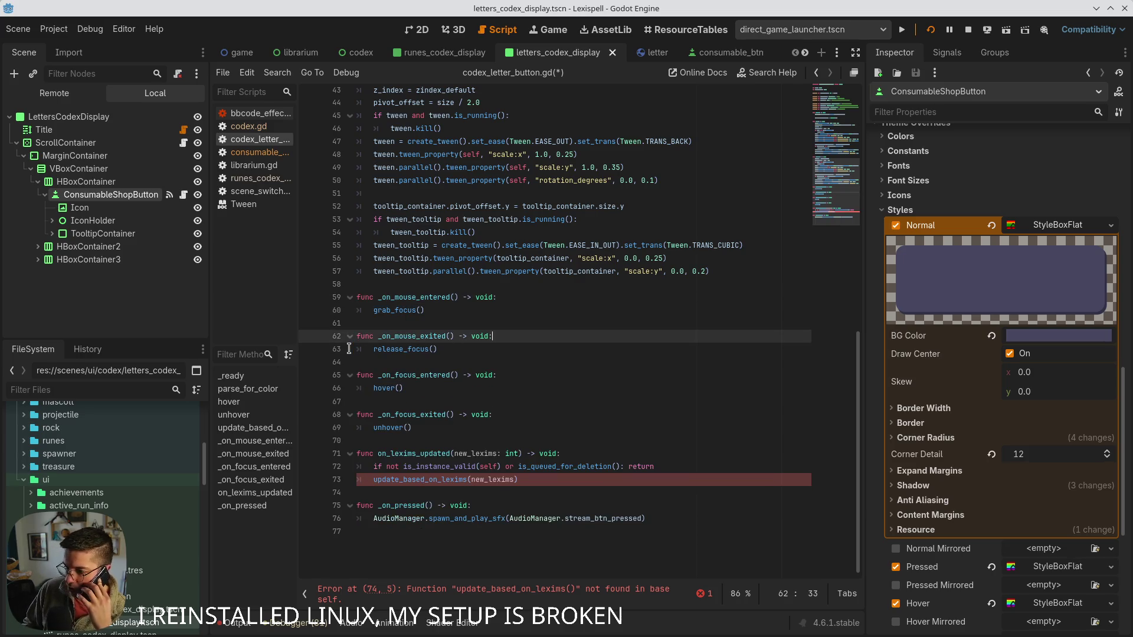
{"action": "key", "text": "ctrl+s"}
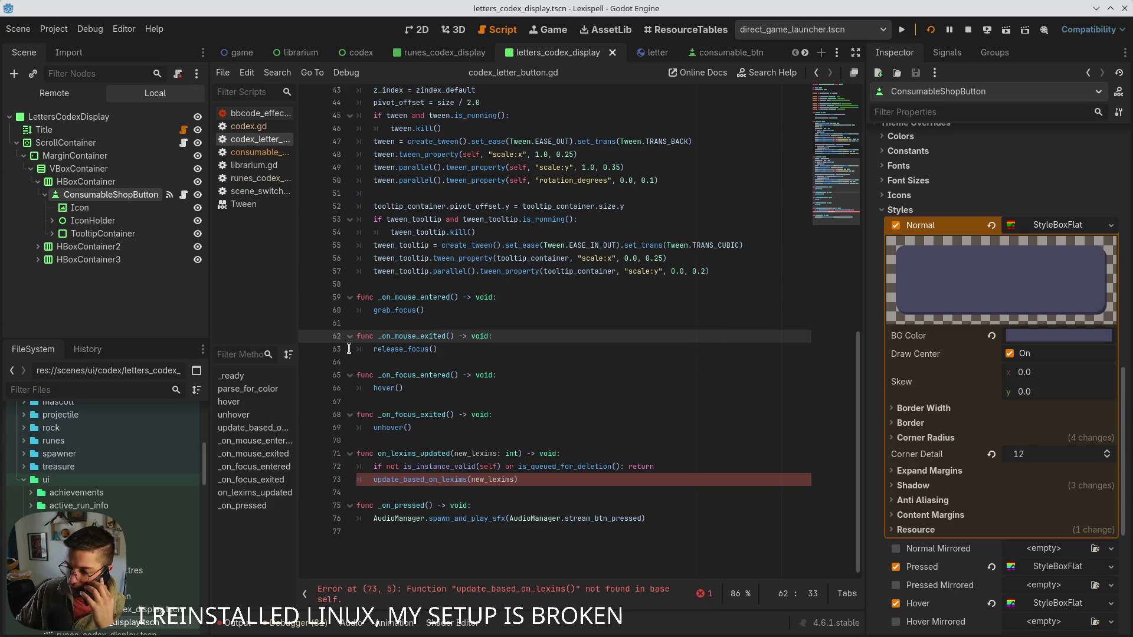
- Delete on_lexims_updated and the SignalBus lexims_updated connection in _ready, then save
{"action": "left_click_drag", "start_coordinate": [535, 479], "coordinate": [342, 455]}
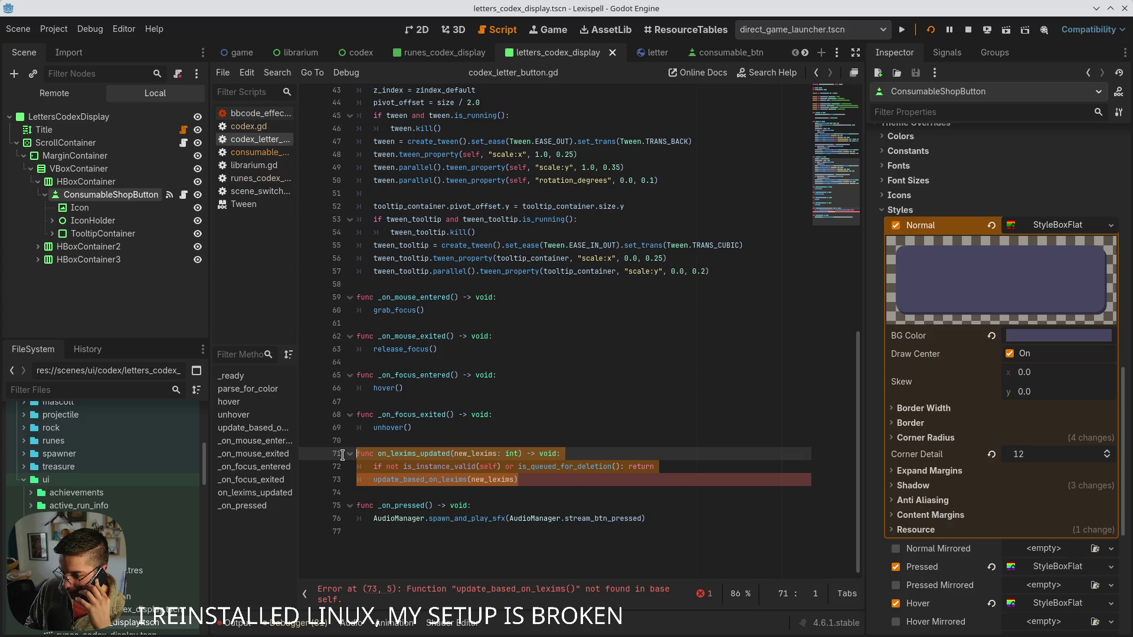
{"action": "key", "text": "BackSpace"}
{"action": "key", "text": "BackSpace"}
{"action": "key", "text": "BackSpace"}
{"action": "key", "text": "ctrl+s"}
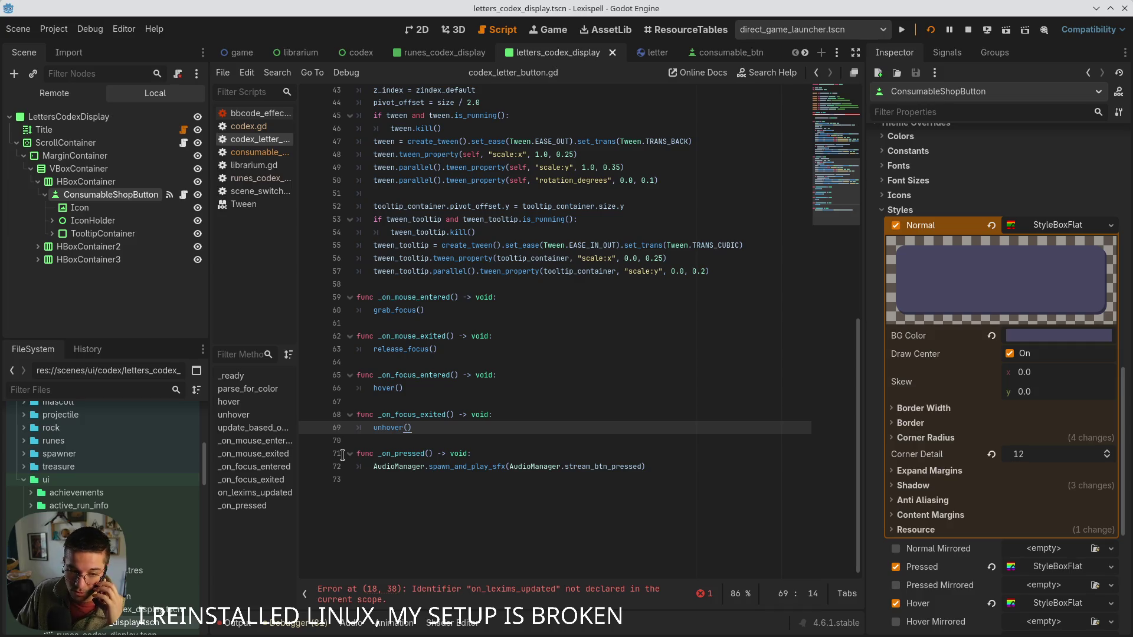
{"action": "left_click", "coordinate": [511, 593]}
{"action": "left_click", "coordinate": [408, 324]}
{"action": "left_click_drag", "start_coordinate": [408, 324], "coordinate": [344, 318]}
{"action": "key", "text": "BackSpace"}
{"action": "key", "text": "BackSpace"}
{"action": "key", "text": "ctrl+s"}
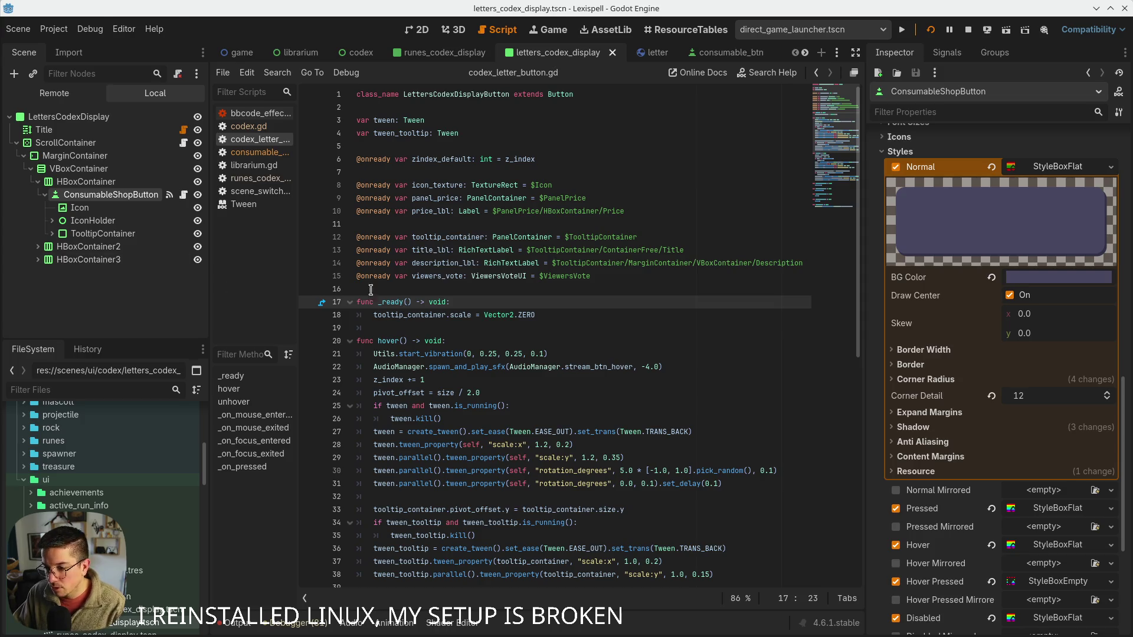
{"action": "left_click", "coordinate": [559, 315]}
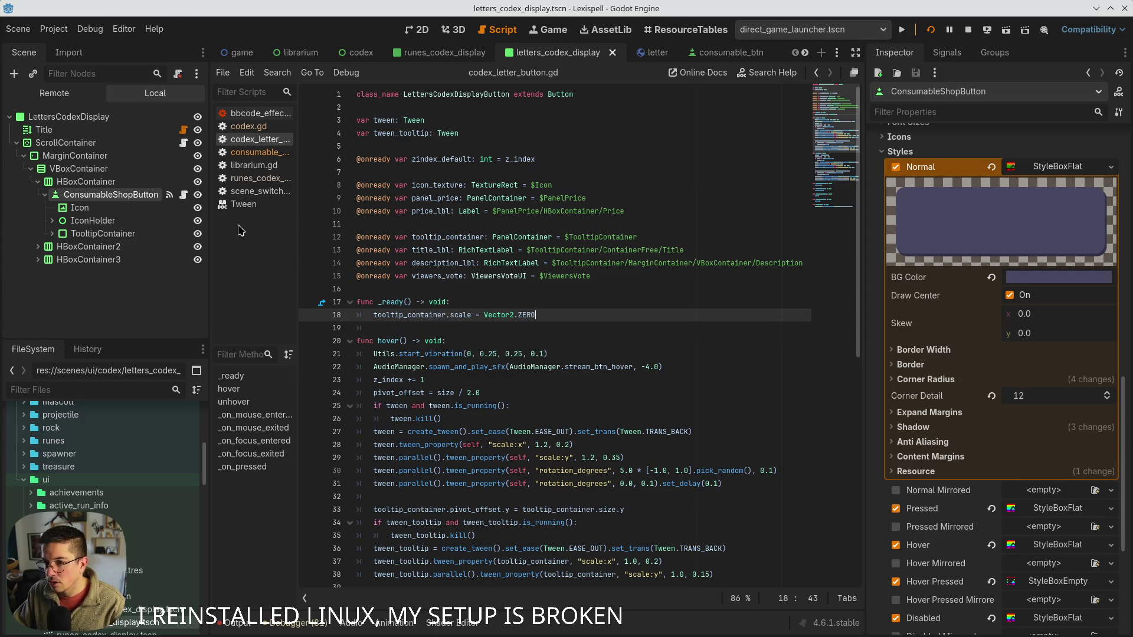
{"action": "left_click", "coordinate": [416, 29]}
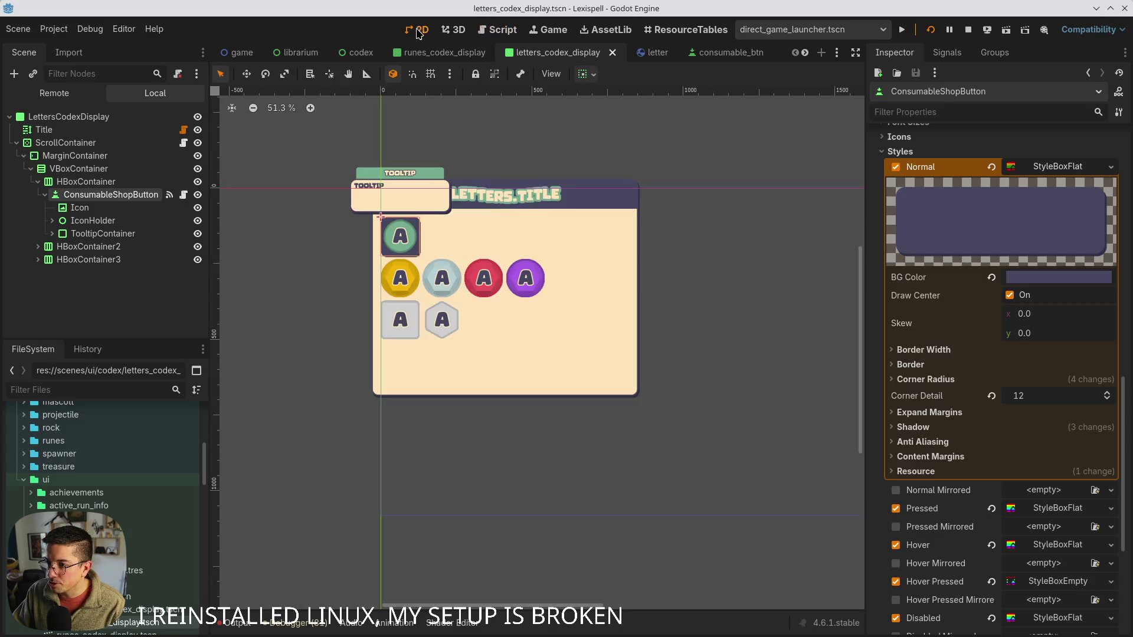
- Paste the copied shop button into the second letter row (HBoxContainer2) and save
{"action": "scroll", "coordinate": [421, 227], "scroll_direction": "up", "scroll_amount": 2}
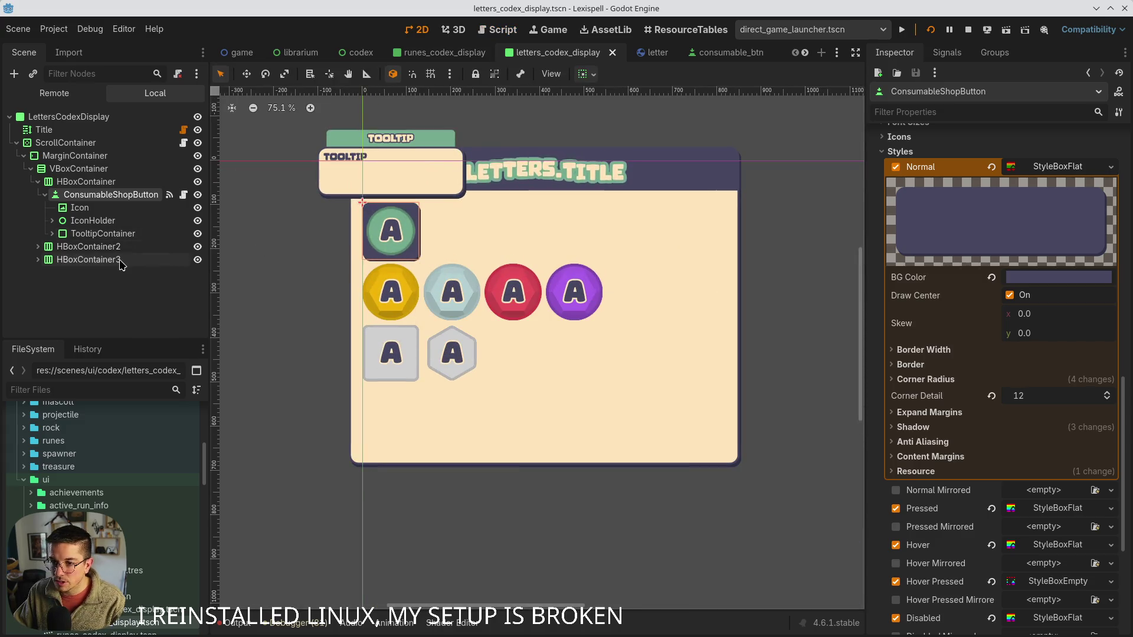
{"action": "left_click", "coordinate": [93, 220]}
{"action": "left_click", "coordinate": [111, 194]}
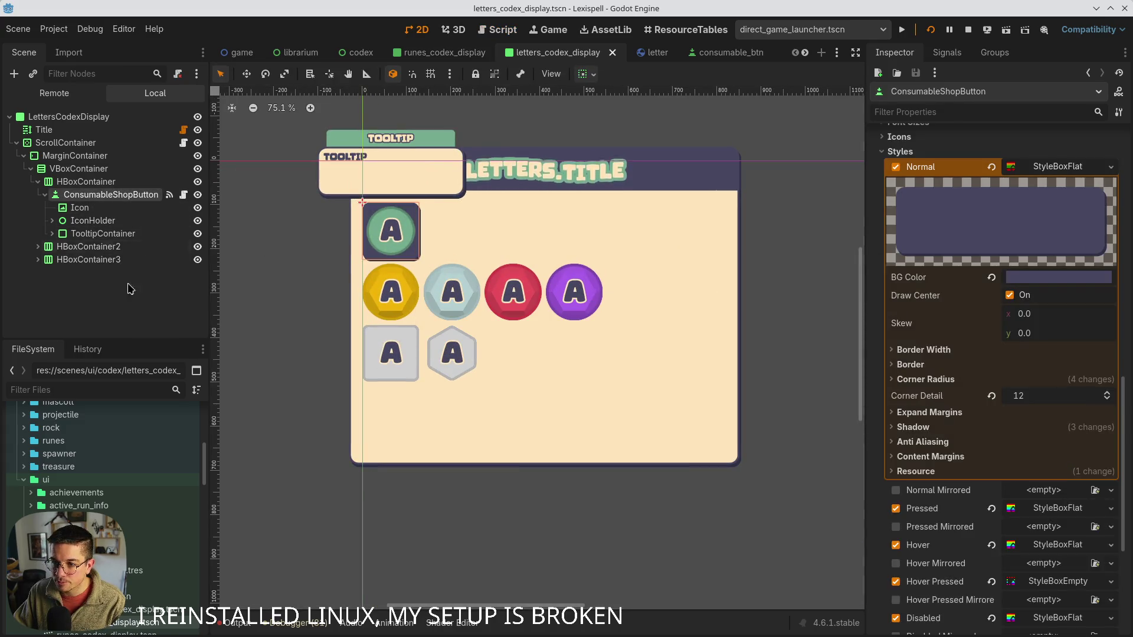
{"action": "left_click", "coordinate": [38, 247]}
{"action": "left_click", "coordinate": [88, 246]}
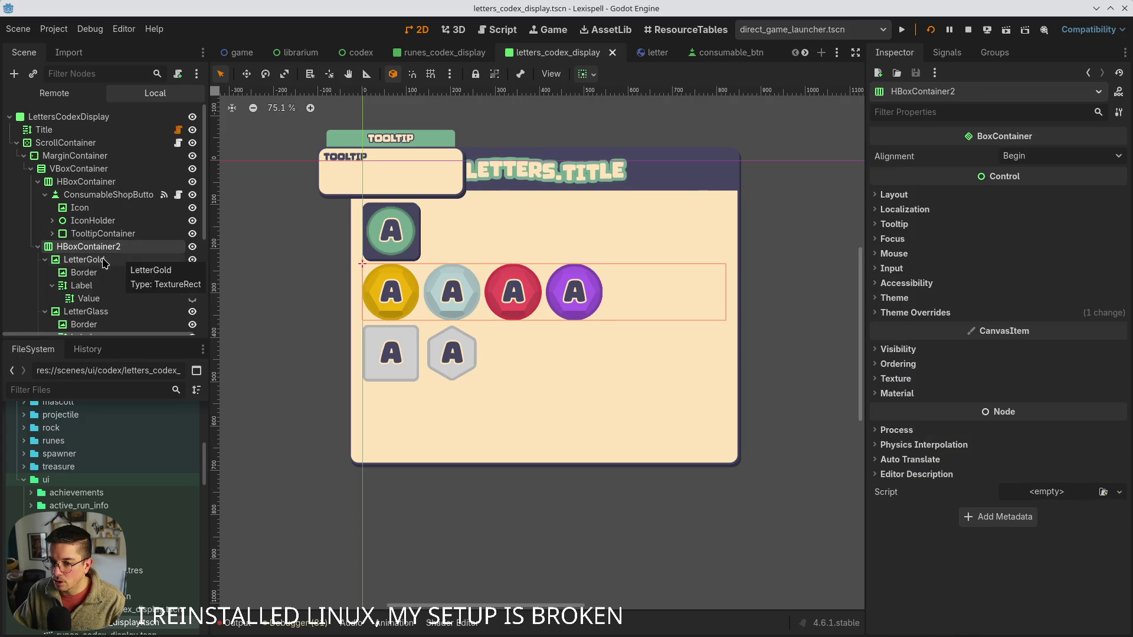
{"action": "key", "text": "ctrl+v"}
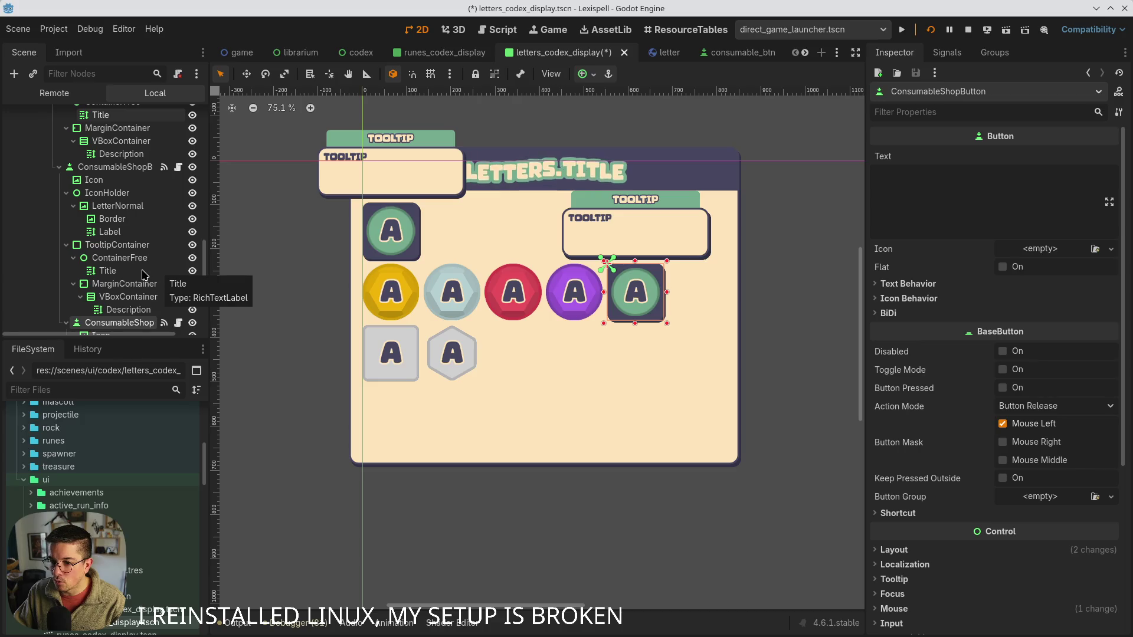
{"action": "key", "text": "ctrl+s"}
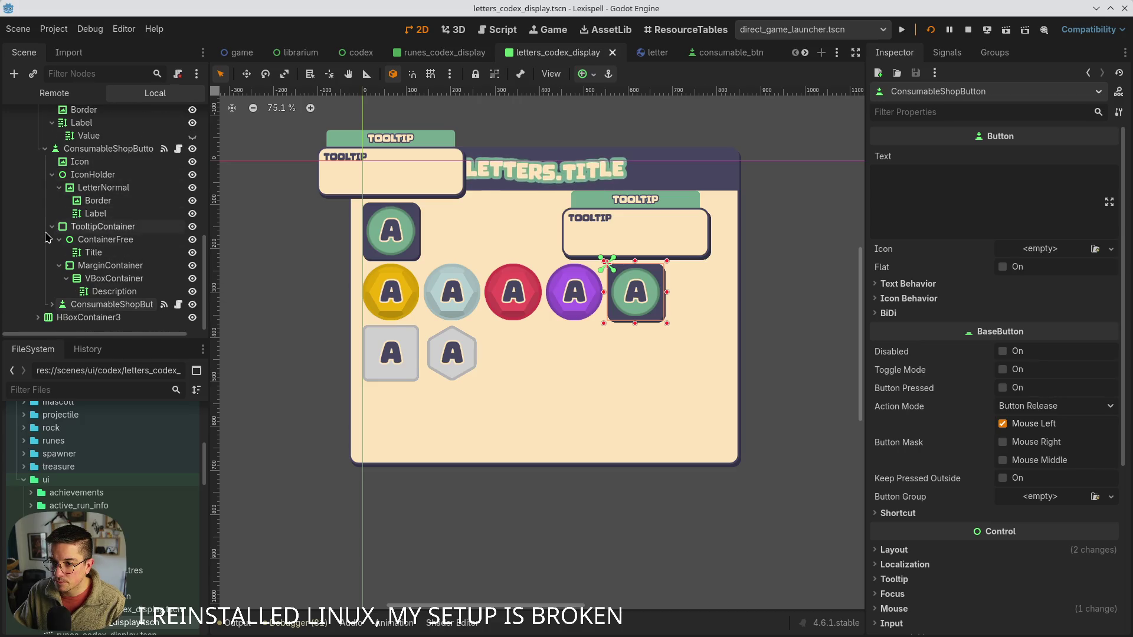
- Delete the extra pasted shop button copy
{"action": "left_click", "coordinate": [45, 148]}
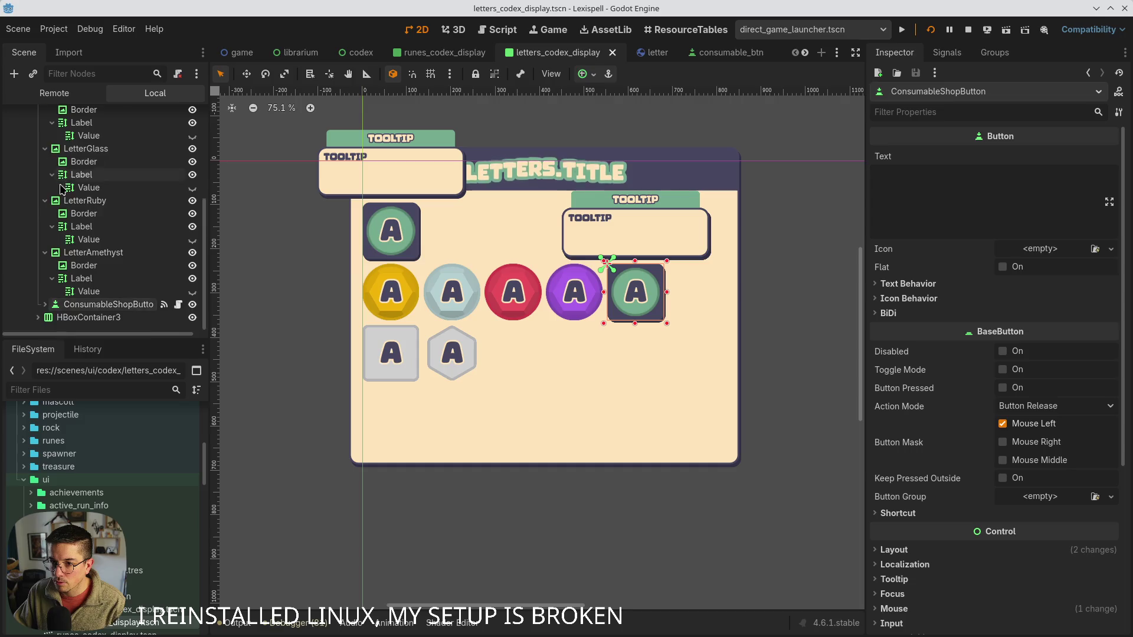
{"action": "left_click", "coordinate": [45, 304]}
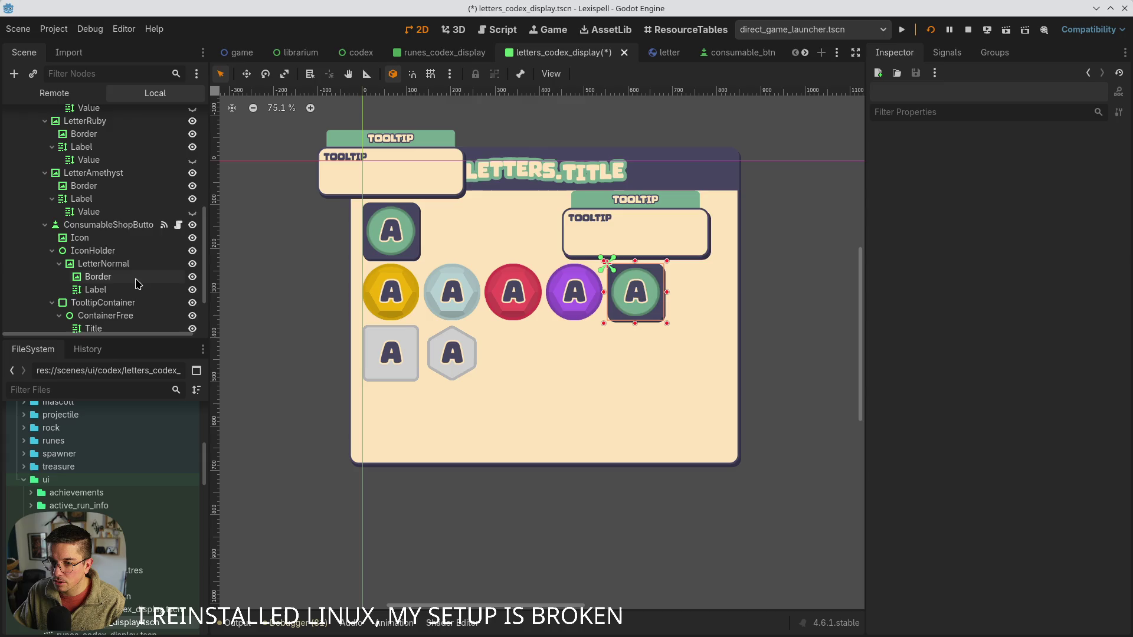
{"action": "key", "text": "Delete"}
- Paste a shop button after the amethyst letter and duplicate it up to ConsumableShopButton4, then save
{"action": "scroll", "coordinate": [107, 291], "scroll_direction": "up", "scroll_amount": 5}
{"action": "left_click", "coordinate": [77, 177]}
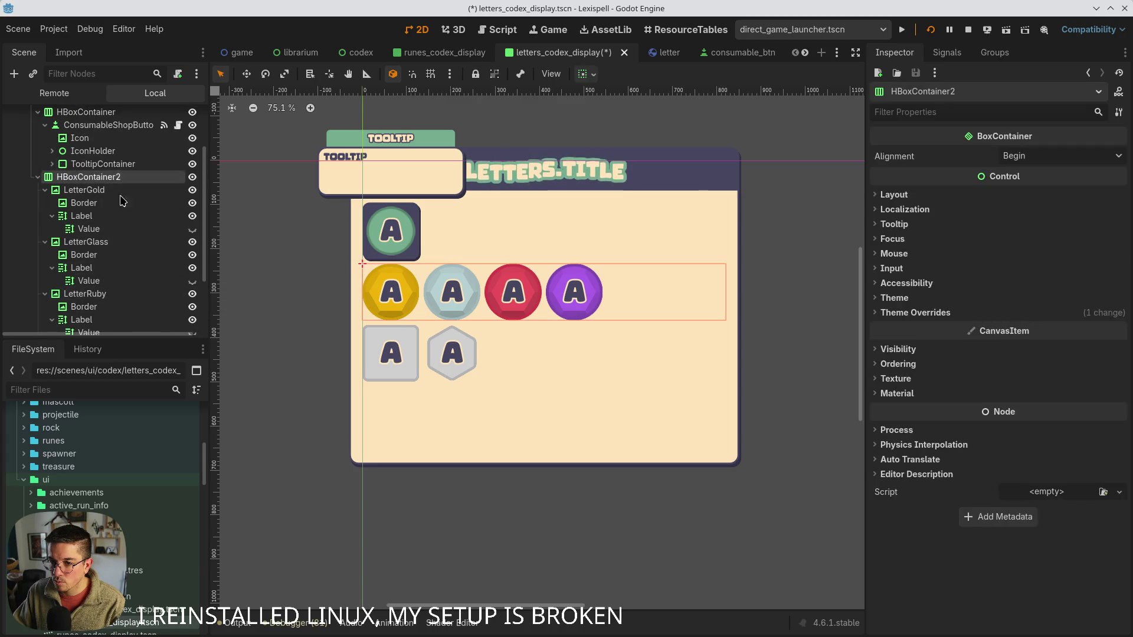
{"action": "key", "text": "ctrl+v"}
{"action": "left_click", "coordinate": [42, 274]}
{"action": "left_click", "coordinate": [106, 298]}
{"action": "key", "text": "ctrl+d"}
{"action": "key", "text": "ctrl+d"}
{"action": "key", "text": "ctrl+d"}
{"action": "key", "text": "ctrl+s"}
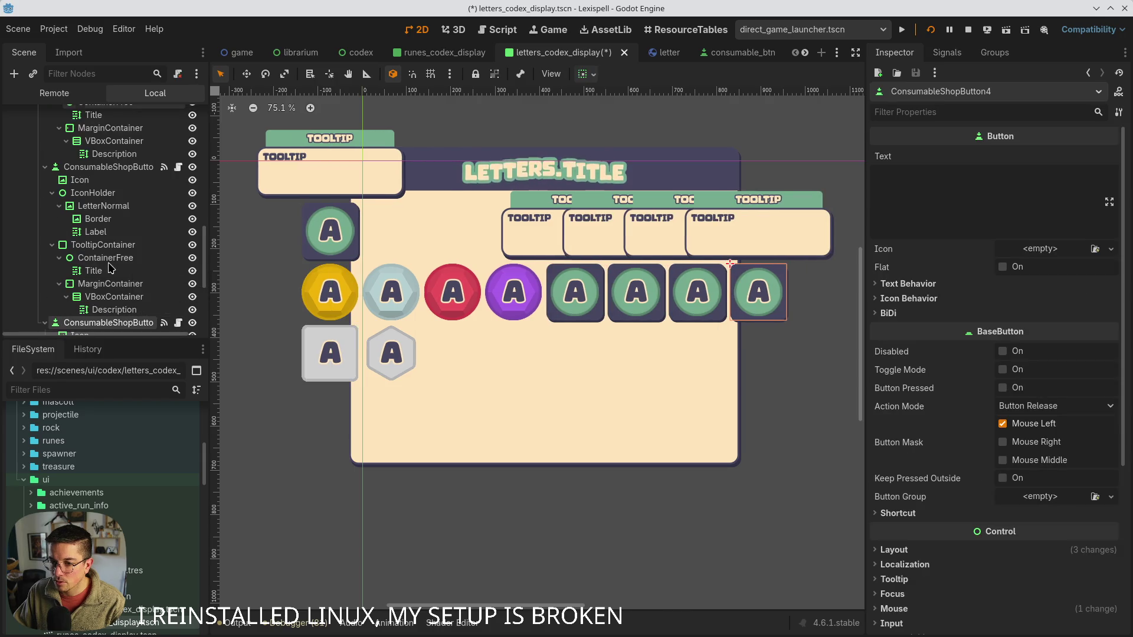
{"action": "scroll", "coordinate": [71, 265], "scroll_direction": "down", "scroll_amount": 3}
{"action": "double_click", "coordinate": [65, 247]}
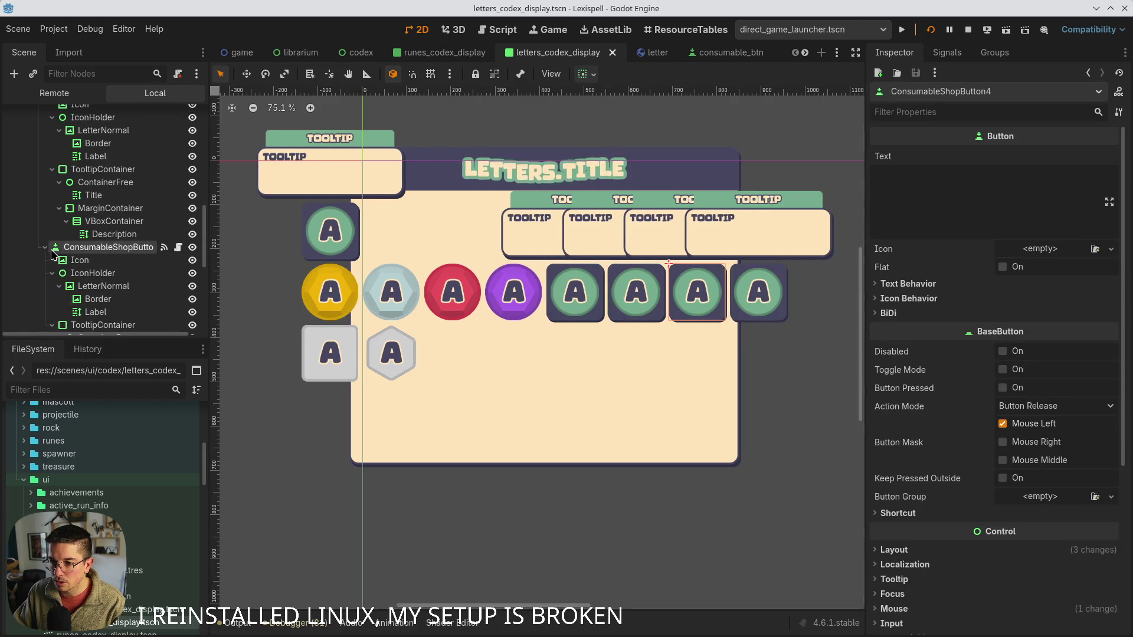
- Cut LetterGold out of the second letter row and save
{"action": "scroll", "coordinate": [446, 342], "scroll_direction": "down", "scroll_amount": 4}
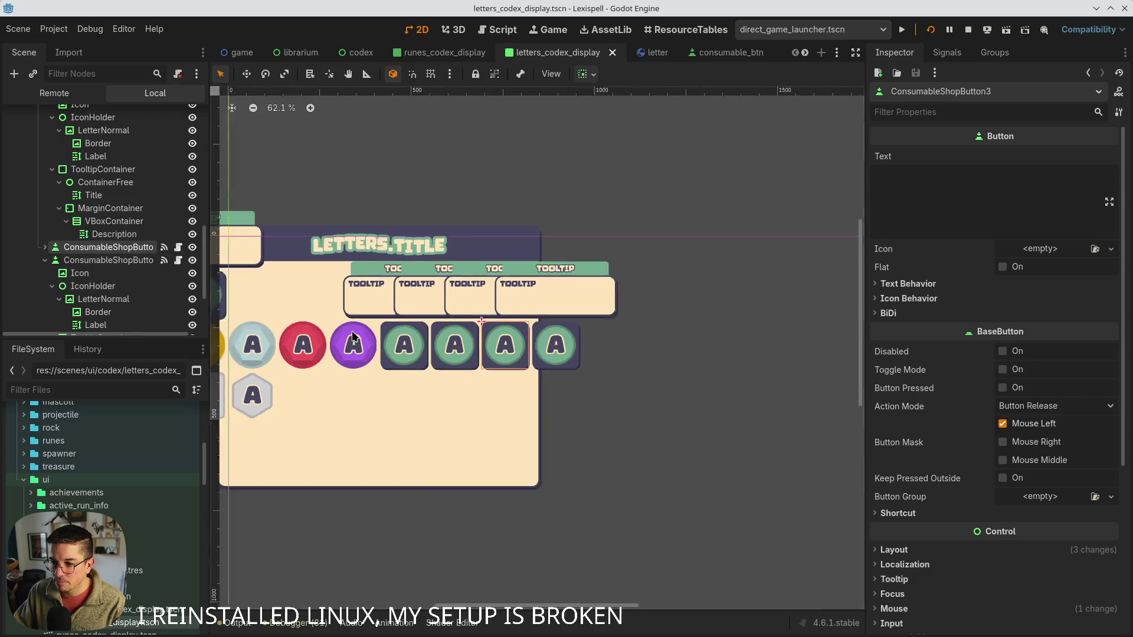
{"action": "scroll", "coordinate": [100, 230], "scroll_direction": "up", "scroll_amount": 5}
{"action": "scroll", "coordinate": [100, 230], "scroll_direction": "up", "scroll_amount": 4}
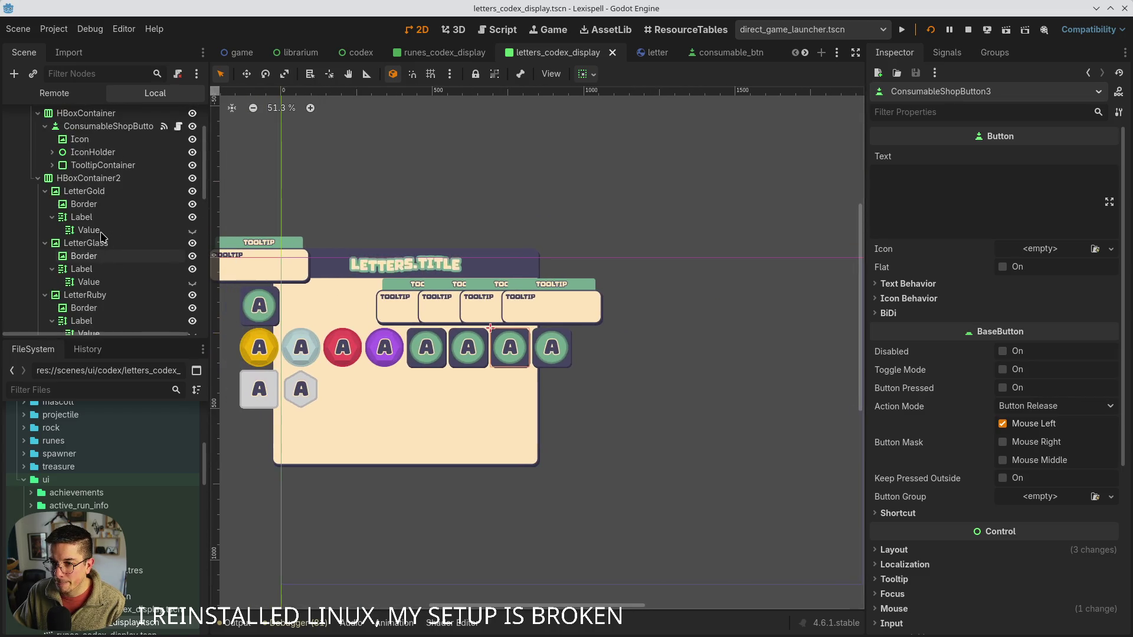
{"action": "left_click", "coordinate": [84, 191]}
{"action": "left_click", "coordinate": [88, 229]}
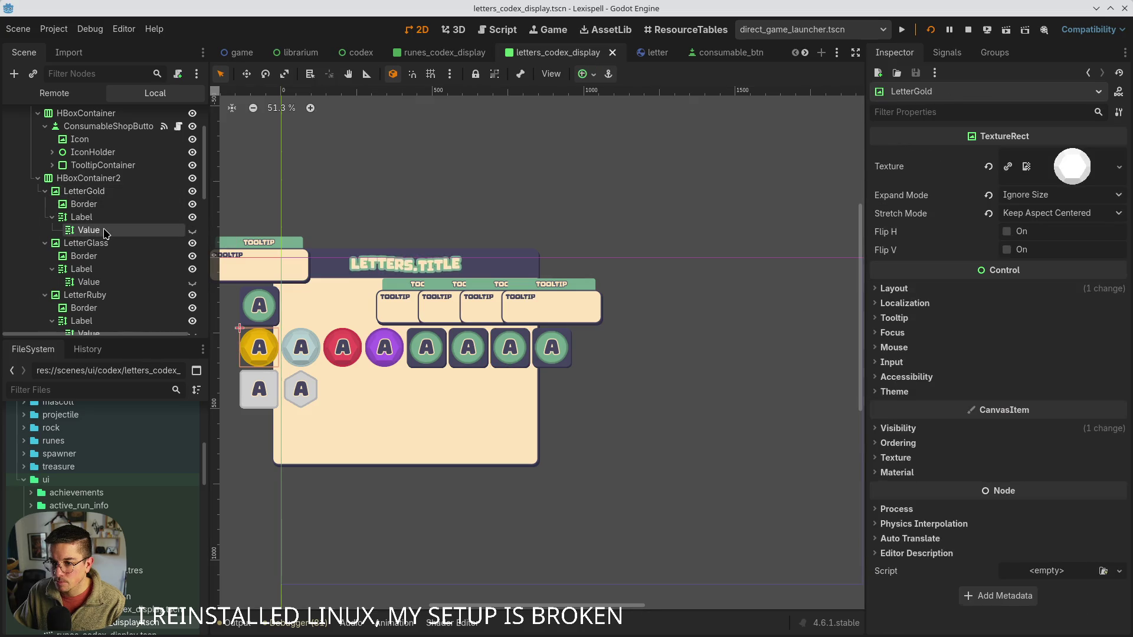
{"action": "key", "text": "Delete"}
{"action": "left_click", "coordinate": [84, 195]}
{"action": "key", "text": "Delete"}
{"action": "key", "text": "ctrl+s"}
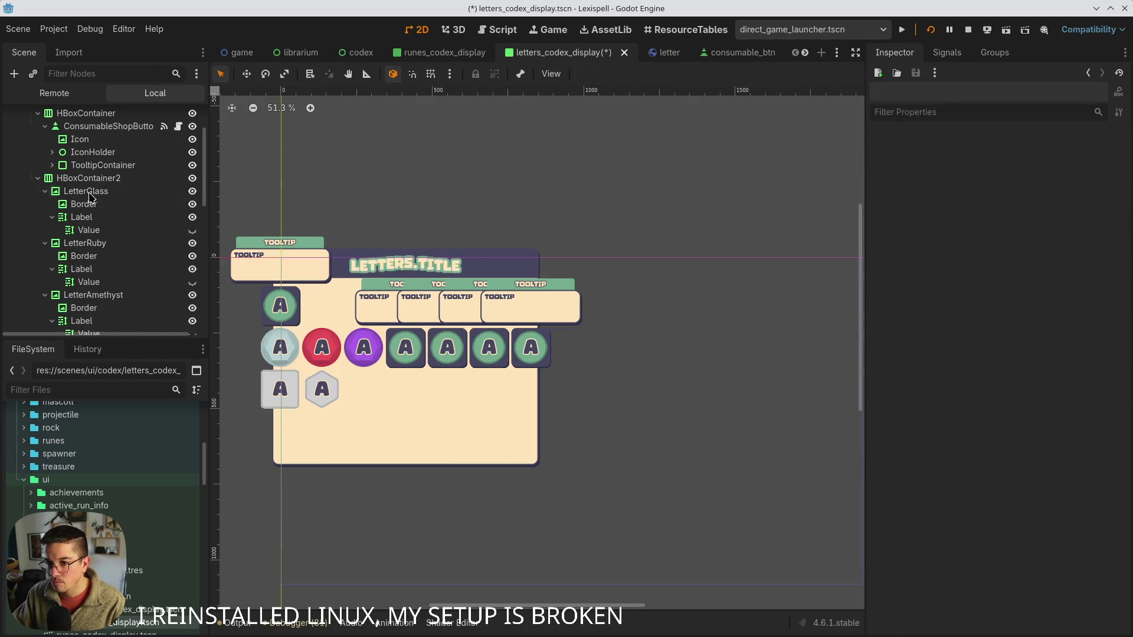
- Delete the green LetterNormal from the first copied button's IconHolder
{"action": "left_click", "coordinate": [391, 339]}
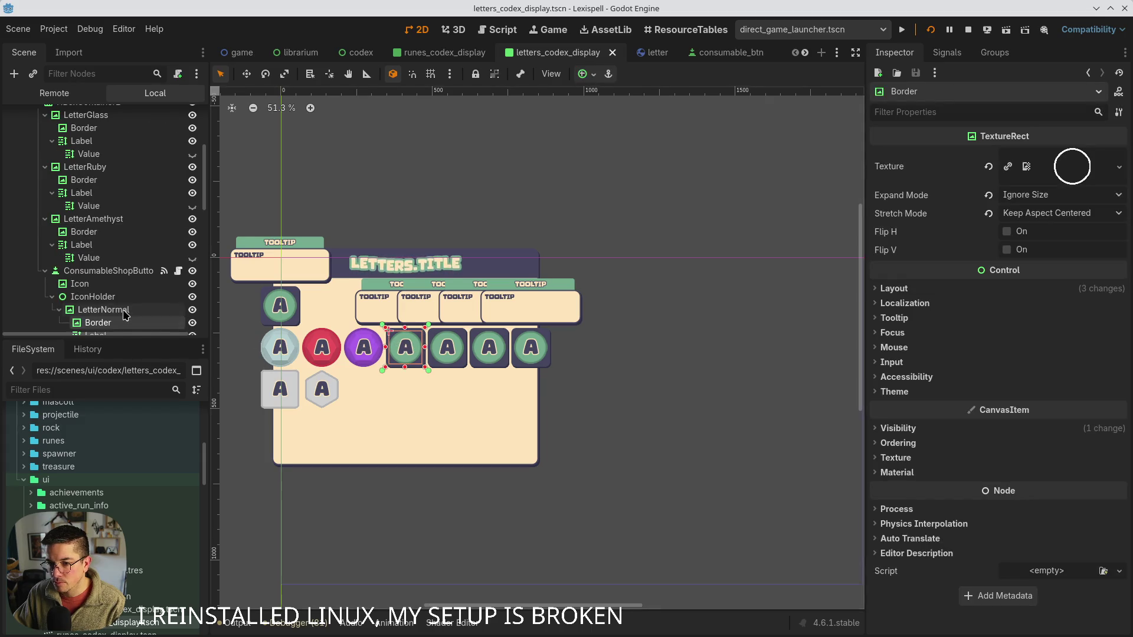
{"action": "scroll", "coordinate": [106, 306], "scroll_direction": "down", "scroll_amount": 3}
{"action": "left_click", "coordinate": [94, 247]}
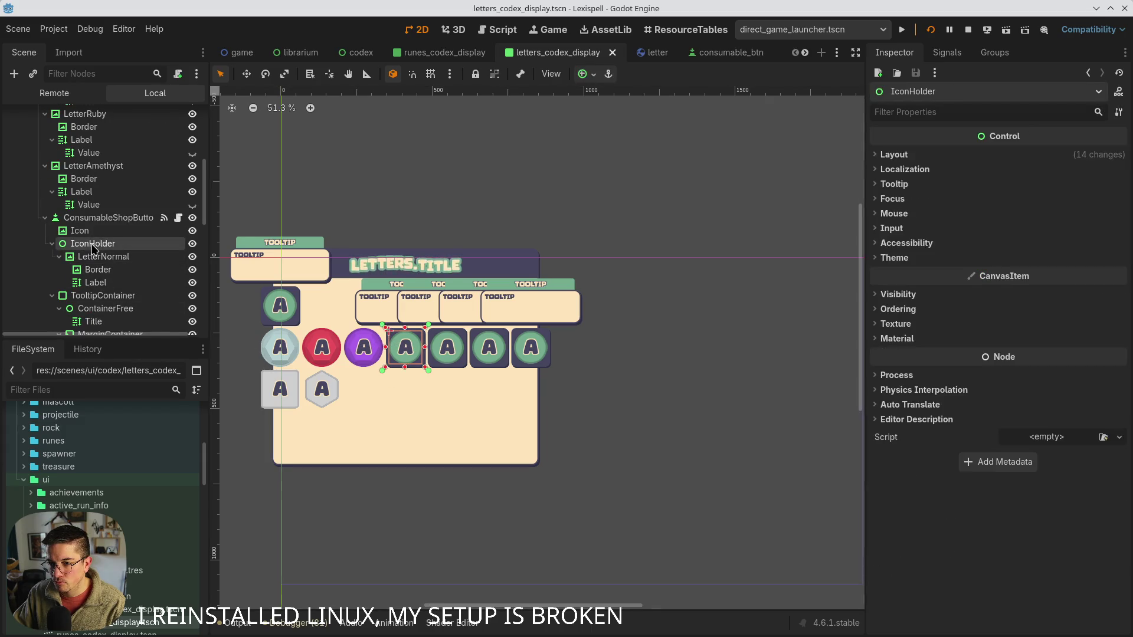
{"action": "left_click", "coordinate": [96, 258]}
{"action": "key", "text": "Delete"}
{"action": "key", "text": "Return"}
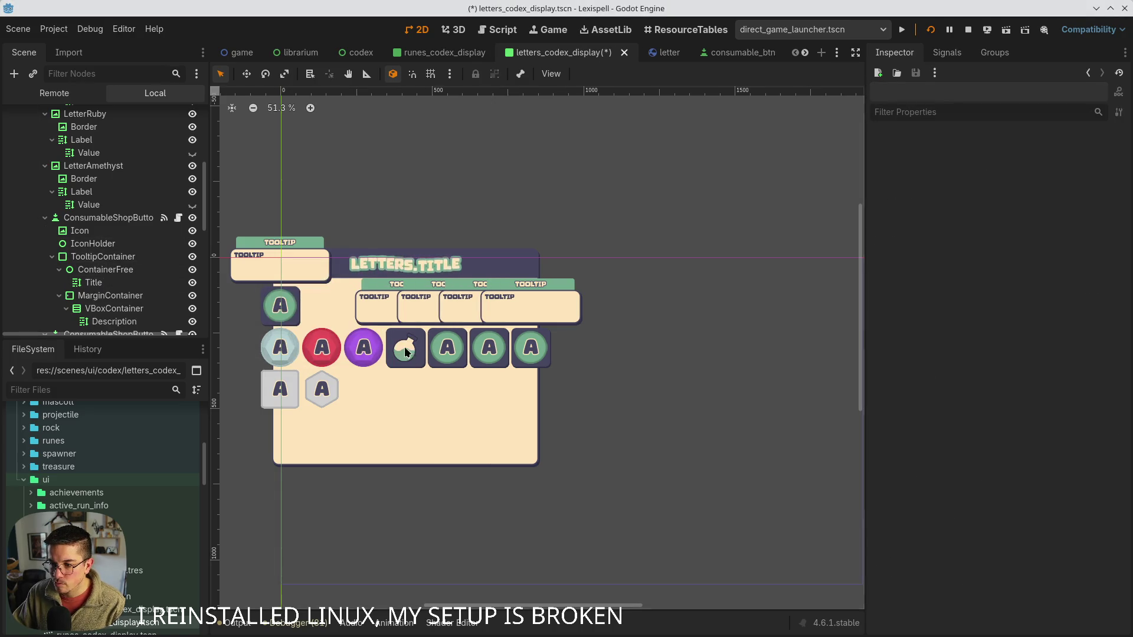
- Paste LetterGold into that IconHolder, delete its Icon node, and save
{"action": "left_click", "coordinate": [93, 180]}
{"action": "key", "text": "ctrl+v"}
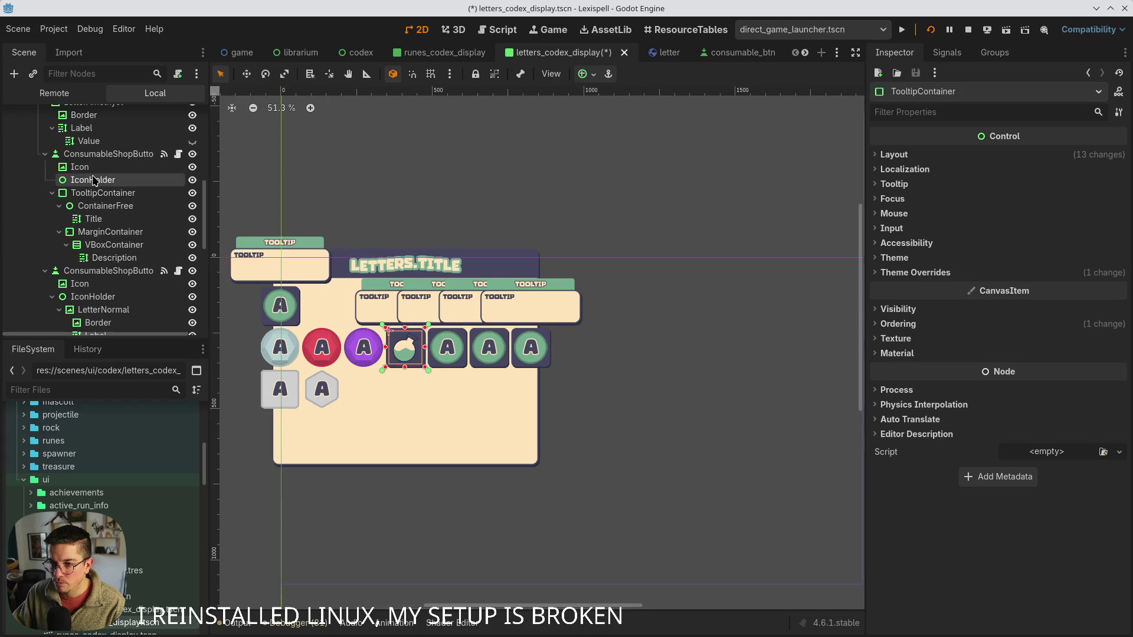
{"action": "key", "text": "ctrl+s"}
{"action": "left_click", "coordinate": [90, 167]}
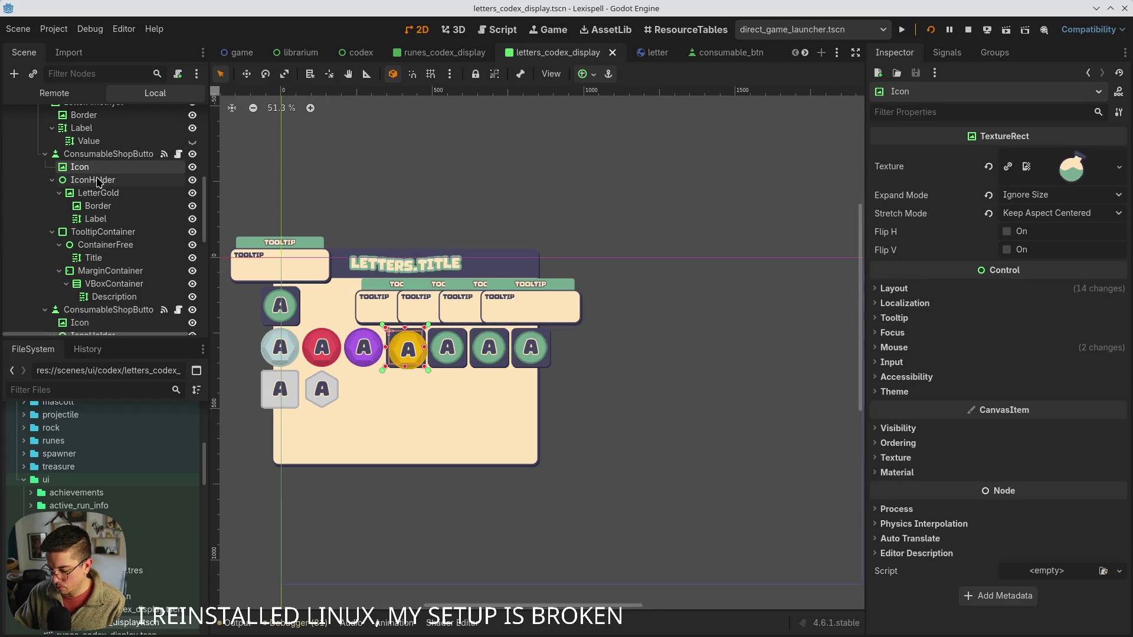
{"action": "key", "text": "Delete"}
{"action": "key", "text": "Return"}
{"action": "key", "text": "ctrl+s"}
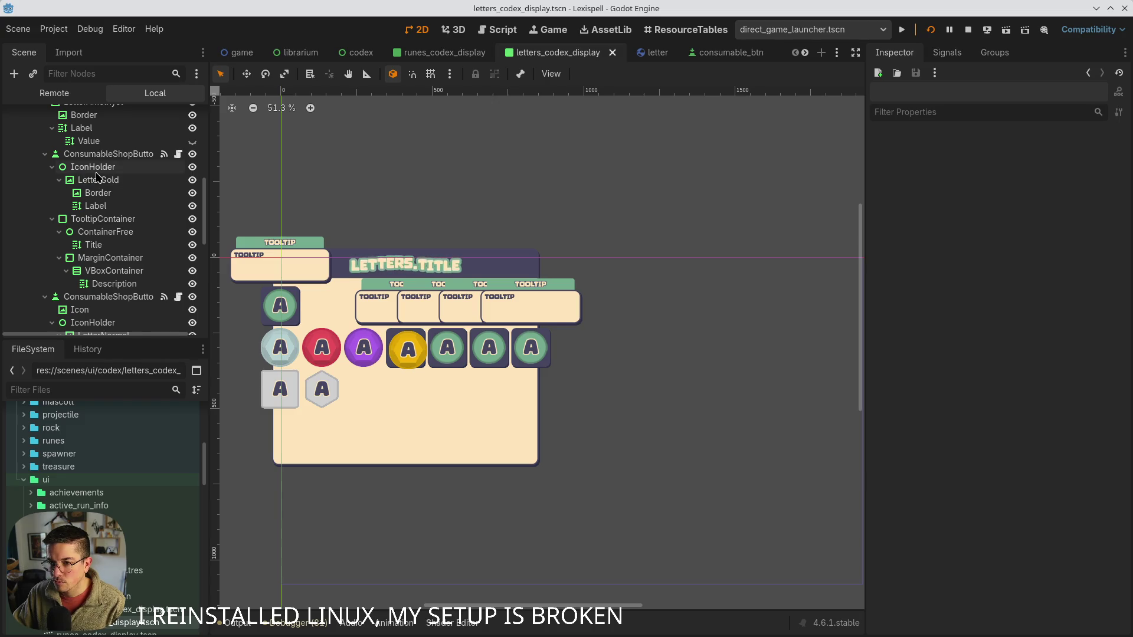
{"action": "scroll", "coordinate": [106, 230], "scroll_direction": "up", "scroll_amount": 5}
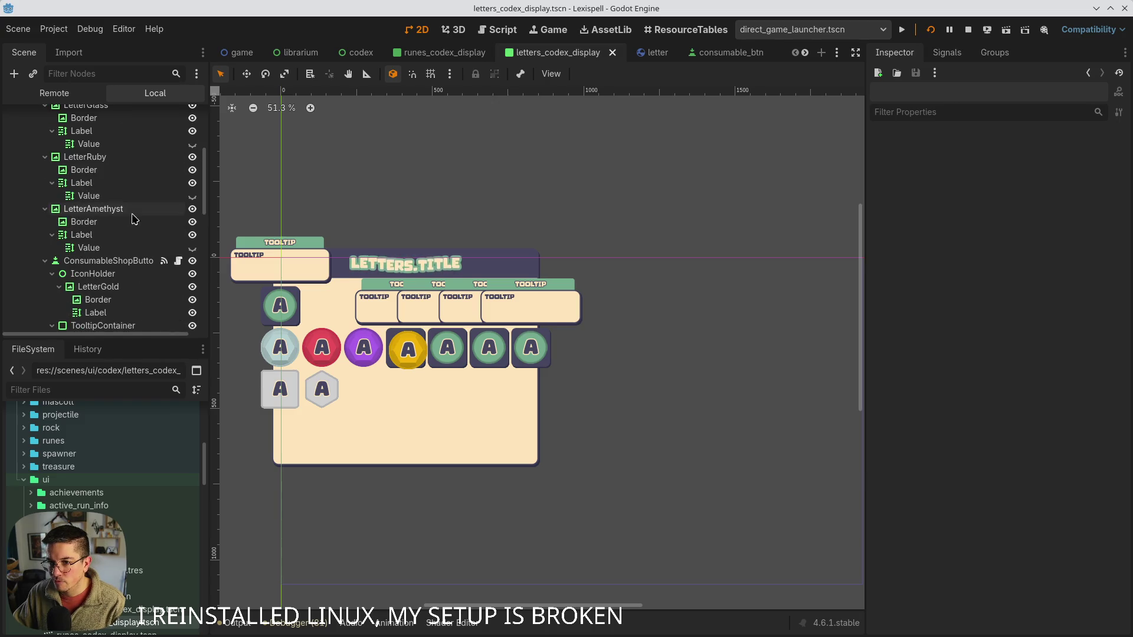
{"action": "left_click", "coordinate": [295, 310]}
{"action": "left_click", "coordinate": [82, 160]}
- Delete the leftover icon node, then reset LetterGold and its Border to zero custom minimum size
{"action": "key", "text": "Delete"}
{"action": "key", "text": "Return"}
{"action": "key", "text": "ctrl+s"}
{"action": "left_click", "coordinate": [407, 351]}
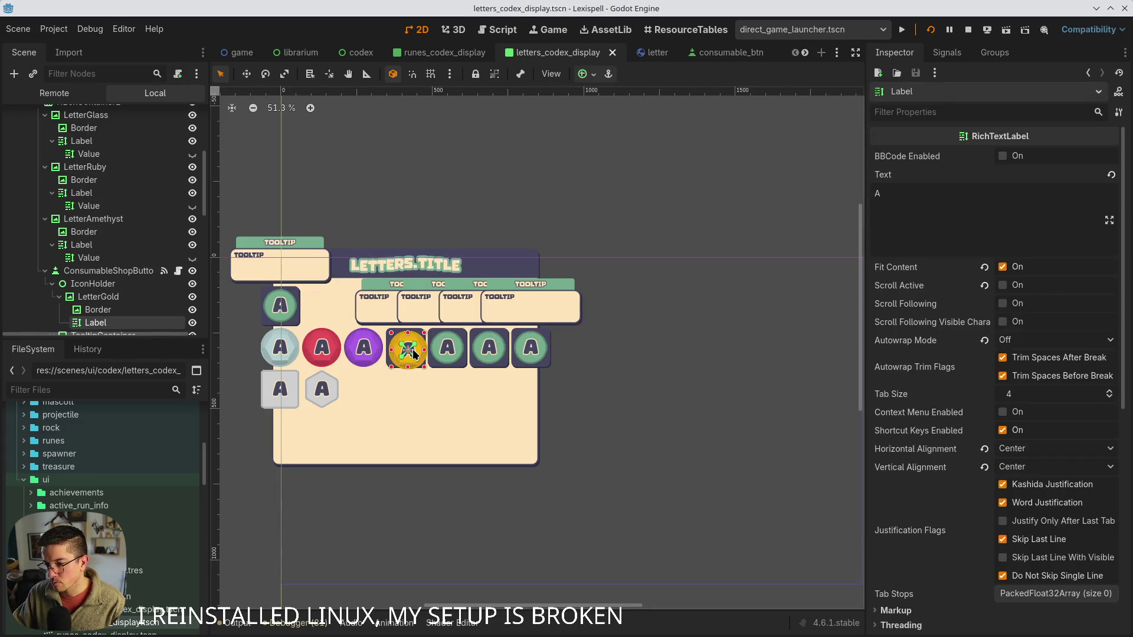
{"action": "scroll", "coordinate": [118, 269], "scroll_direction": "down", "scroll_amount": 3}
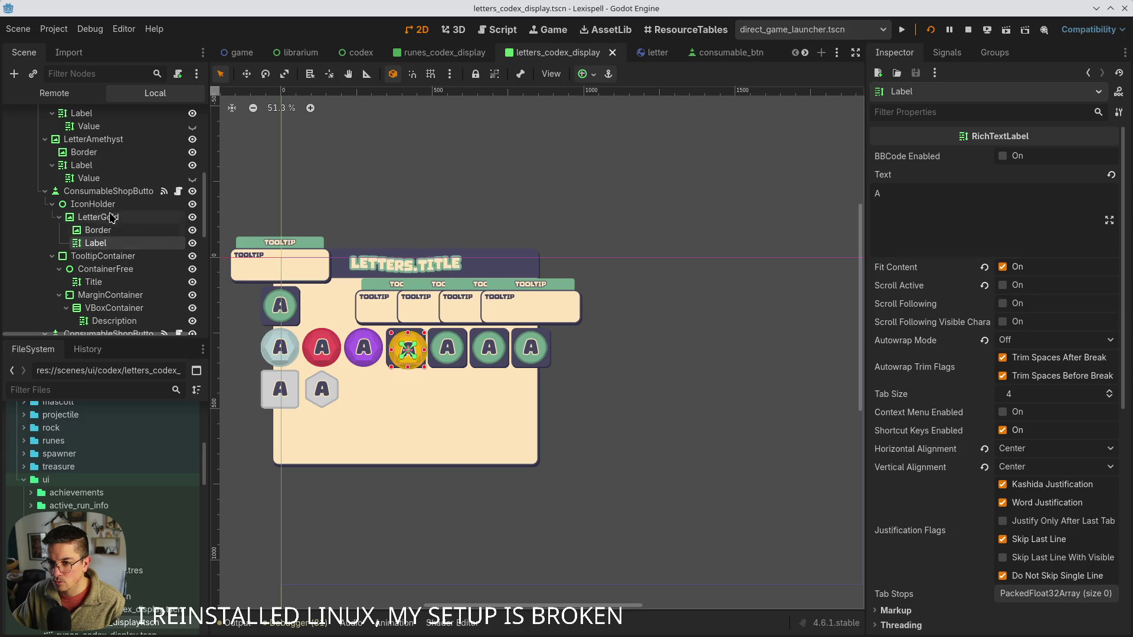
{"action": "left_click", "coordinate": [107, 217]}
{"action": "left_click", "coordinate": [108, 230], "text": "ctrl"}
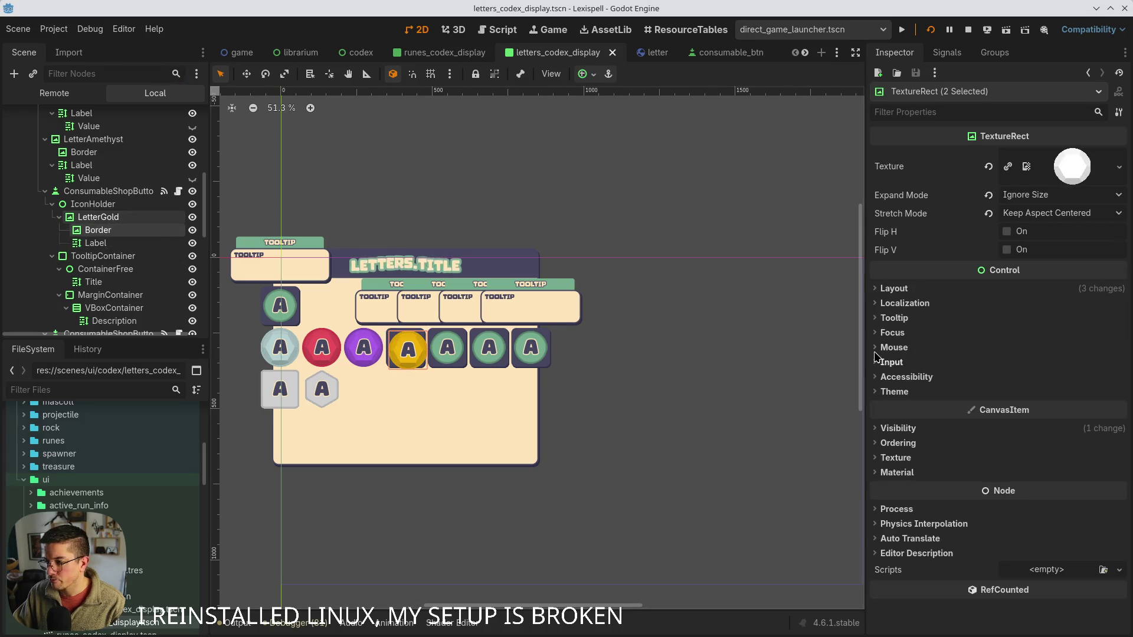
{"action": "left_click", "coordinate": [891, 288]}
{"action": "left_click", "coordinate": [988, 331]}
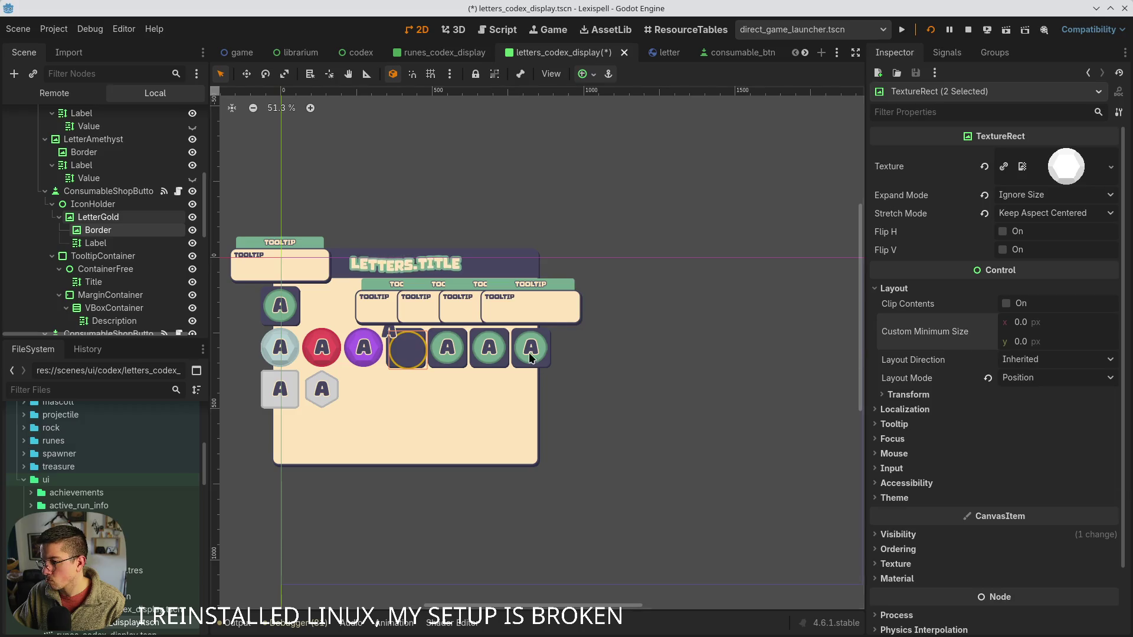
- Apply the Full Rect anchor preset to the Border and LetterGold, then save
{"action": "left_click", "coordinate": [95, 242]}
{"action": "left_click", "coordinate": [98, 230]}
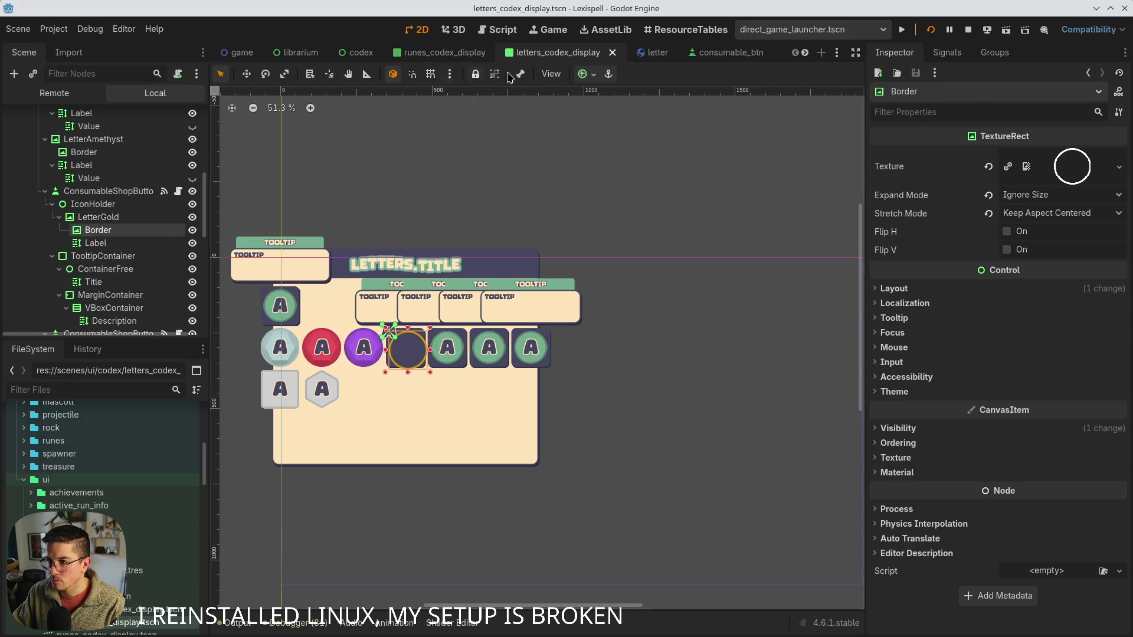
{"action": "left_click", "coordinate": [583, 74]}
{"action": "left_click", "coordinate": [654, 182]}
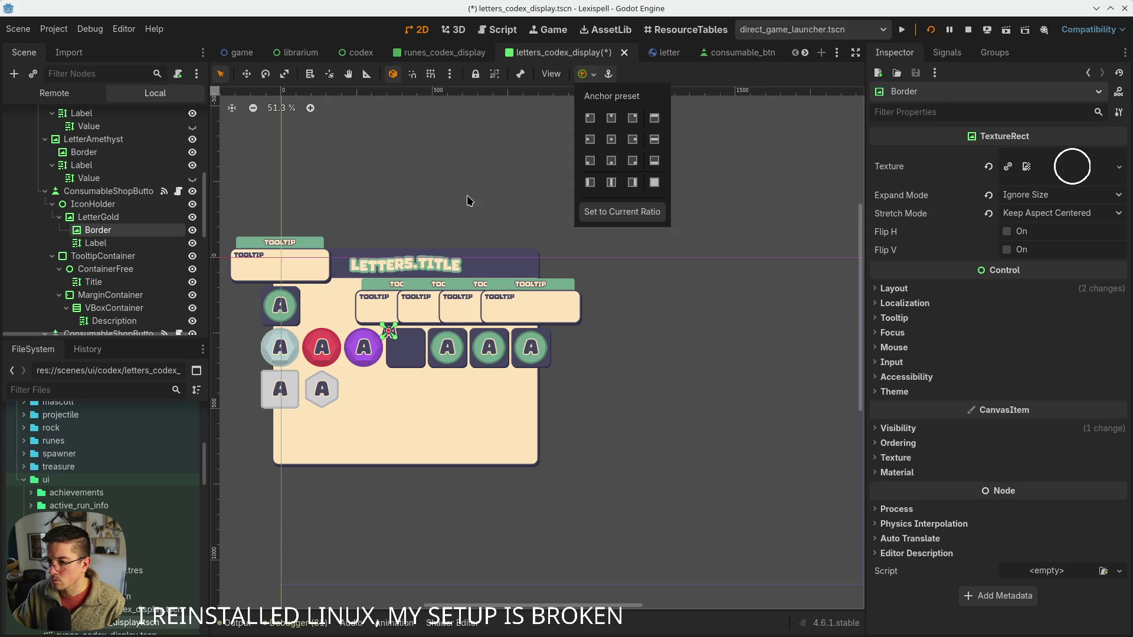
{"action": "left_click", "coordinate": [100, 205]}
{"action": "left_click", "coordinate": [98, 217]}
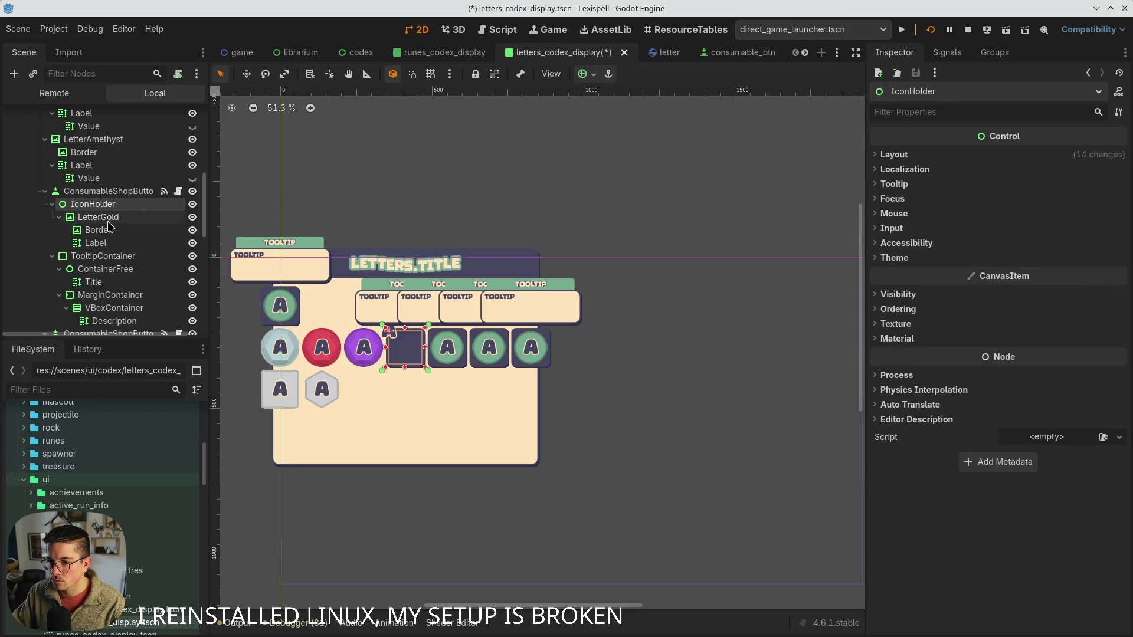
{"action": "left_click", "coordinate": [593, 76]}
{"action": "left_click", "coordinate": [654, 183]}
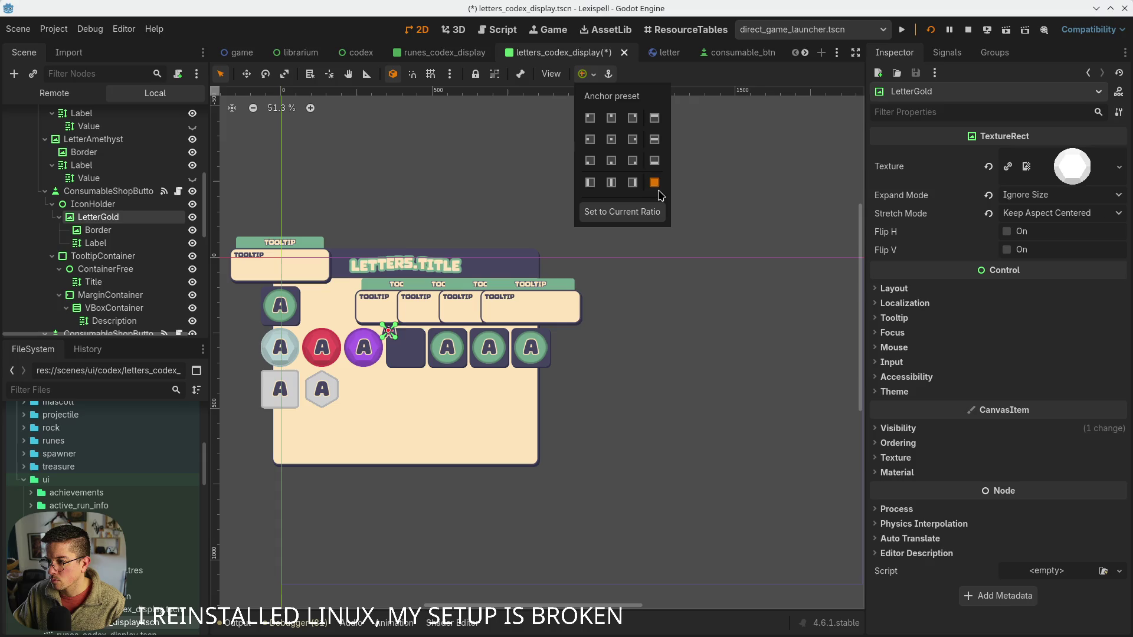
{"action": "key", "text": "ctrl+s"}
- Collapse the gold button and select the next shop button's Icon child
{"action": "scroll", "coordinate": [449, 357], "scroll_direction": "up", "scroll_amount": 4}
{"action": "scroll", "coordinate": [425, 354], "scroll_direction": "down", "scroll_amount": 7}
{"action": "scroll", "coordinate": [395, 351], "scroll_direction": "up", "scroll_amount": 3}
{"action": "scroll", "coordinate": [393, 352], "scroll_direction": "up", "scroll_amount": 1}
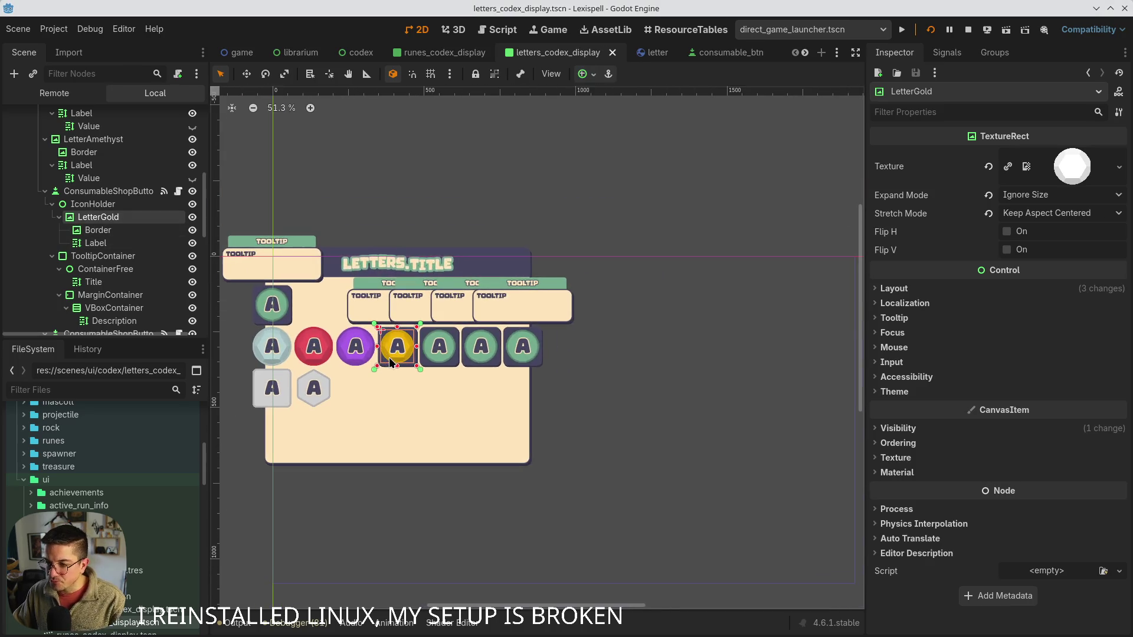
{"action": "left_click", "coordinate": [55, 205]}
{"action": "left_click", "coordinate": [45, 191]}
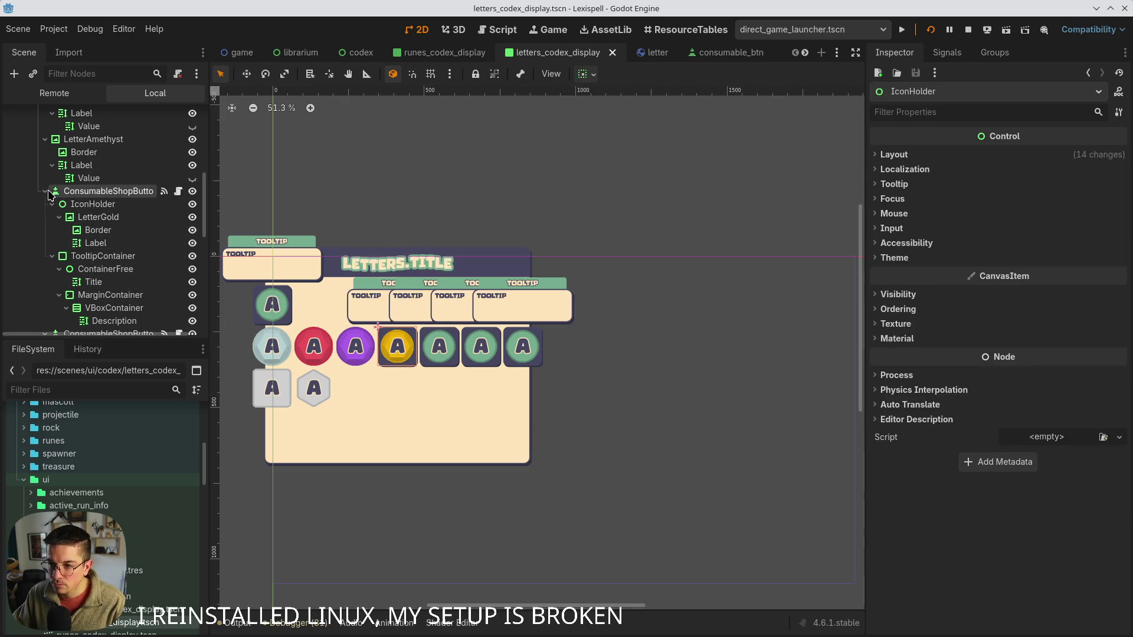
{"action": "left_click", "coordinate": [108, 203]}
{"action": "left_click", "coordinate": [105, 218]}
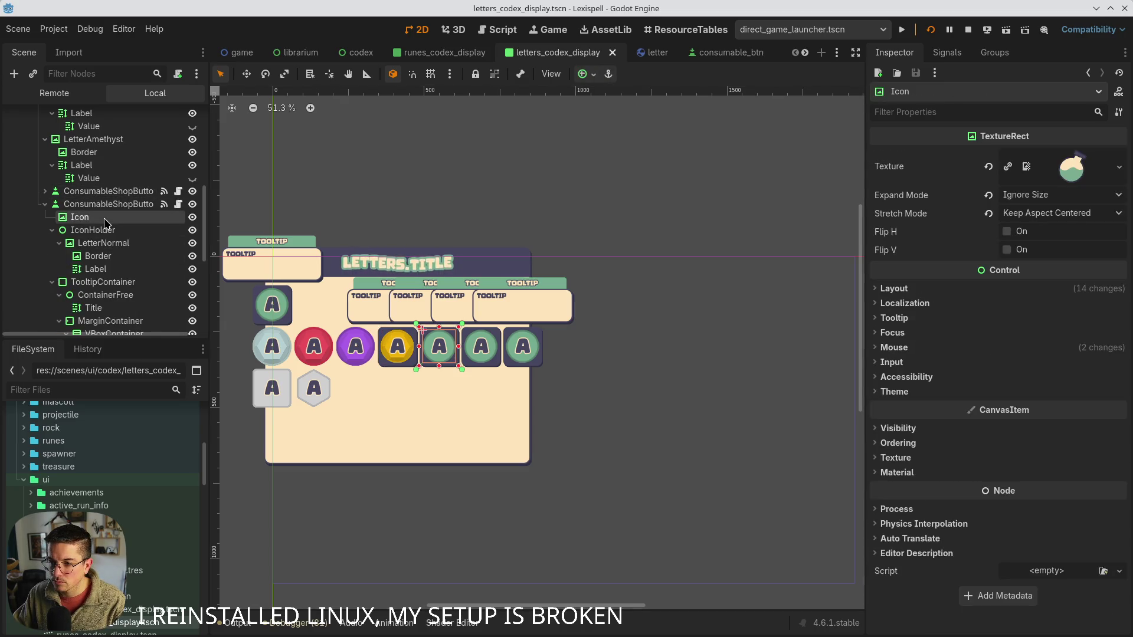
- Remove the Icon and LetterNormal nodes from the next shop button and save
{"action": "key", "text": "Delete"}
{"action": "left_click", "coordinate": [105, 230]}
{"action": "key", "text": "Delete"}
{"action": "key", "text": "Return"}
{"action": "key", "text": "ctrl+s"}
- Delete LetterGlass's Value label and make its Border Full Rect, then save
{"action": "scroll", "coordinate": [108, 218], "scroll_direction": "up", "scroll_amount": 5}
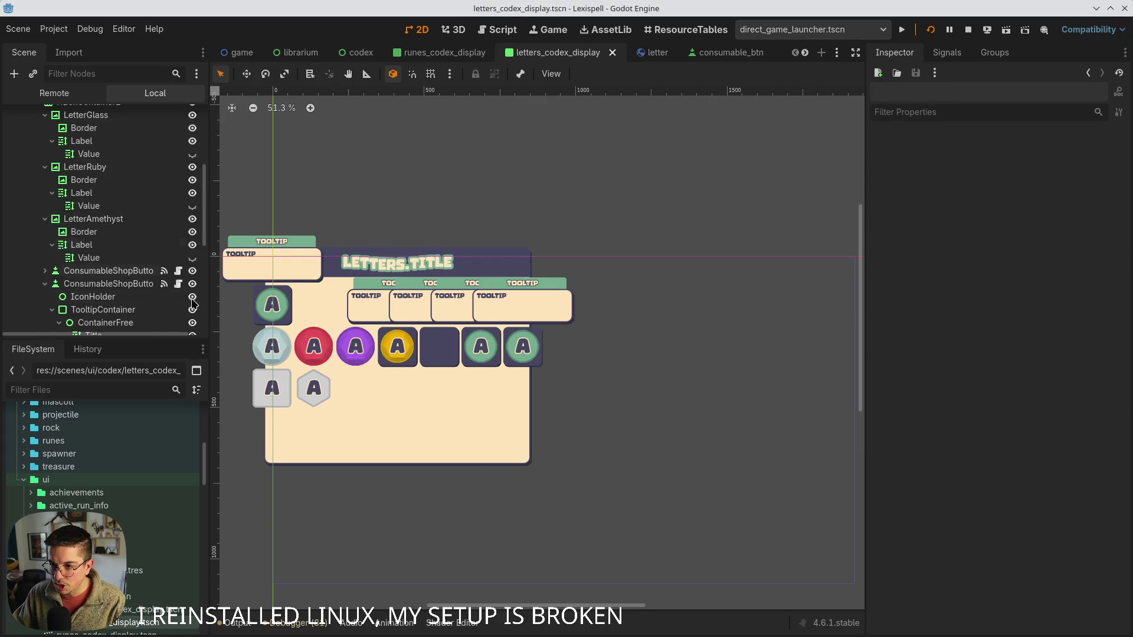
{"action": "left_click", "coordinate": [110, 221]}
{"action": "left_click", "coordinate": [88, 209]}
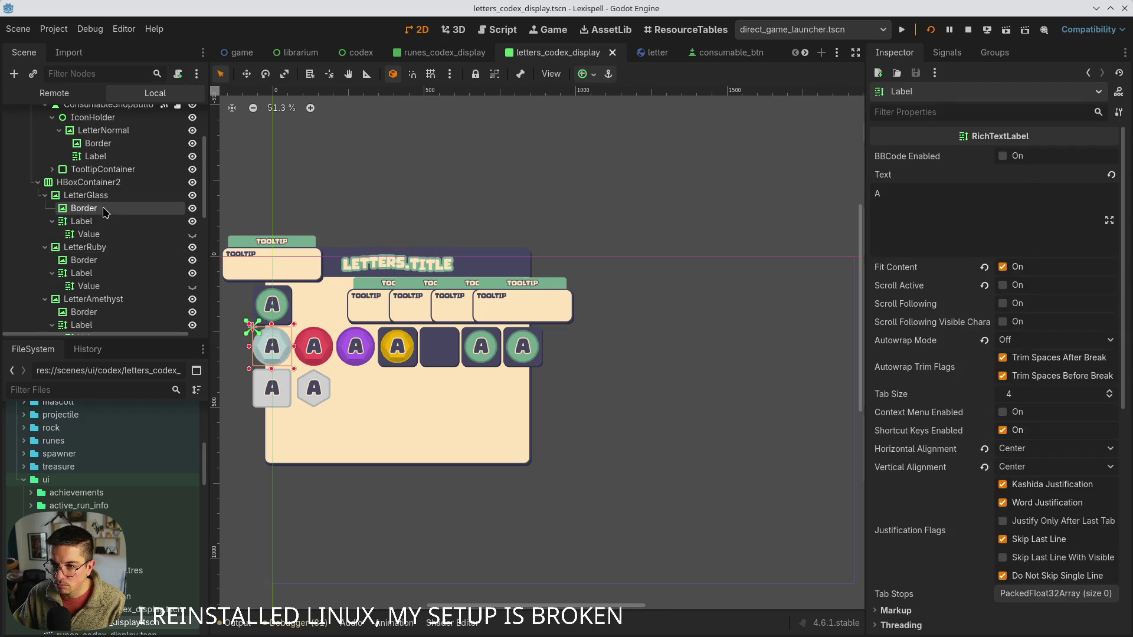
{"action": "left_click", "coordinate": [87, 195]}
{"action": "left_click", "coordinate": [89, 234]}
{"action": "key", "text": "Delete"}
{"action": "key", "text": "Return"}
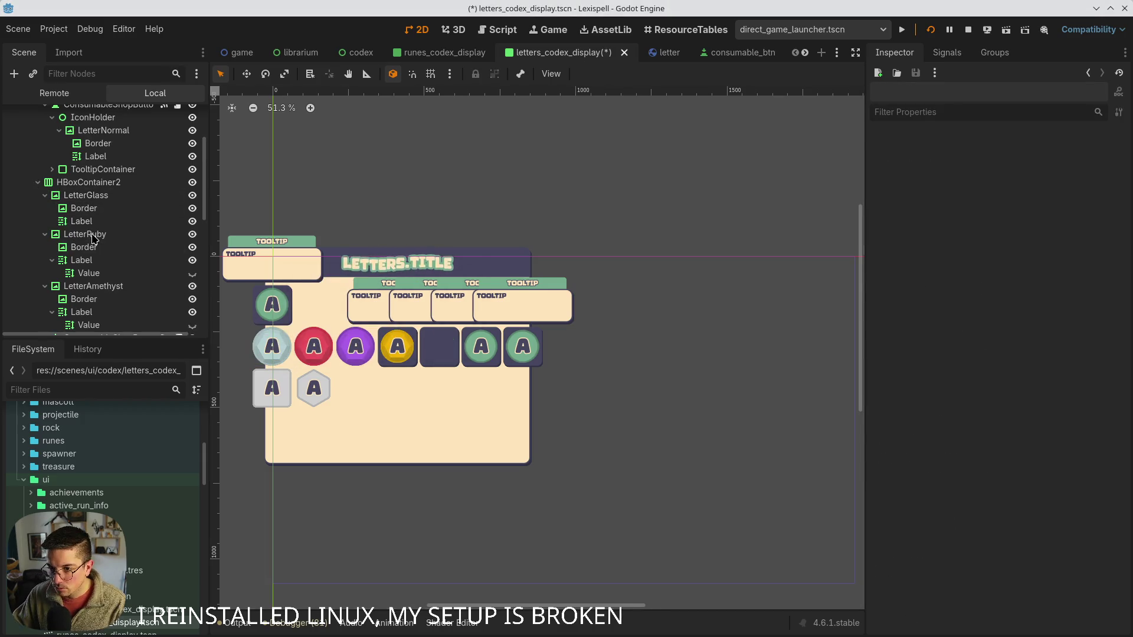
{"action": "left_click", "coordinate": [84, 208]}
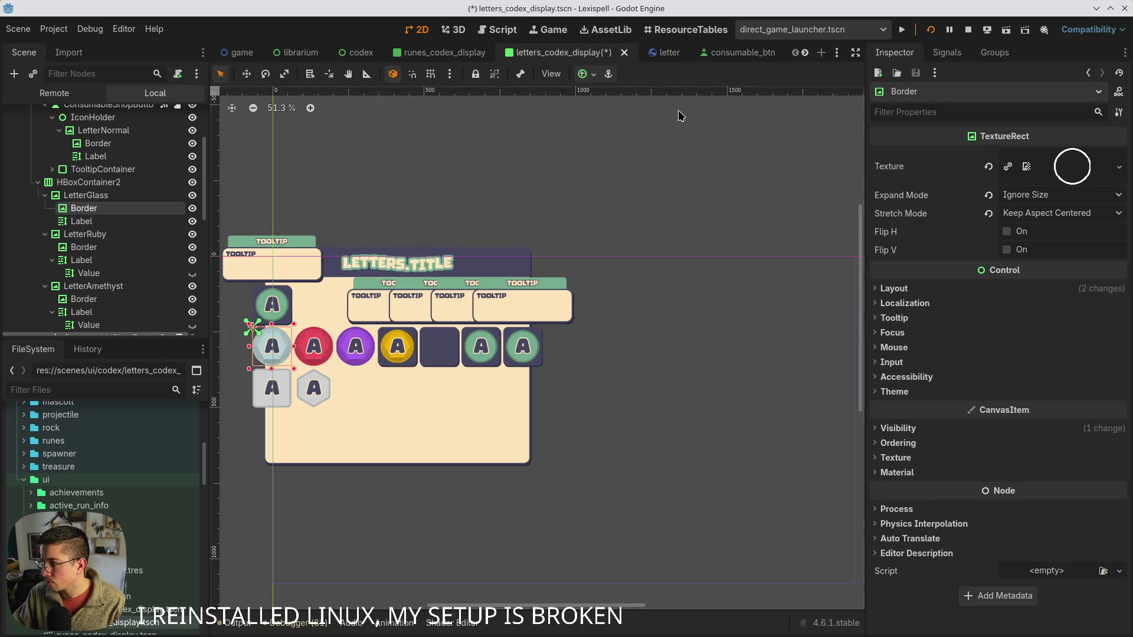
{"action": "left_click", "coordinate": [587, 74]}
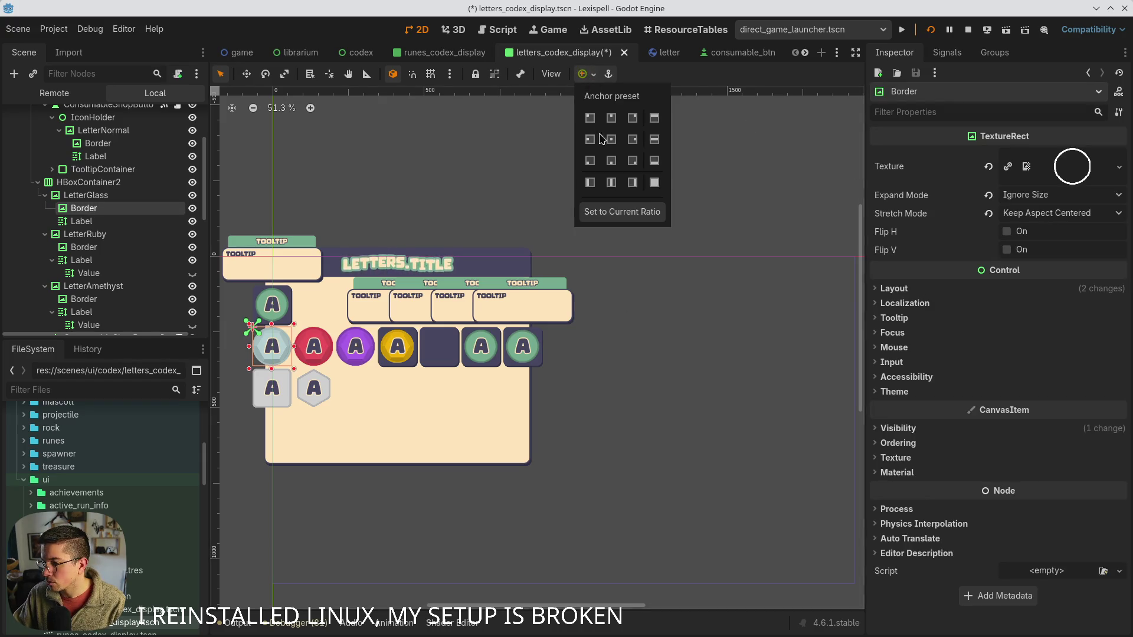
{"action": "left_click", "coordinate": [654, 183]}
{"action": "left_click", "coordinate": [893, 288]}
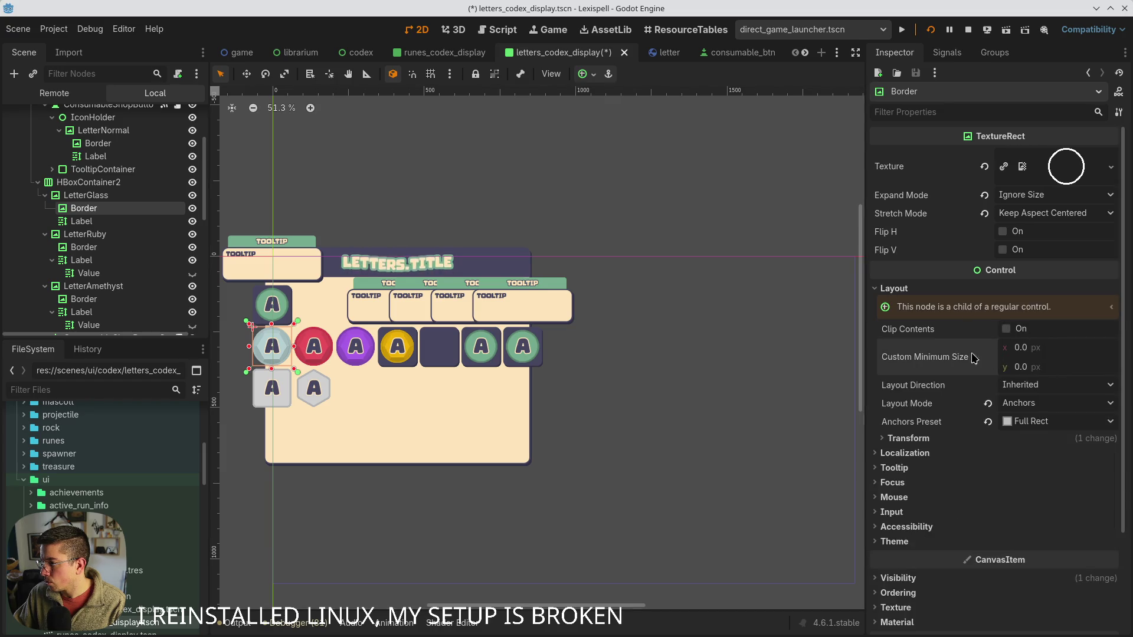
{"action": "key", "text": "ctrl+s"}
- Reset LetterGlass's minimum size to zero and move it into the empty IconHolder with Full Rect
{"action": "left_click", "coordinate": [86, 195]}
{"action": "left_click", "coordinate": [893, 288]}
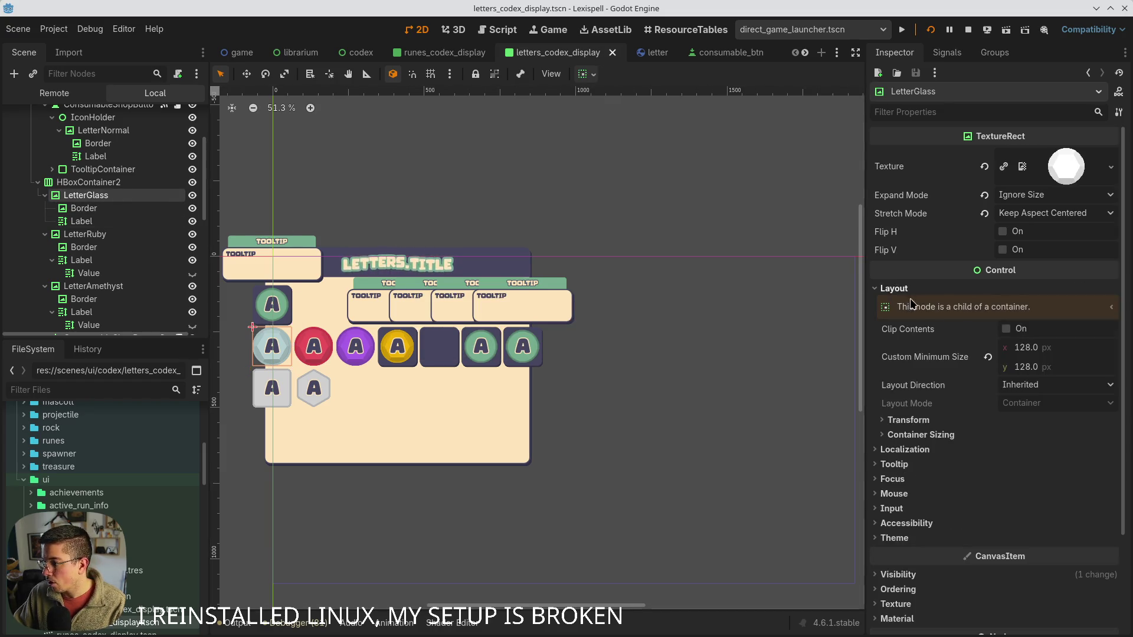
{"action": "left_click", "coordinate": [991, 356]}
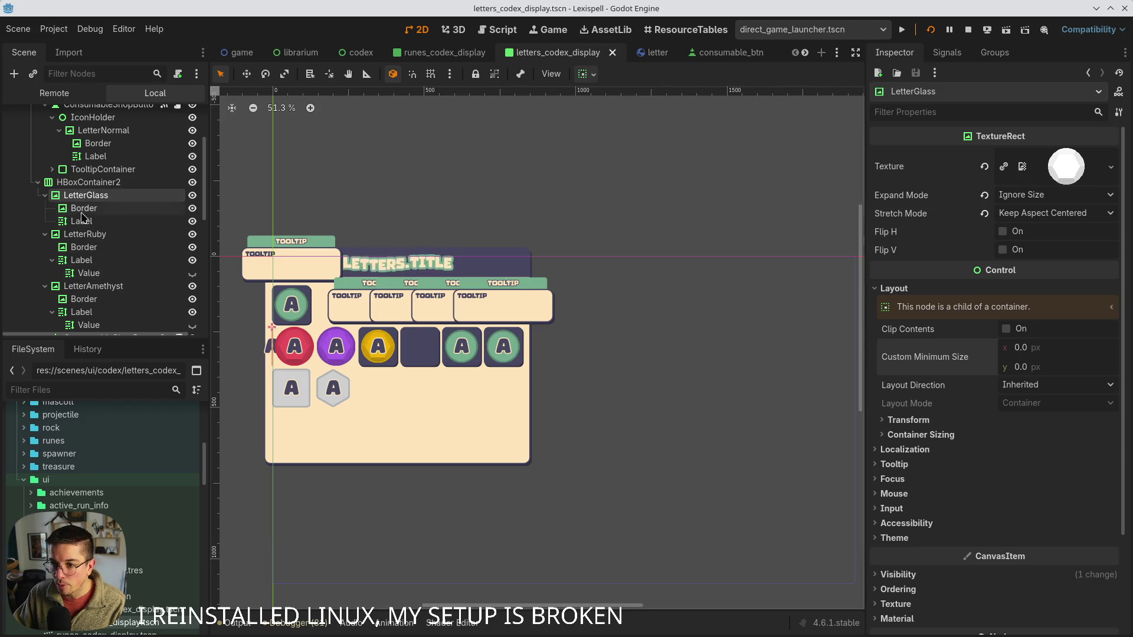
{"action": "key", "text": "Delete"}
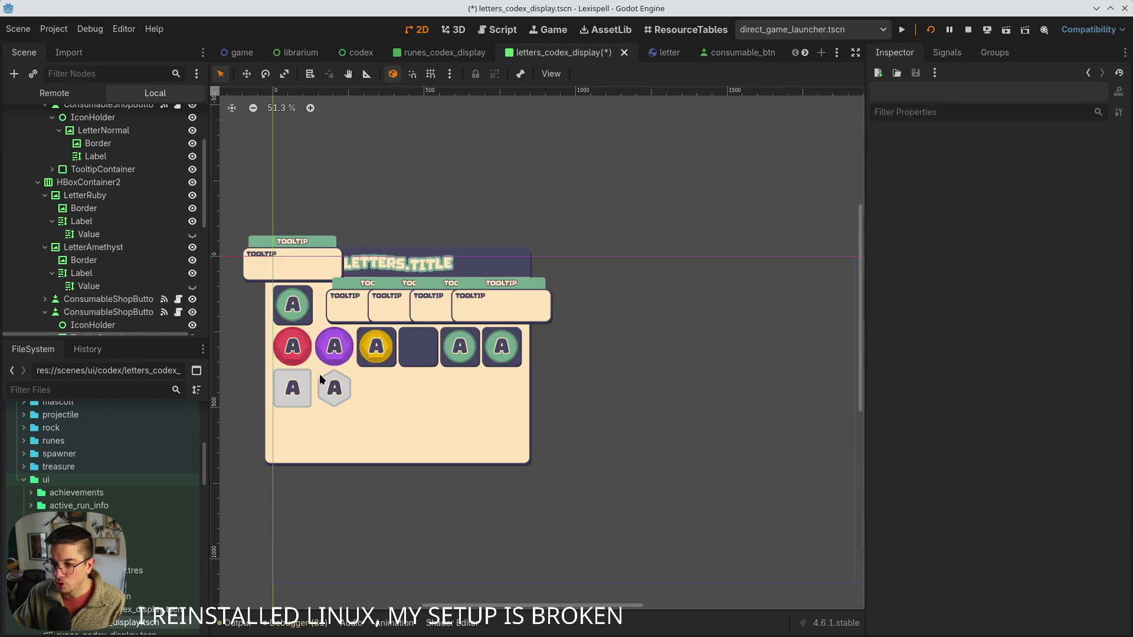
{"action": "left_click", "coordinate": [410, 348]}
{"action": "scroll", "coordinate": [109, 288], "scroll_direction": "down", "scroll_amount": 2}
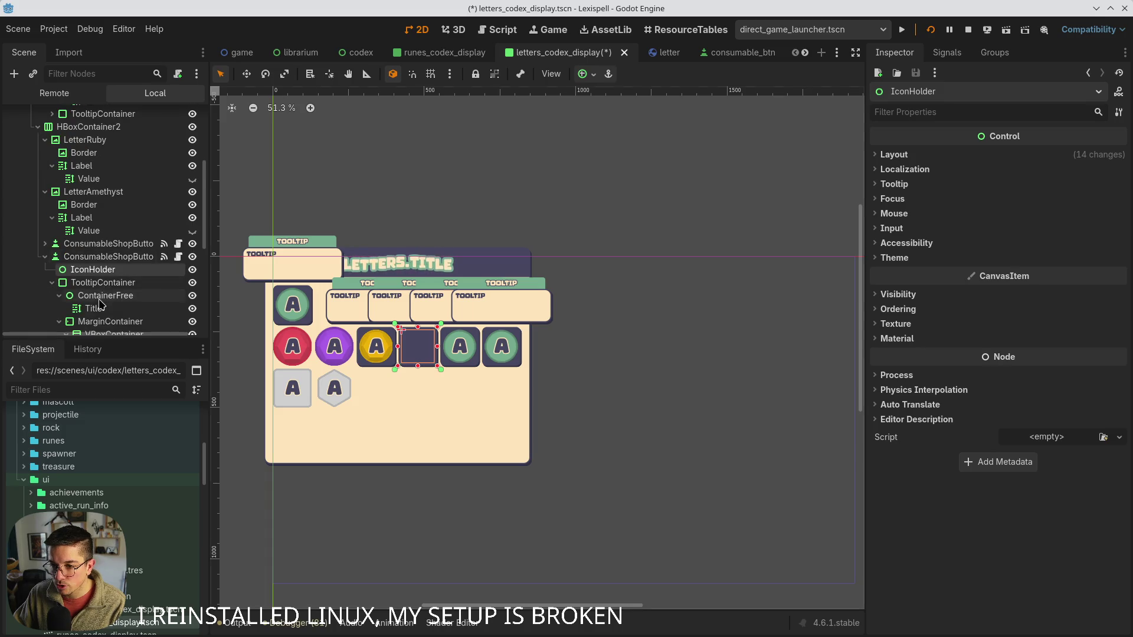
{"action": "key", "text": "ctrl+z"}
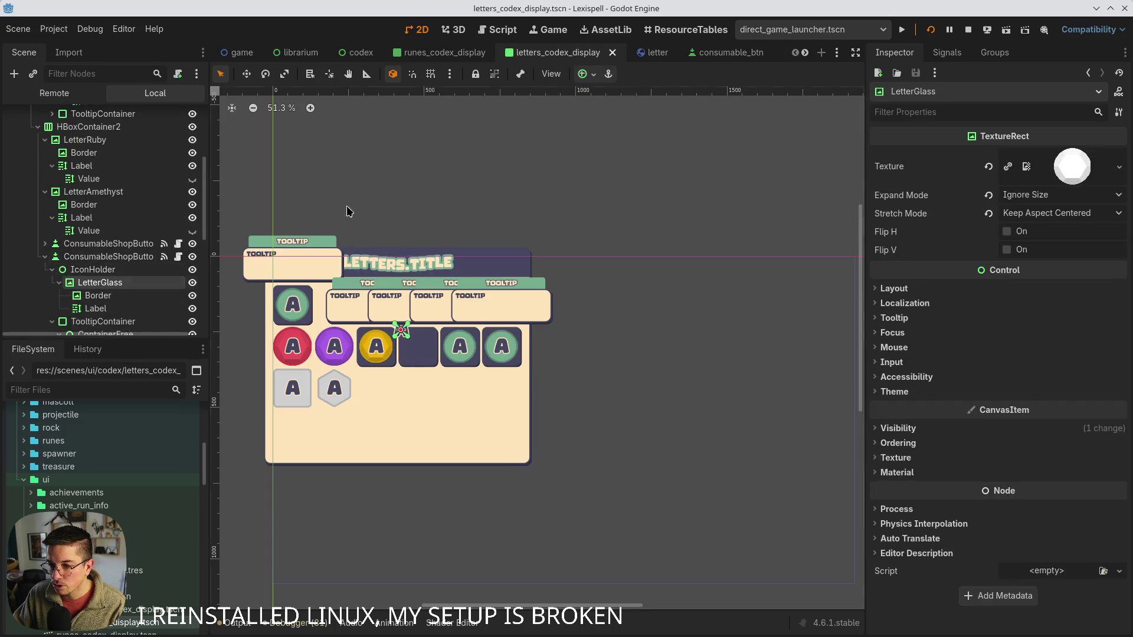
{"action": "left_click", "coordinate": [586, 74]}
{"action": "left_click", "coordinate": [654, 185]}
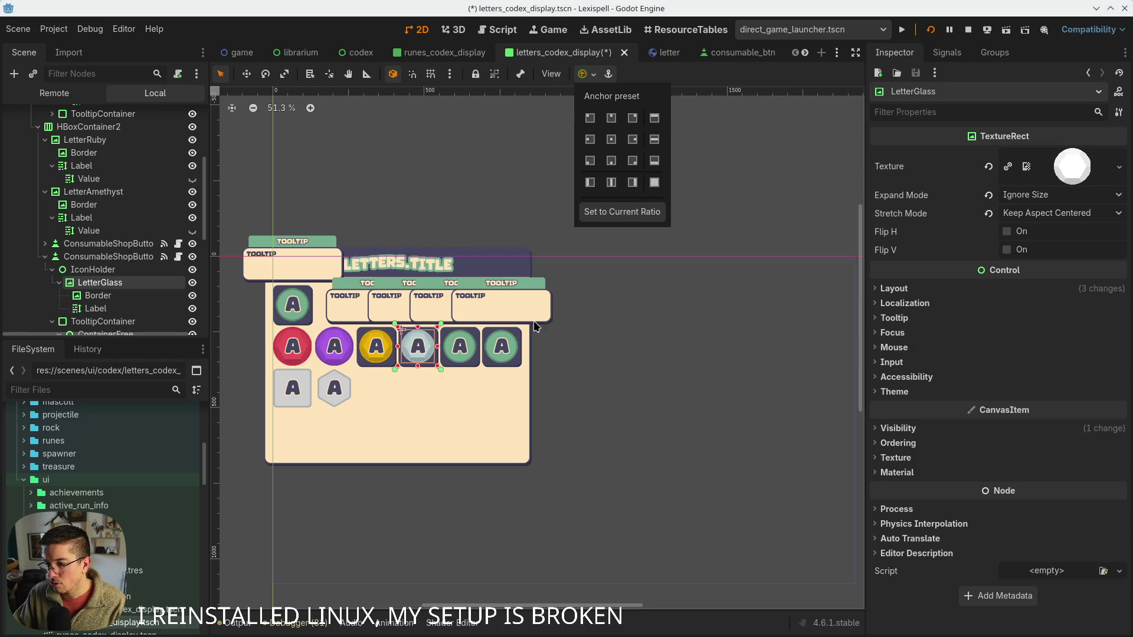
- Place LetterRuby in the next button's IconHolder with Full Rect anchors and save
{"action": "left_click", "coordinate": [48, 263]}
{"action": "left_click", "coordinate": [45, 258]}
{"action": "key", "text": "ctrl+z"}
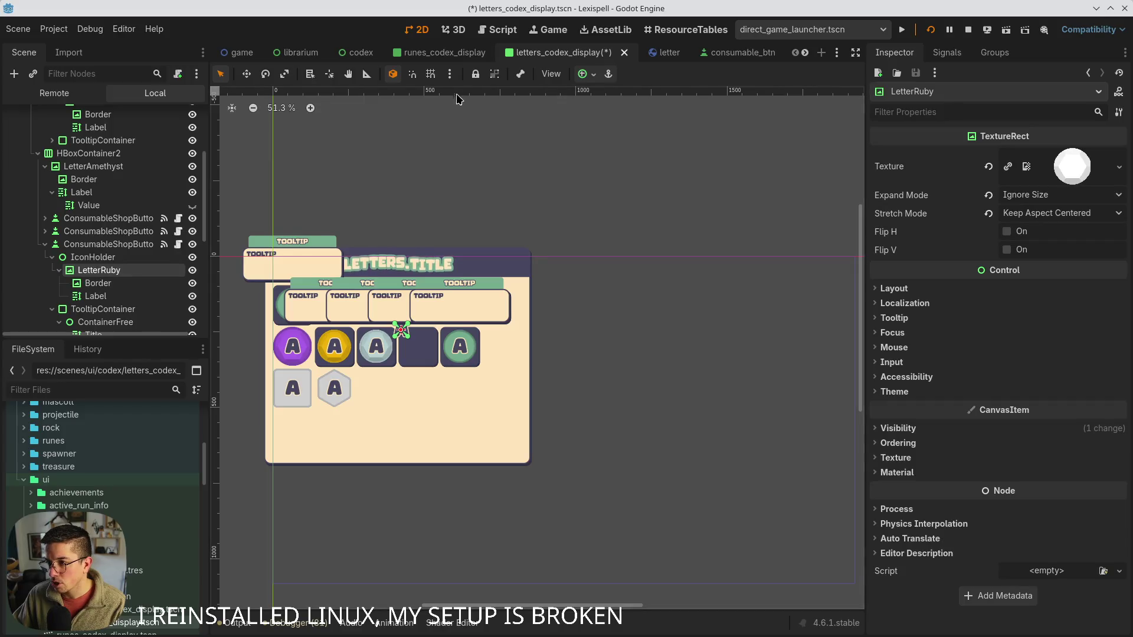
{"action": "left_click", "coordinate": [586, 74]}
{"action": "left_click", "coordinate": [655, 186]}
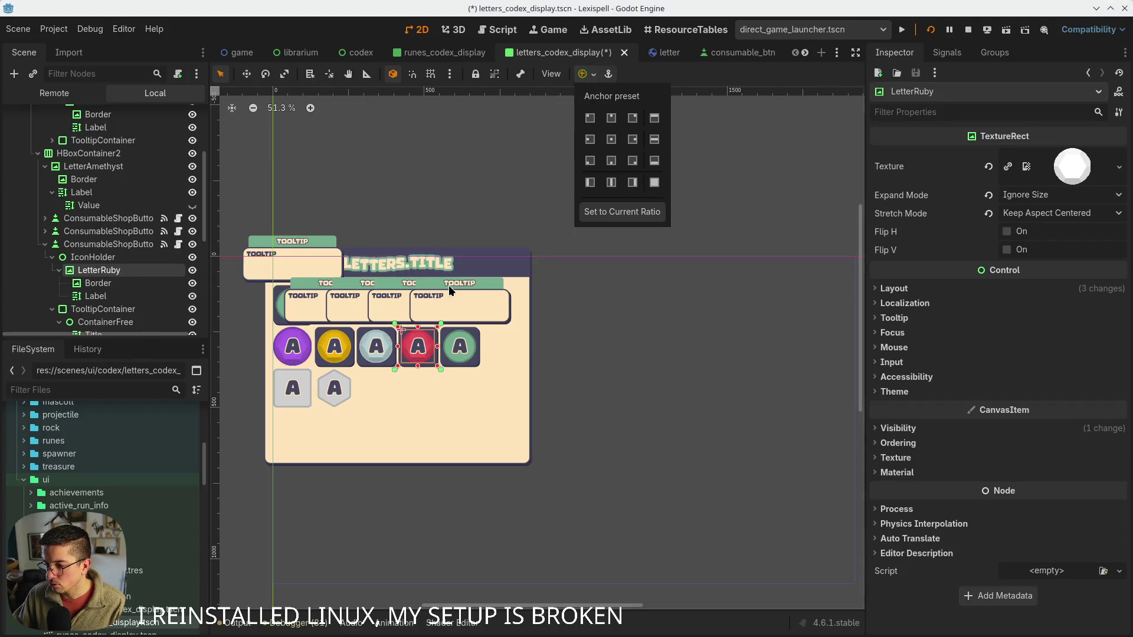
{"action": "key", "text": "ctrl+s"}
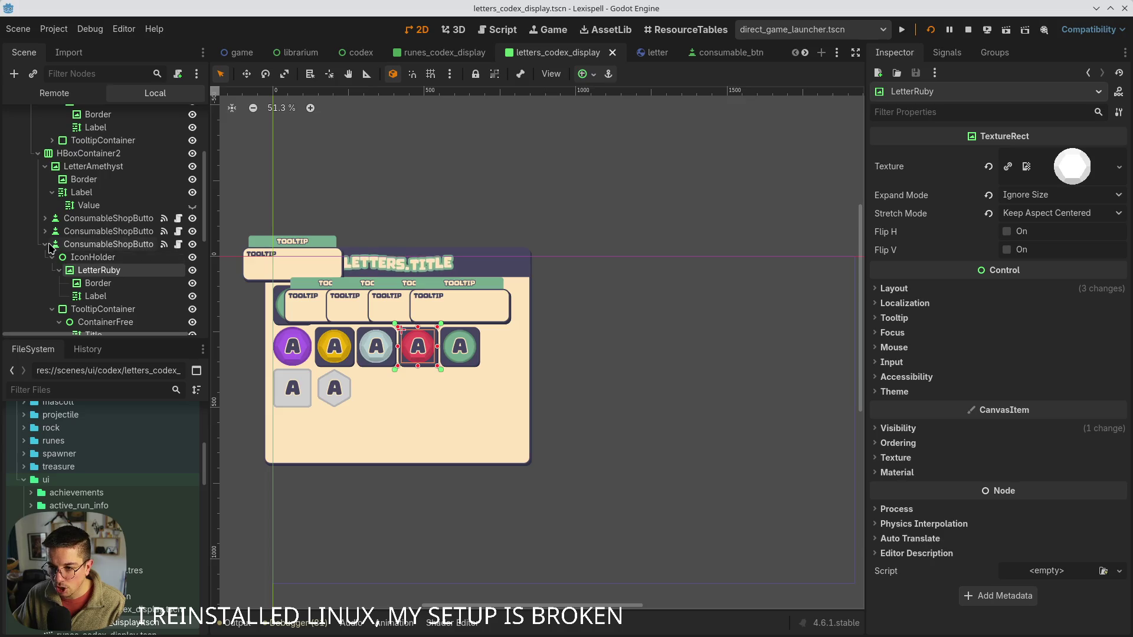
- Duplicate ConsumableShopButton3, delete the duplicate's LetterNormal, and save
{"action": "left_click", "coordinate": [82, 244]}
{"action": "key", "text": "ctrl+d"}
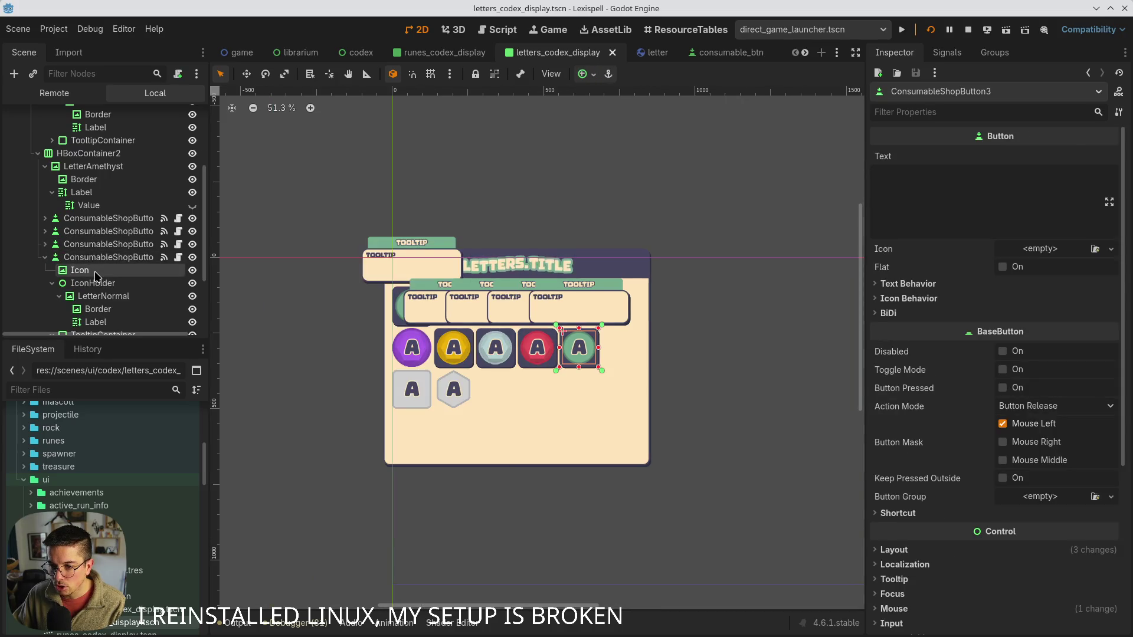
{"action": "left_click", "coordinate": [95, 279]}
{"action": "key", "text": "Delete"}
{"action": "key", "text": "Return"}
{"action": "key", "text": "ctrl+s"}
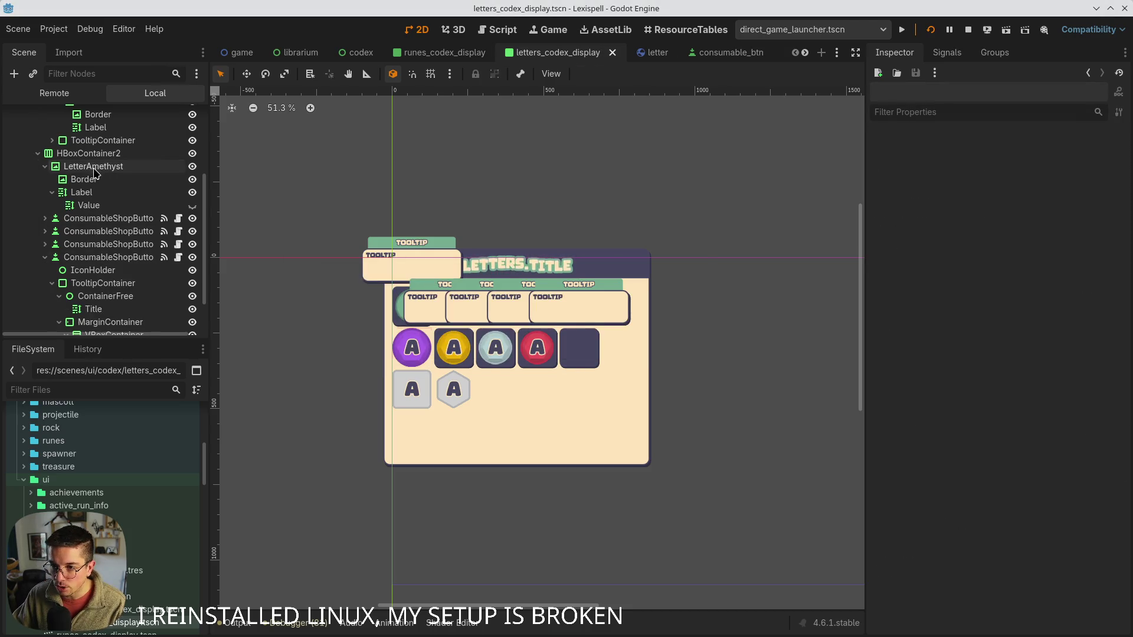
- Reset LetterAmethyst's Border minimum size to zero and make it Full Rect
{"action": "left_click", "coordinate": [91, 167]}
{"action": "left_click", "coordinate": [893, 288]}
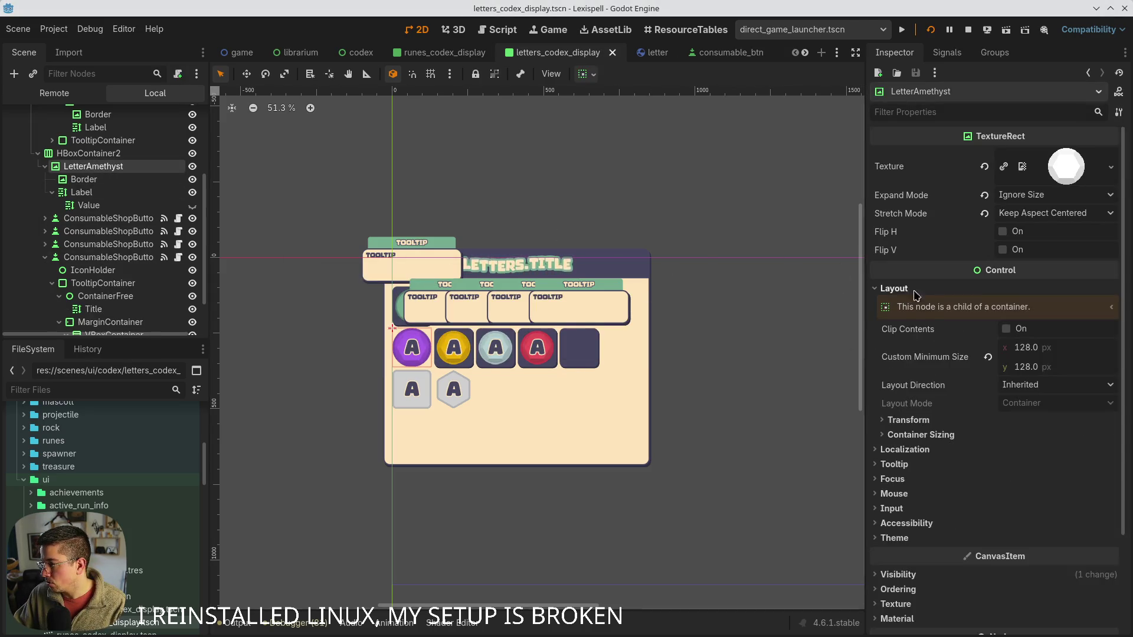
{"action": "left_click", "coordinate": [989, 358]}
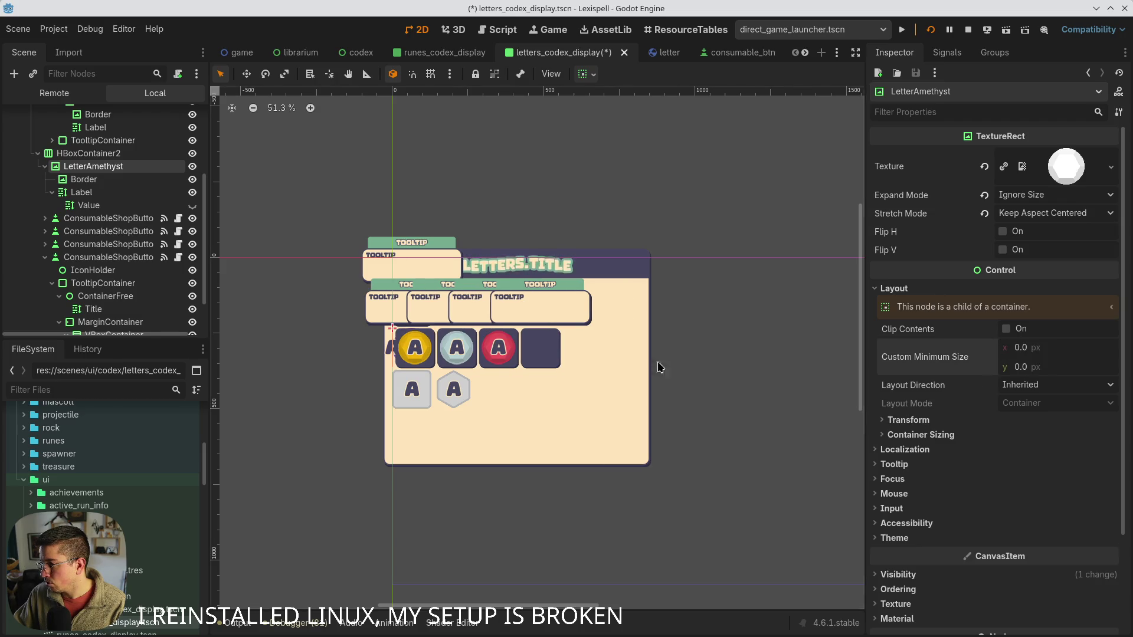
{"action": "key", "text": "ctrl+z"}
{"action": "left_click", "coordinate": [91, 182]}
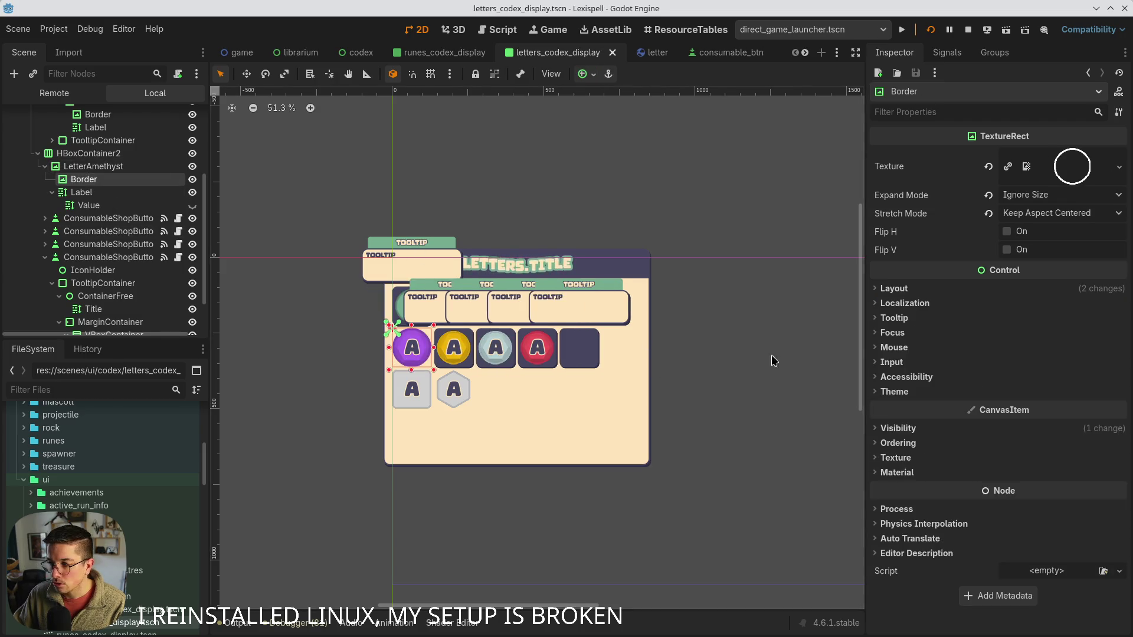
{"action": "left_click", "coordinate": [894, 289]}
{"action": "left_click", "coordinate": [989, 359]}
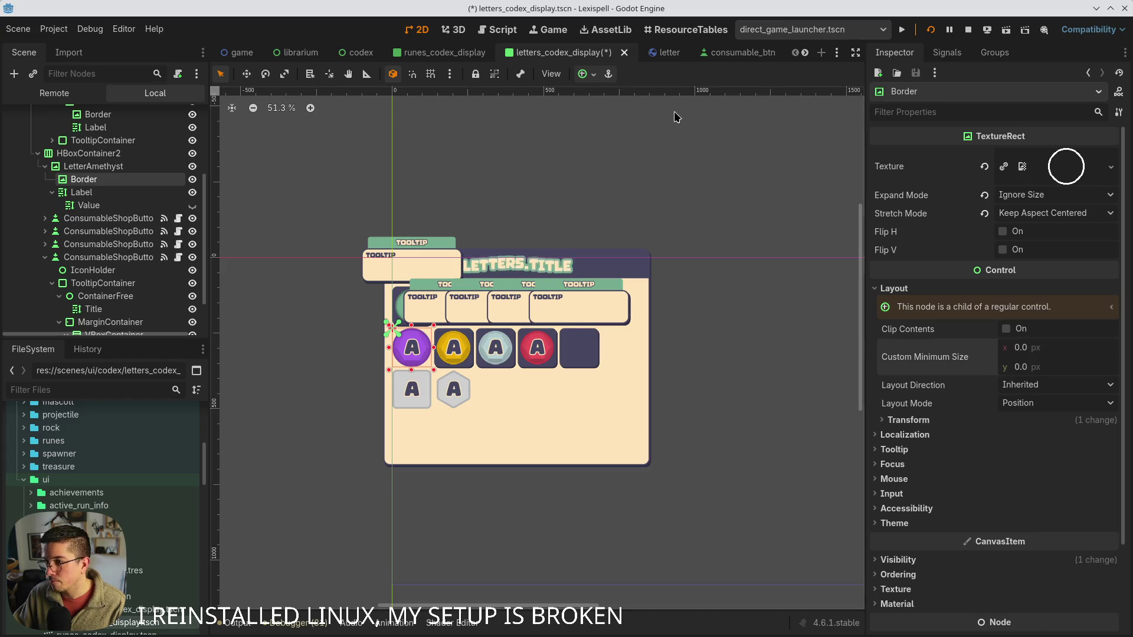
{"action": "left_click", "coordinate": [594, 75]}
{"action": "left_click", "coordinate": [653, 183]}
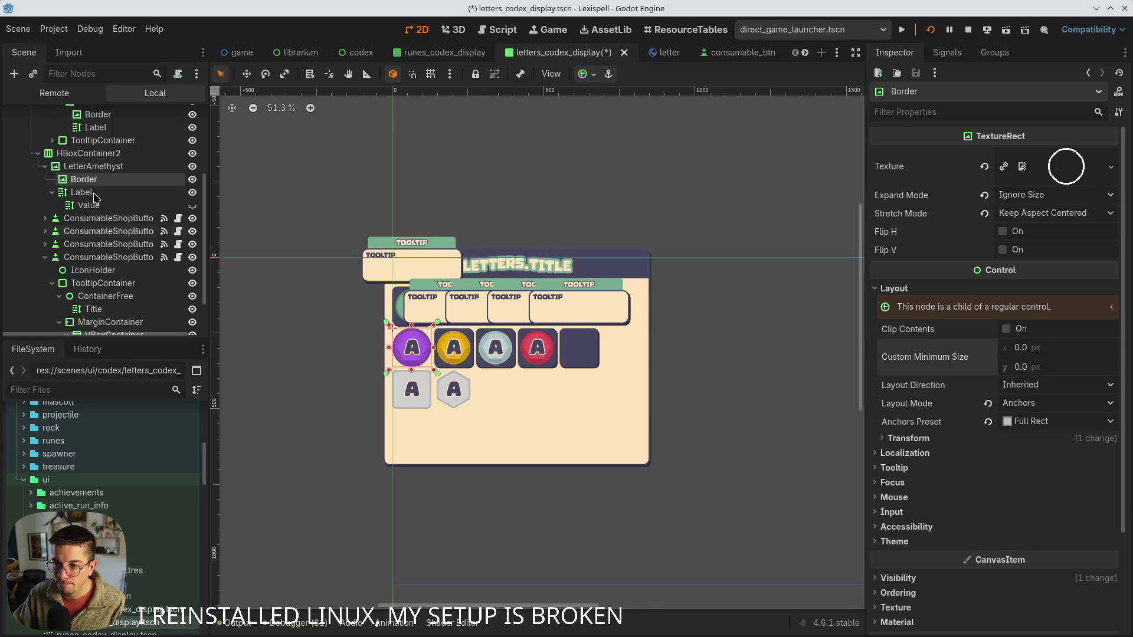
- Delete the amethyst Value label, zero LetterAmethyst's minimum size, cut it, and save
{"action": "left_click", "coordinate": [97, 206]}
{"action": "key", "text": "Delete"}
{"action": "key", "text": "Return"}
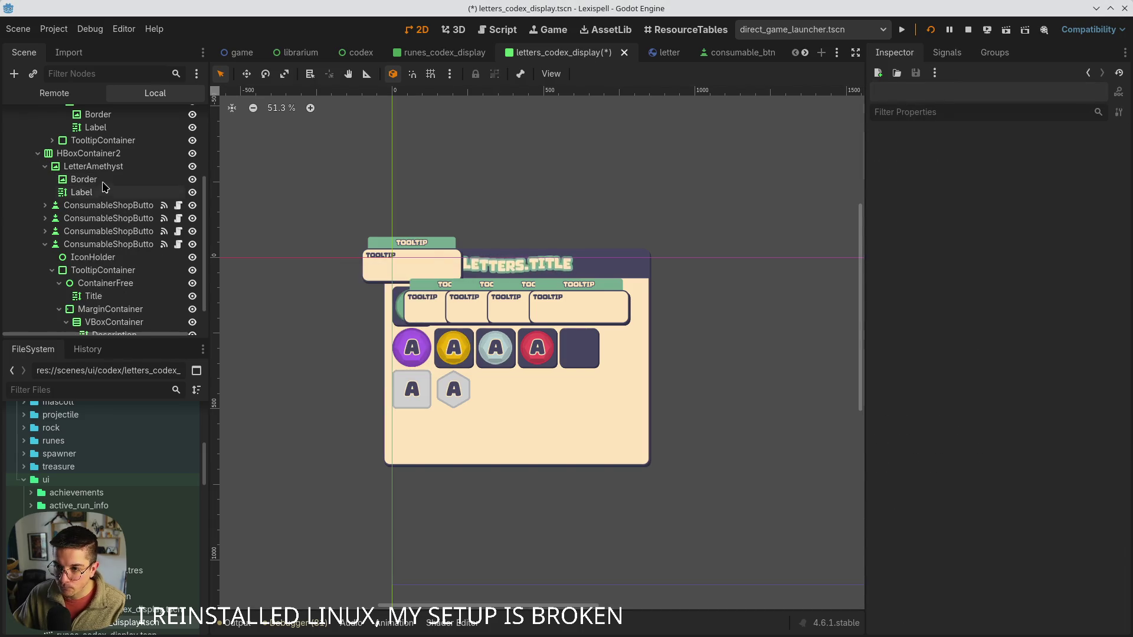
{"action": "left_click", "coordinate": [105, 170]}
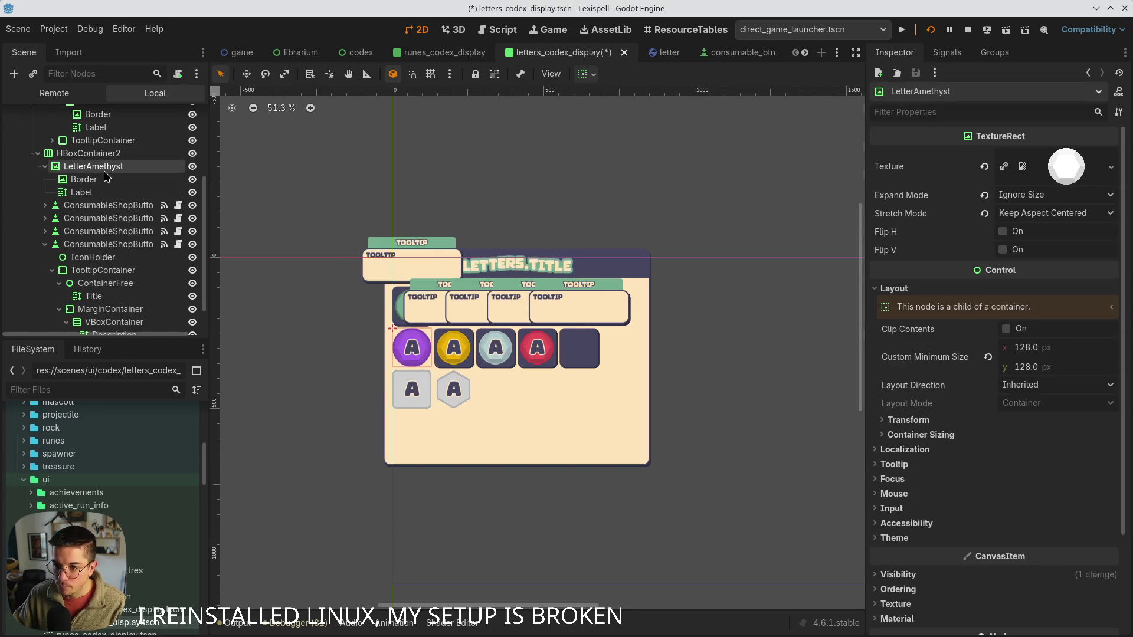
{"action": "left_click", "coordinate": [987, 356]}
{"action": "key", "text": "Delete"}
{"action": "key", "text": "ctrl+s"}
- Paste LetterAmethyst into ConsumableShopButton4's IconHolder and make it Full Rect
{"action": "left_click", "coordinate": [525, 348]}
{"action": "left_click", "coordinate": [135, 265]}
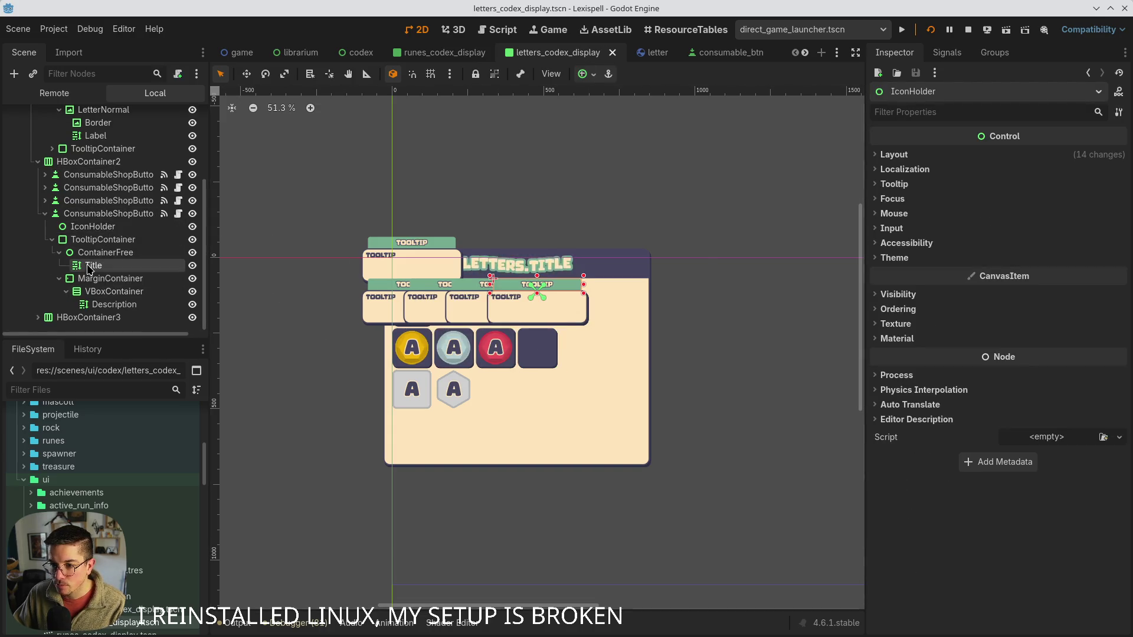
{"action": "key", "text": "ctrl+z"}
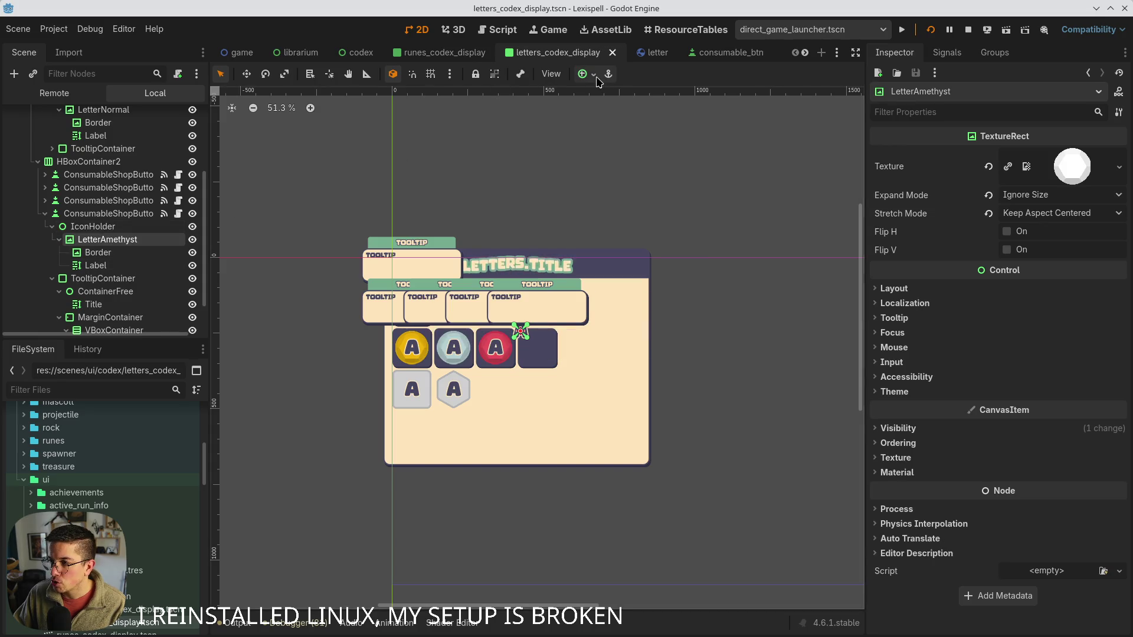
{"action": "left_click", "coordinate": [593, 74]}
{"action": "left_click", "coordinate": [653, 183]}
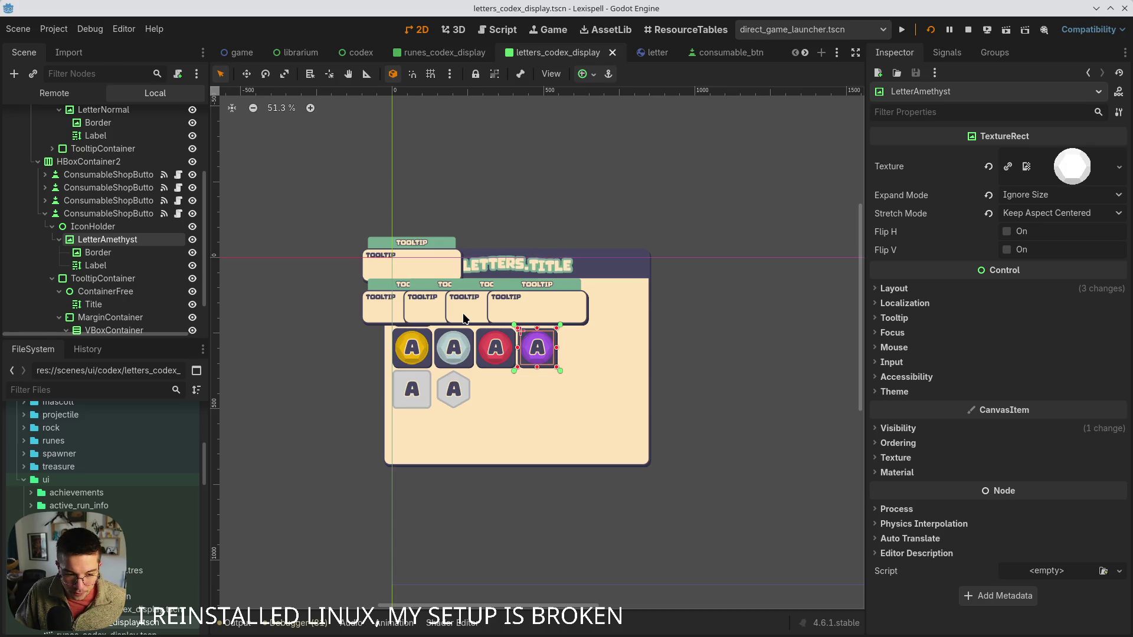
{"action": "left_click", "coordinate": [54, 226]}
{"action": "left_click", "coordinate": [45, 213]}
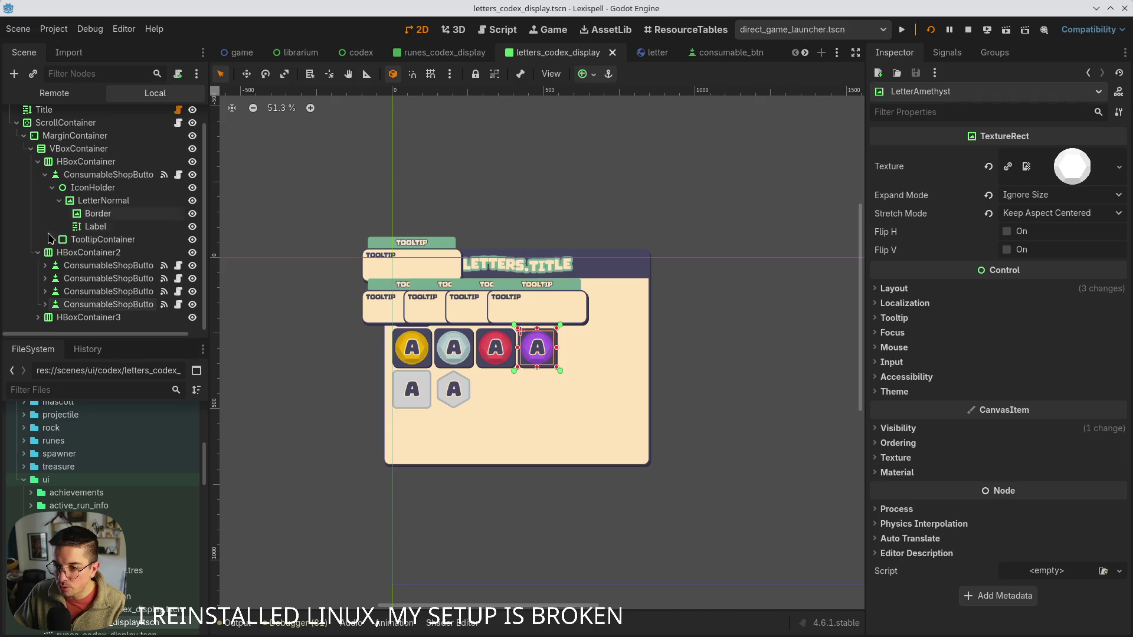
- Move two ConsumableShopButtons into the expanded HBoxContainer3 letter row and save the scene
{"action": "left_click", "coordinate": [38, 317]}
{"action": "scroll", "coordinate": [109, 318], "scroll_direction": "down", "scroll_amount": 3}
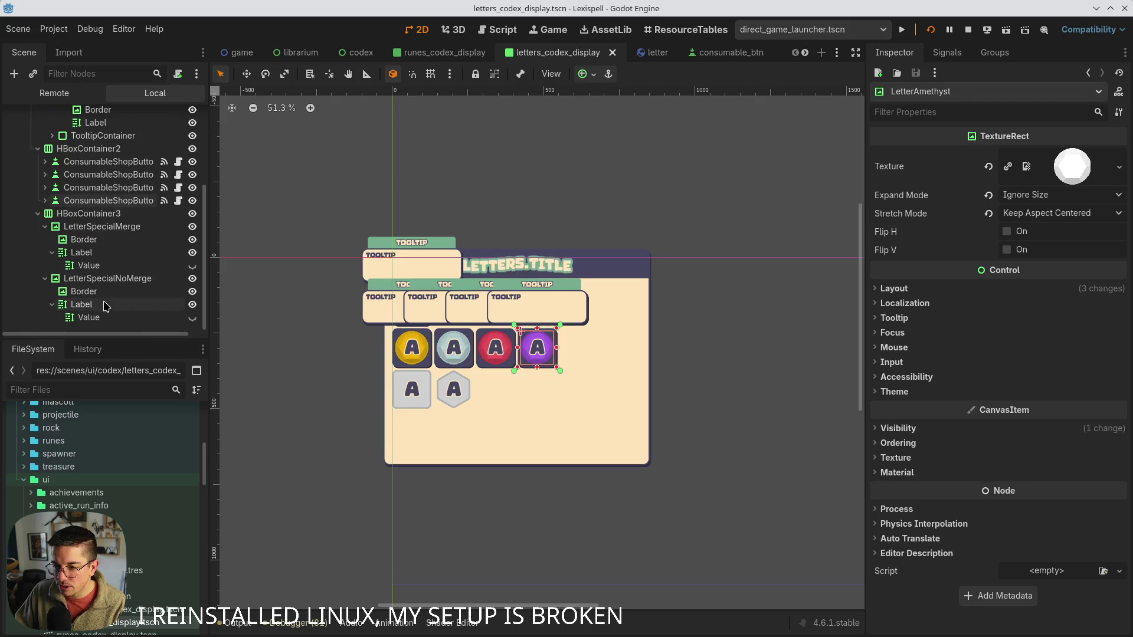
{"action": "left_click", "coordinate": [55, 228]}
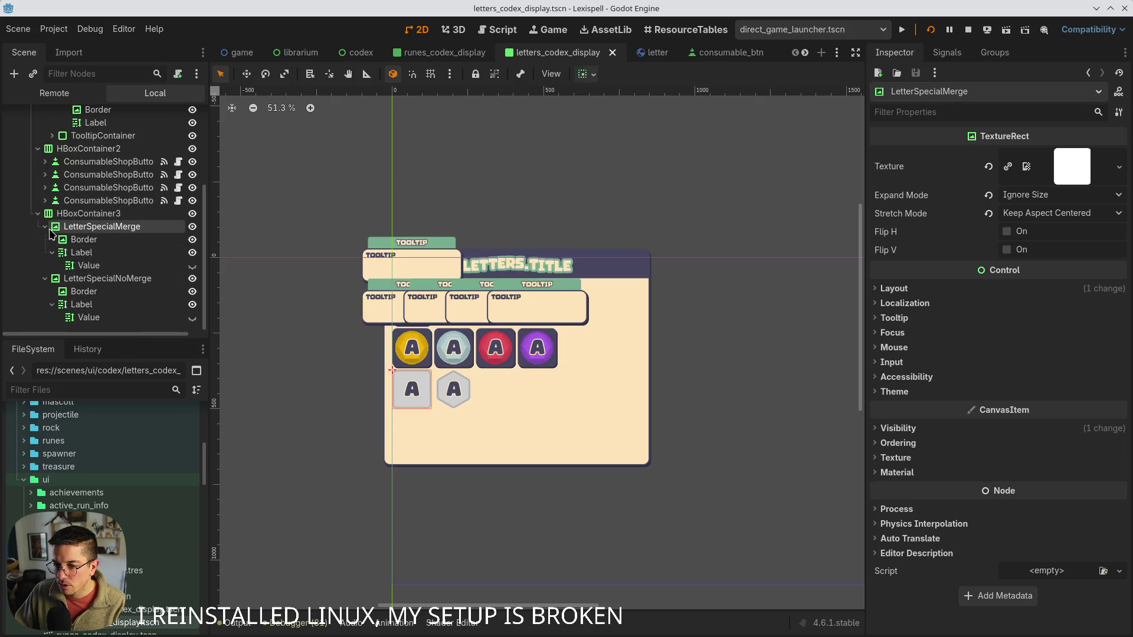
{"action": "left_click", "coordinate": [83, 202]}
{"action": "left_click", "coordinate": [82, 162]}
{"action": "left_click", "coordinate": [77, 188], "text": "shift"}
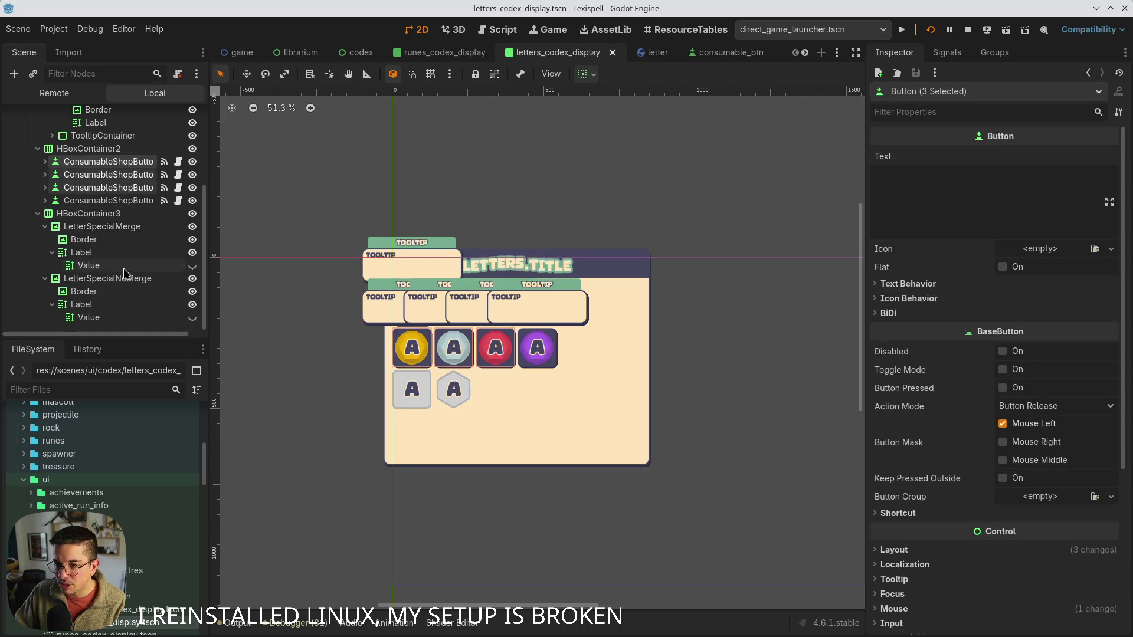
{"action": "left_click", "coordinate": [81, 172]}
{"action": "left_click", "coordinate": [82, 165], "text": "shift"}
{"action": "mouse_move", "coordinate": [81, 167]}
{"action": "left_mouse_down"}
{"action": "mouse_move", "coordinate": [85, 295]}
{"action": "mouse_move", "coordinate": [77, 230]}
{"action": "mouse_move", "coordinate": [90, 218]}
{"action": "left_mouse_up"}
{"action": "key", "text": "ctrl+s"}
- Select the Value labels of both special letters and delete them
{"action": "left_click", "coordinate": [86, 257]}
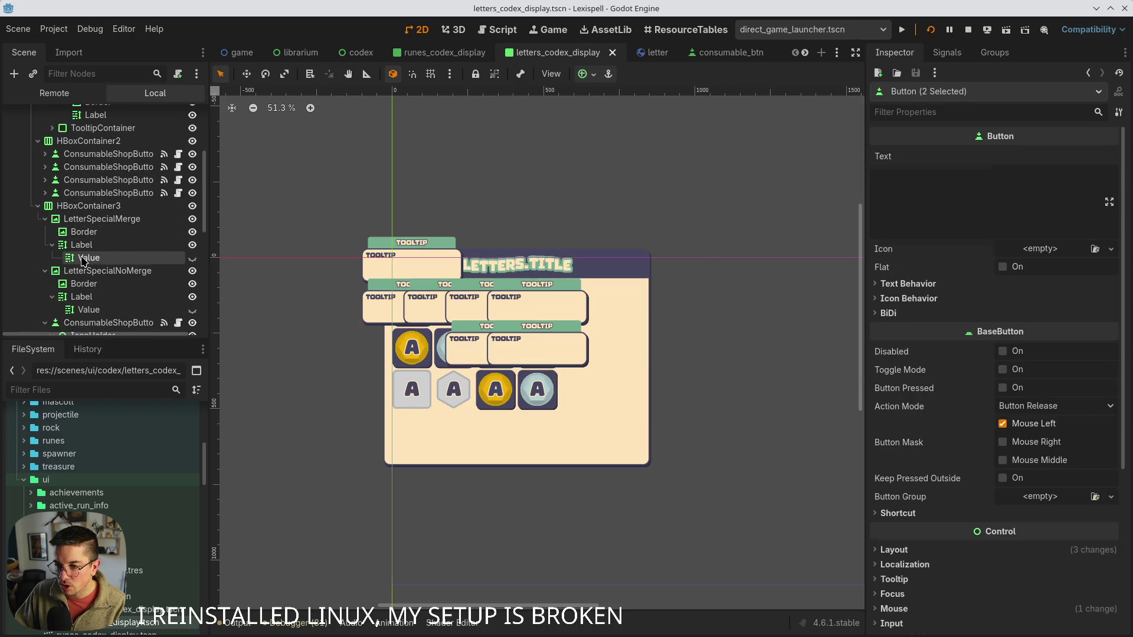
{"action": "left_click", "coordinate": [81, 322], "text": "ctrl"}
{"action": "left_click", "coordinate": [85, 309]}
{"action": "left_click", "coordinate": [81, 245], "text": "ctrl"}
{"action": "left_click", "coordinate": [83, 257], "text": "ctrl"}
{"action": "left_click", "coordinate": [82, 258]}
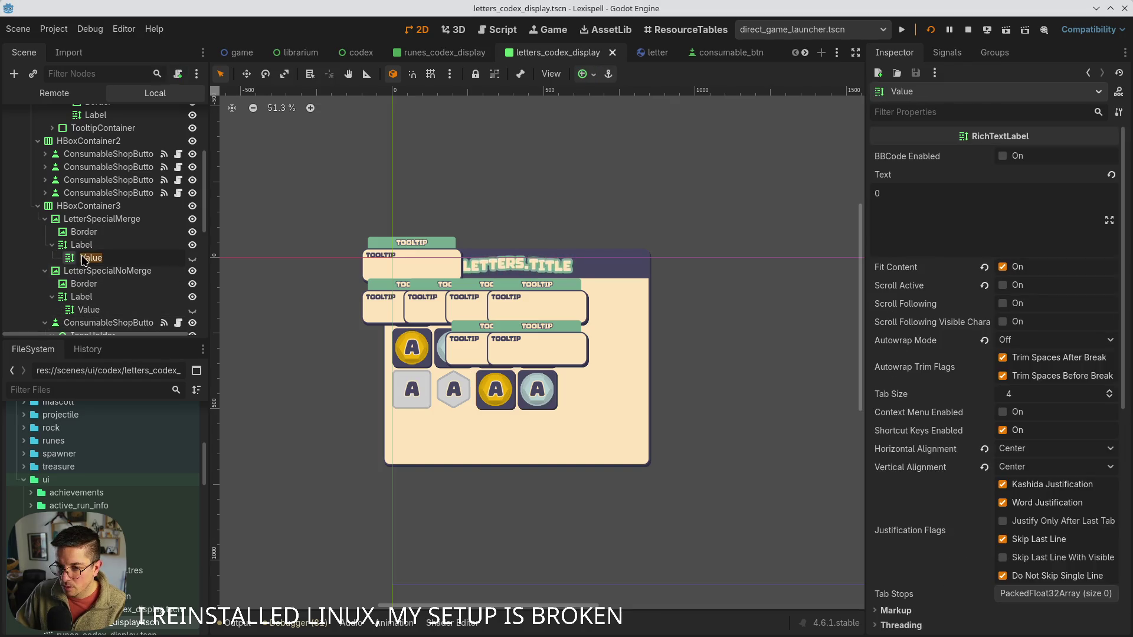
{"action": "left_click", "coordinate": [88, 309], "text": "ctrl"}
{"action": "key", "text": "Delete"}
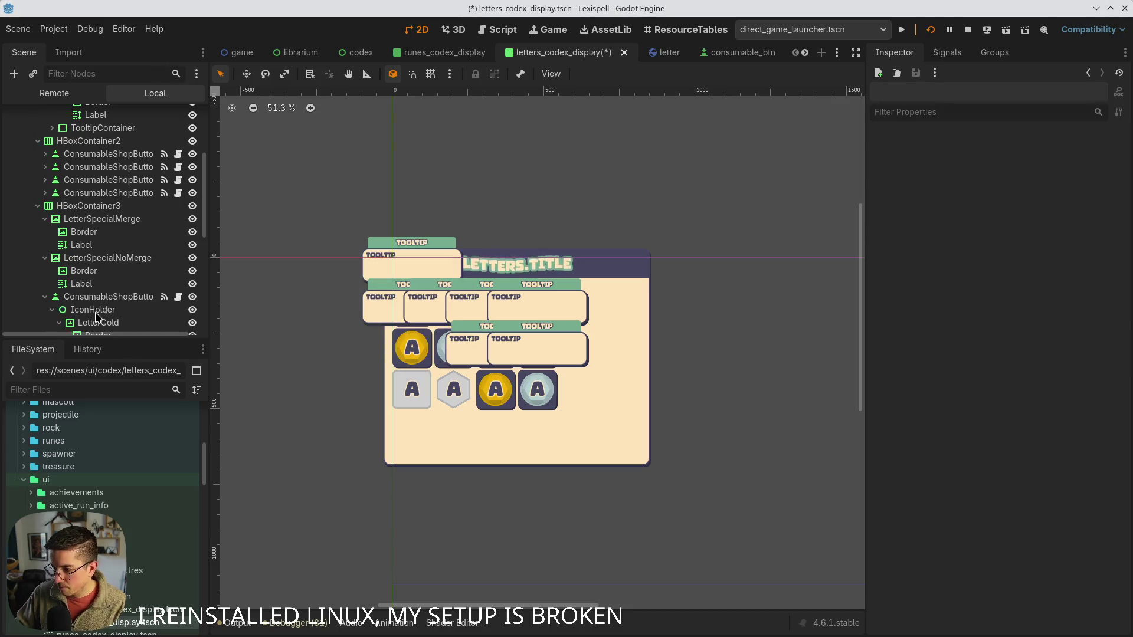
{"action": "left_click", "coordinate": [89, 219]}
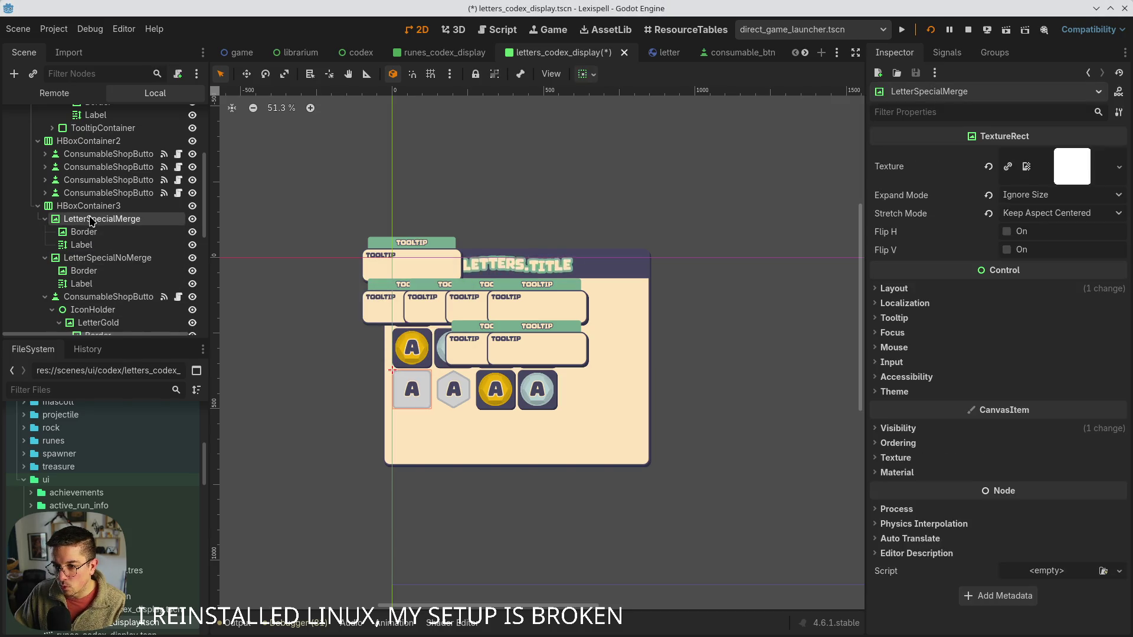
- Make the special merge letter's border fill it, and reset both their minimum sizes to zero
{"action": "left_click", "coordinate": [84, 231]}
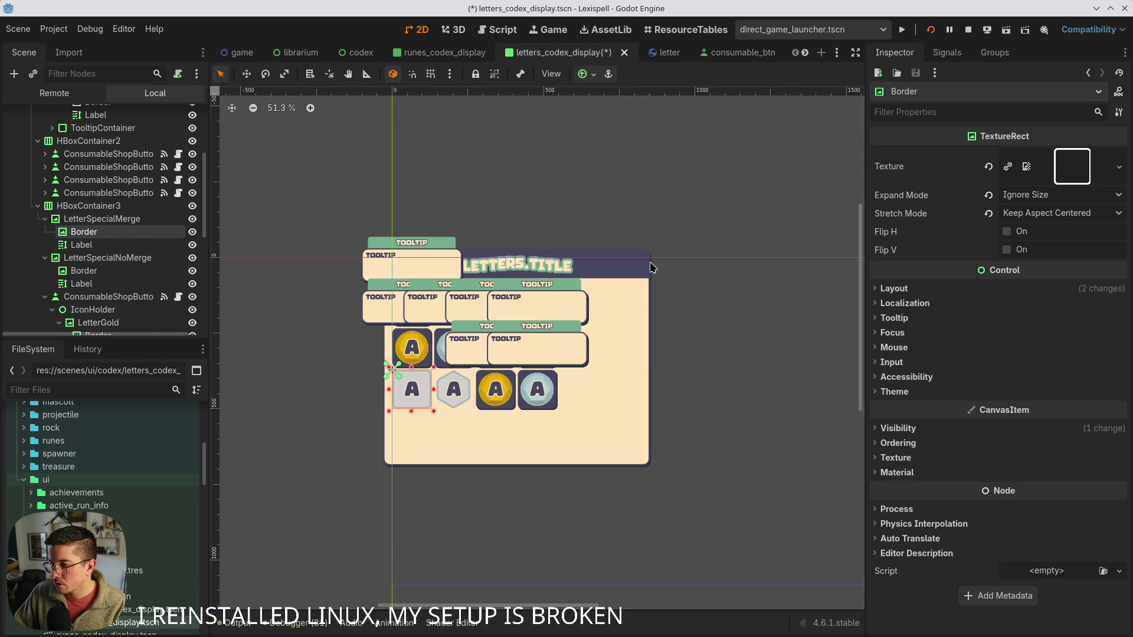
{"action": "left_click", "coordinate": [584, 74]}
{"action": "left_click", "coordinate": [894, 287]}
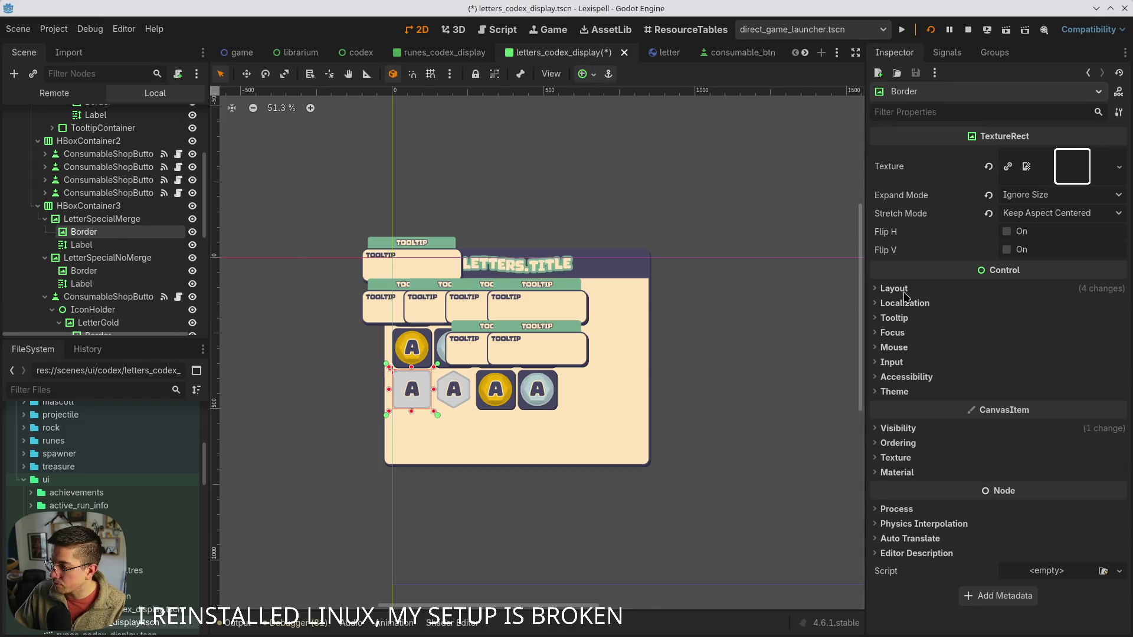
{"action": "left_click", "coordinate": [988, 357]}
{"action": "key", "text": "ctrl+s"}
{"action": "left_click", "coordinate": [146, 218]}
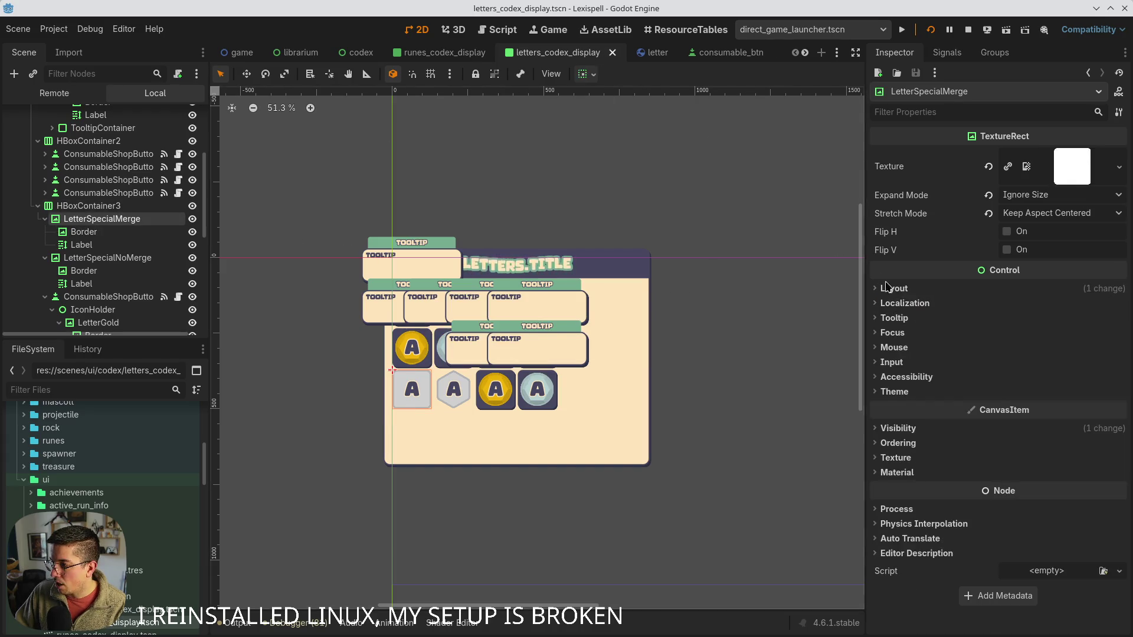
{"action": "left_click", "coordinate": [1003, 288]}
{"action": "left_click", "coordinate": [987, 357]}
{"action": "key", "text": "ctrl+s"}
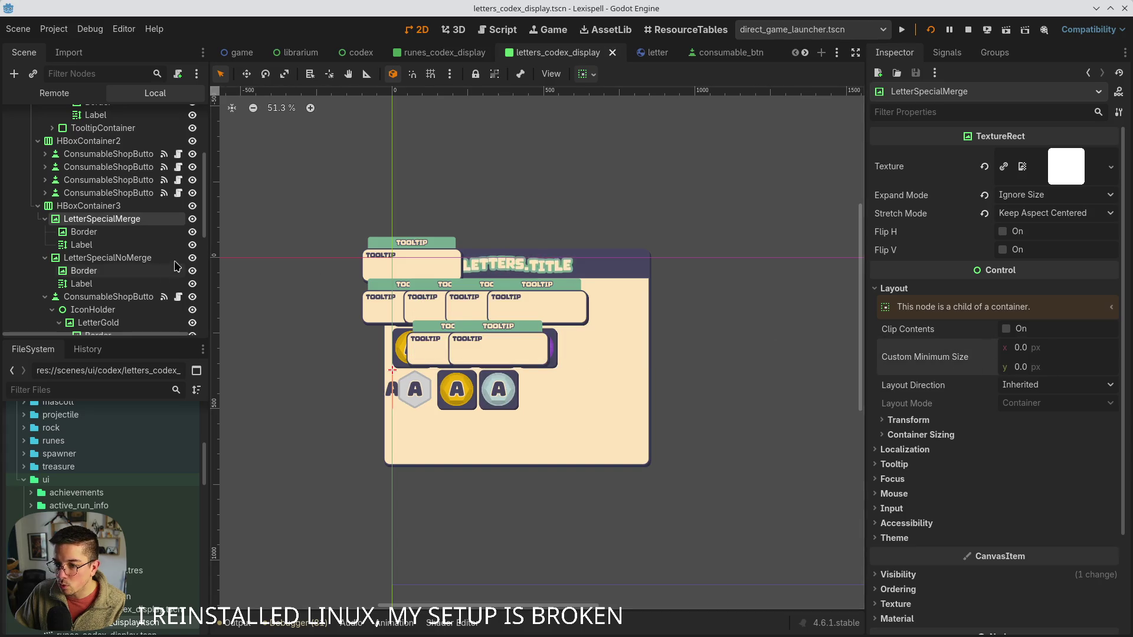
- Replace the gold letter inside the shop button with the special merge letter, then save
{"action": "key", "text": "Delete"}
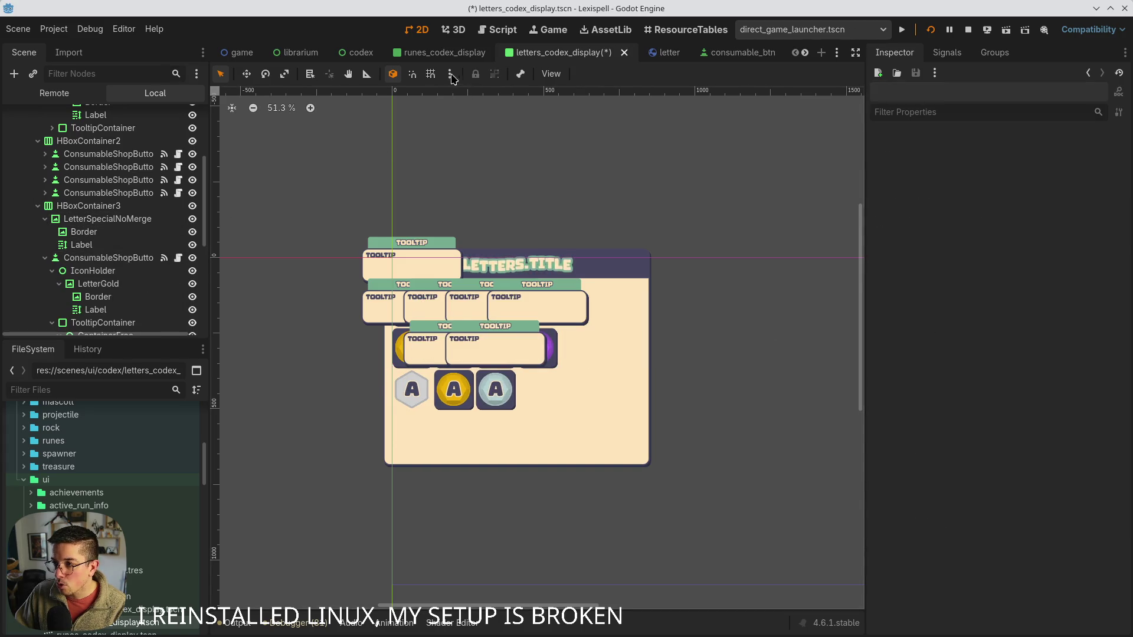
{"action": "left_click", "coordinate": [112, 282]}
{"action": "key", "text": "ctrl+shift+v"}
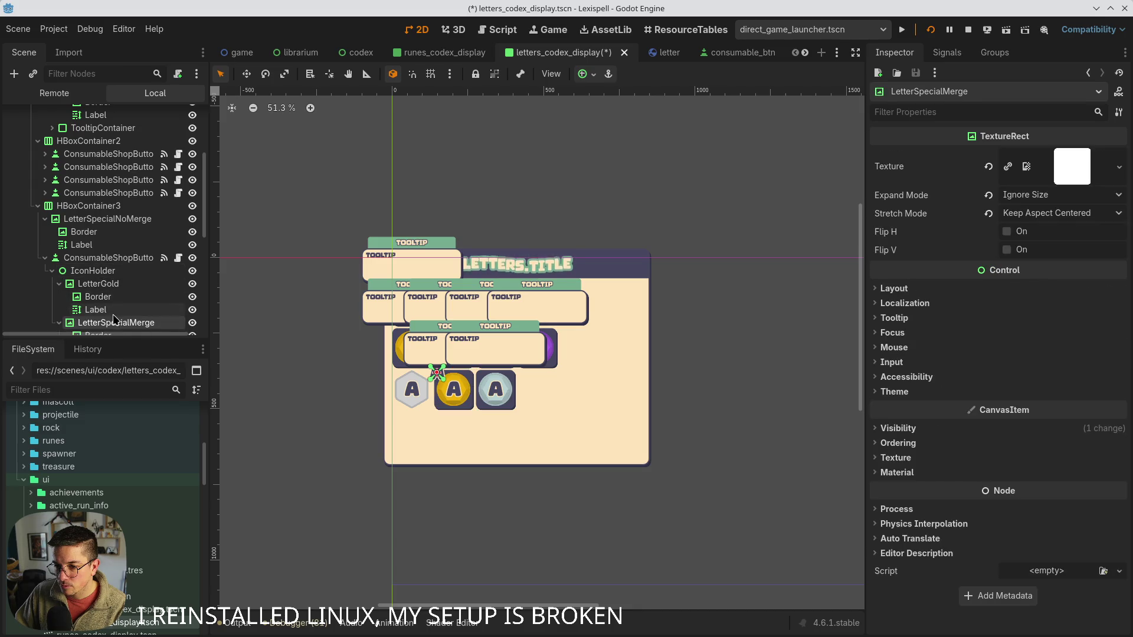
{"action": "left_click", "coordinate": [107, 287]}
{"action": "key", "text": "Delete"}
{"action": "key", "text": "ctrl+s"}
- Set the special merge letter to the Full Rect anchor preset so it fills its button
{"action": "left_click", "coordinate": [135, 284]}
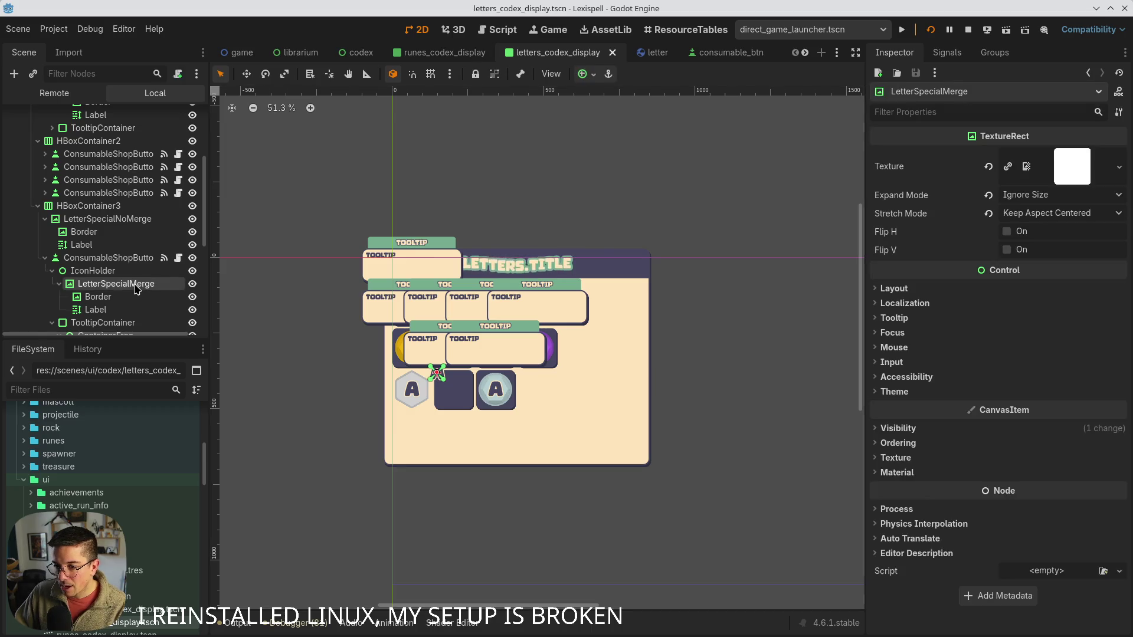
{"action": "left_click", "coordinate": [586, 74]}
{"action": "left_click", "coordinate": [654, 182]}
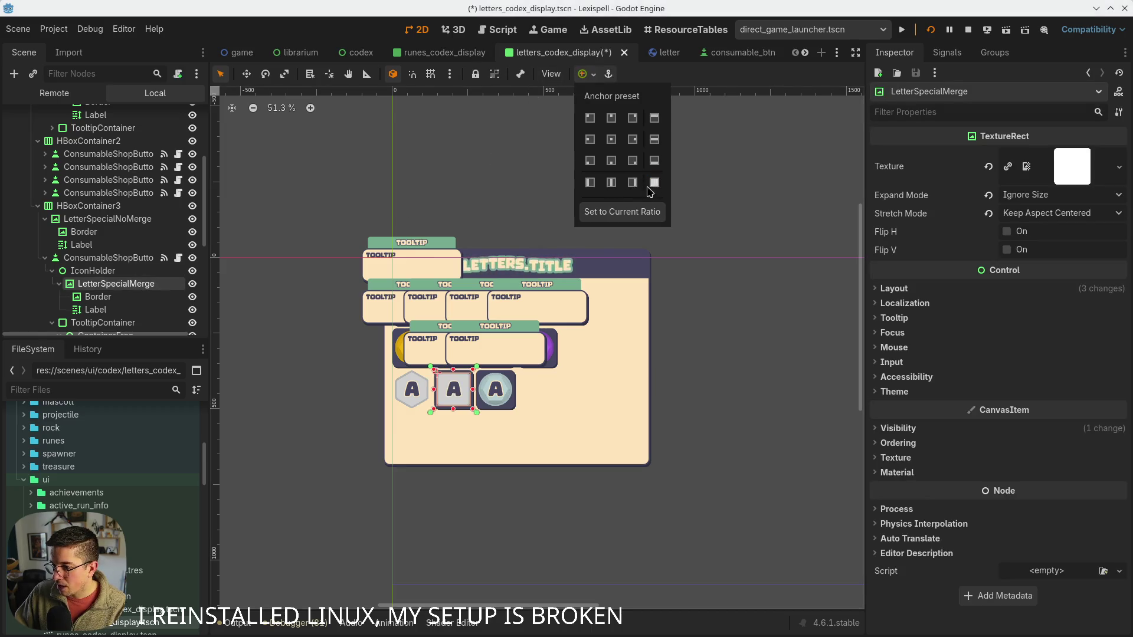
{"action": "left_click", "coordinate": [154, 274]}
{"action": "left_click", "coordinate": [98, 259]}
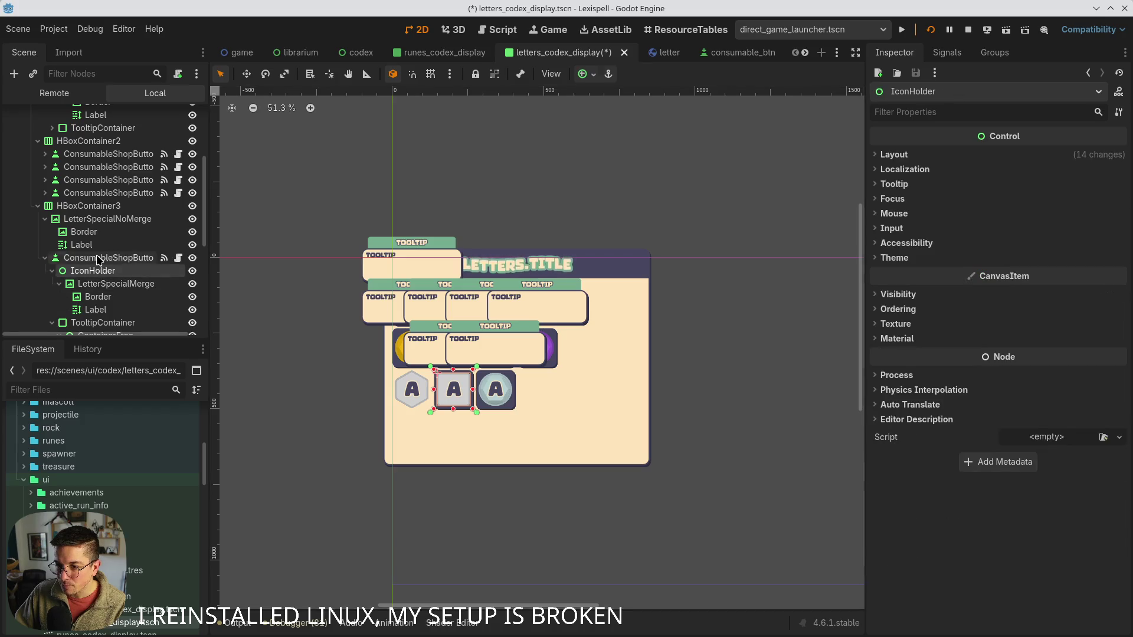
- Make the no-merge letter's hexagon border fill its letter with the Full Rect preset
{"action": "left_click", "coordinate": [103, 219]}
{"action": "left_click", "coordinate": [84, 232]}
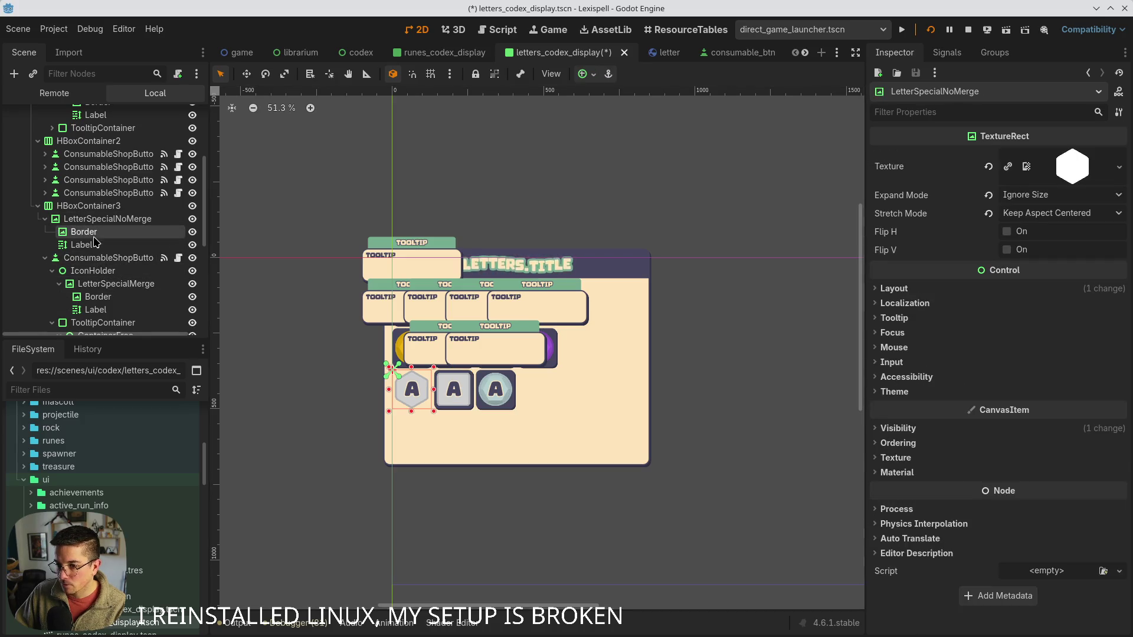
{"action": "left_click", "coordinate": [893, 288]}
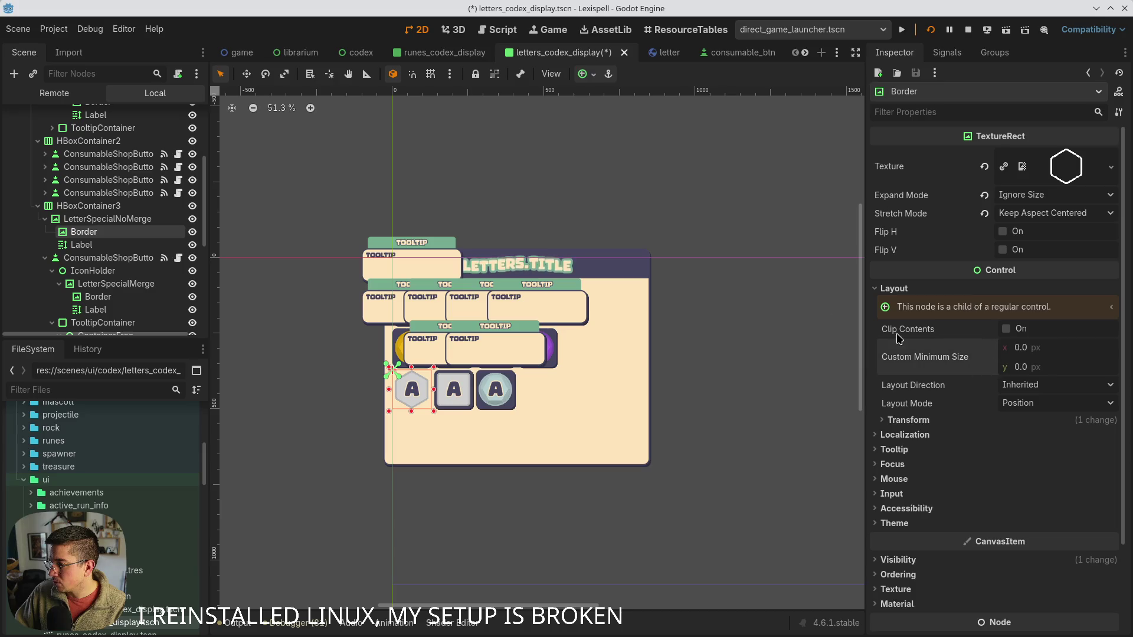
{"action": "key", "text": "ctrl+s"}
{"action": "left_click", "coordinate": [593, 74]}
{"action": "left_click", "coordinate": [653, 182]}
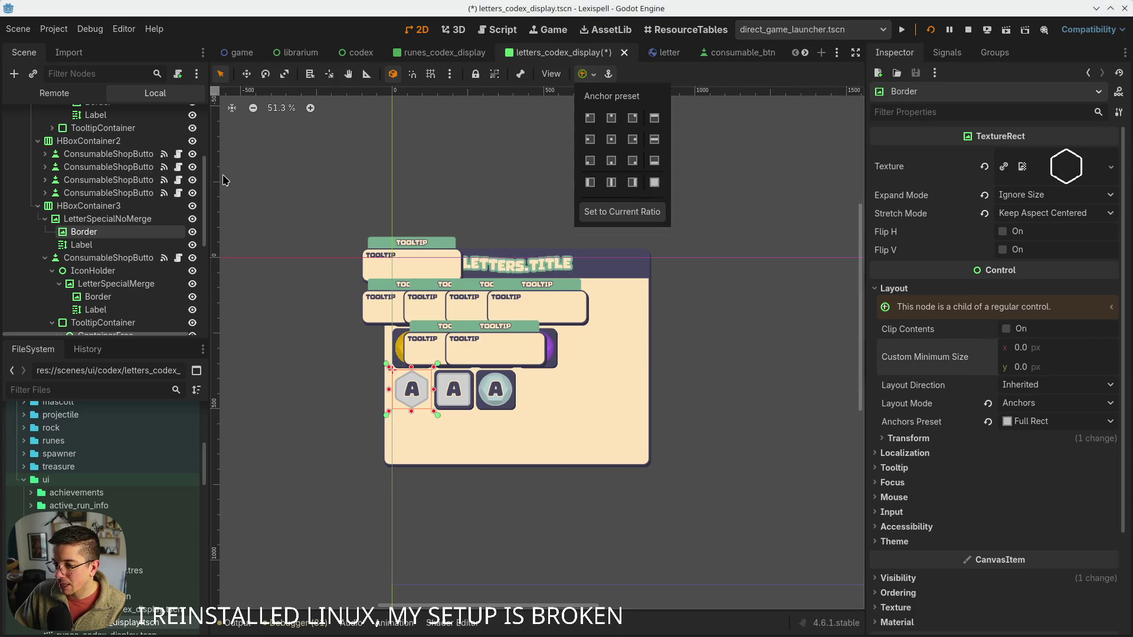
- Clear LetterSpecialNoMerge's custom minimum size, then delete and restore the node with undo
{"action": "left_click", "coordinate": [107, 219]}
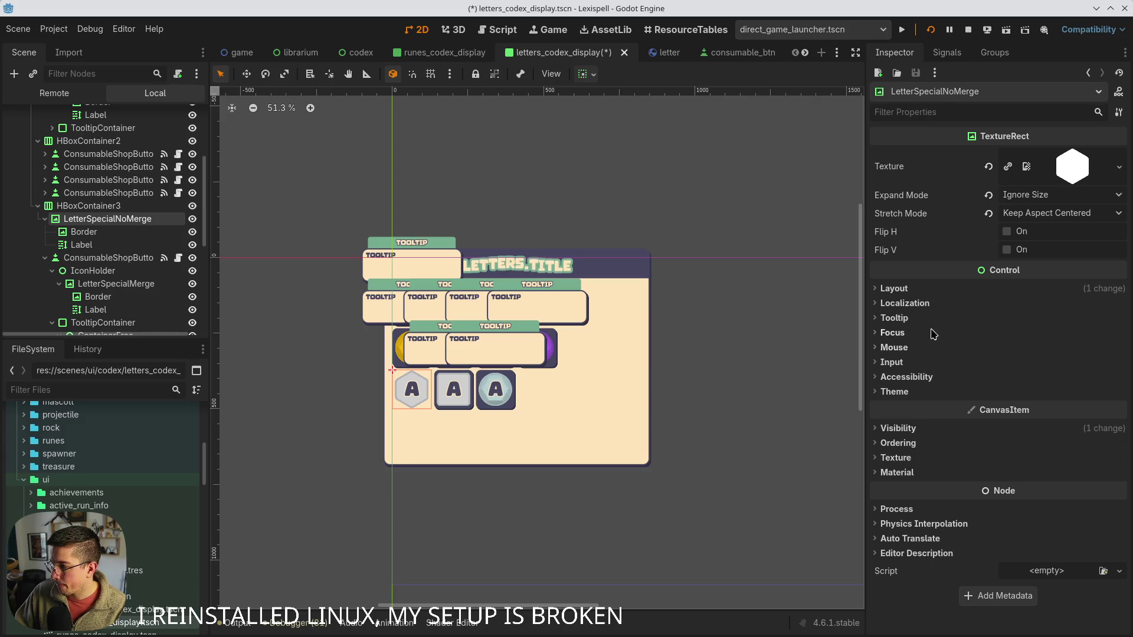
{"action": "left_click", "coordinate": [987, 357]}
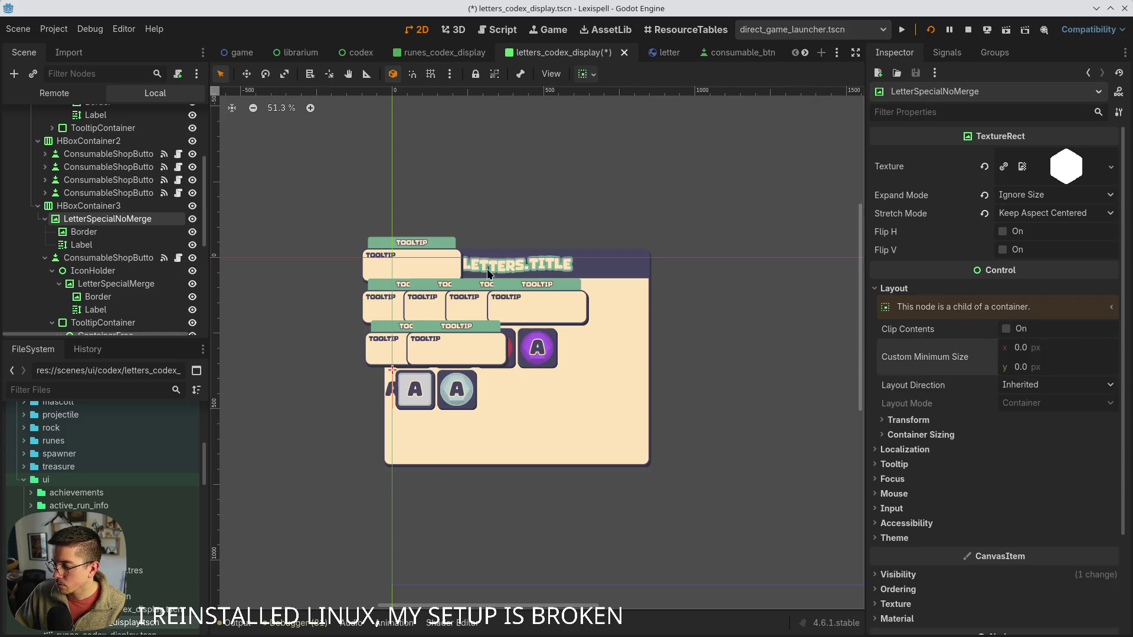
{"action": "key", "text": "Delete"}
{"action": "key", "text": "ctrl+s"}
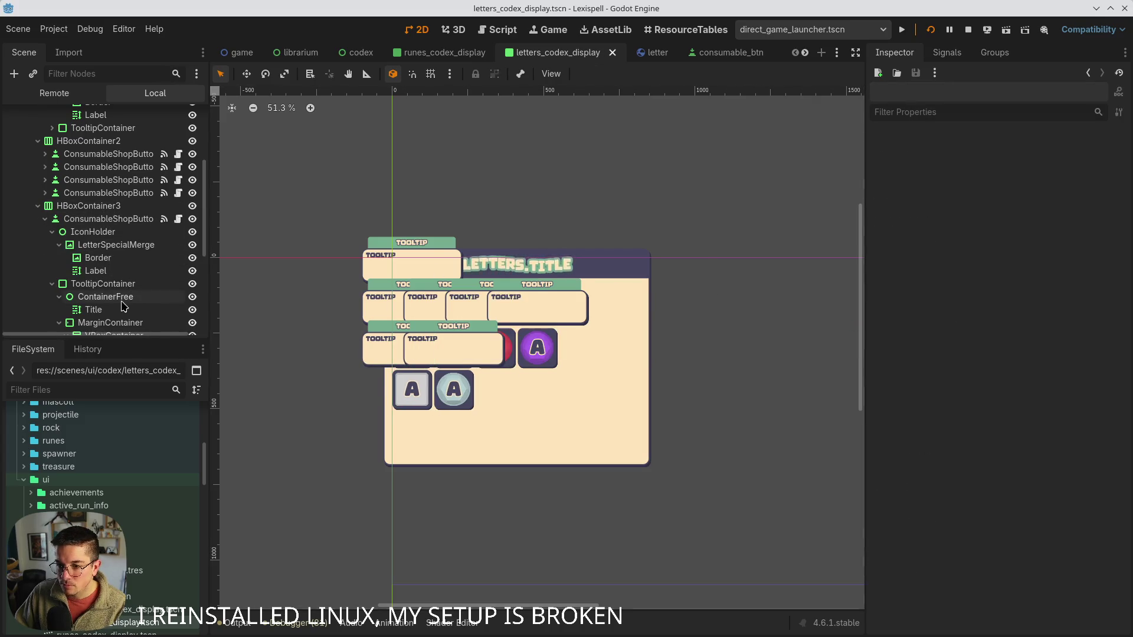
{"action": "left_click", "coordinate": [512, 366]}
{"action": "scroll", "coordinate": [106, 265], "scroll_direction": "down", "scroll_amount": 3}
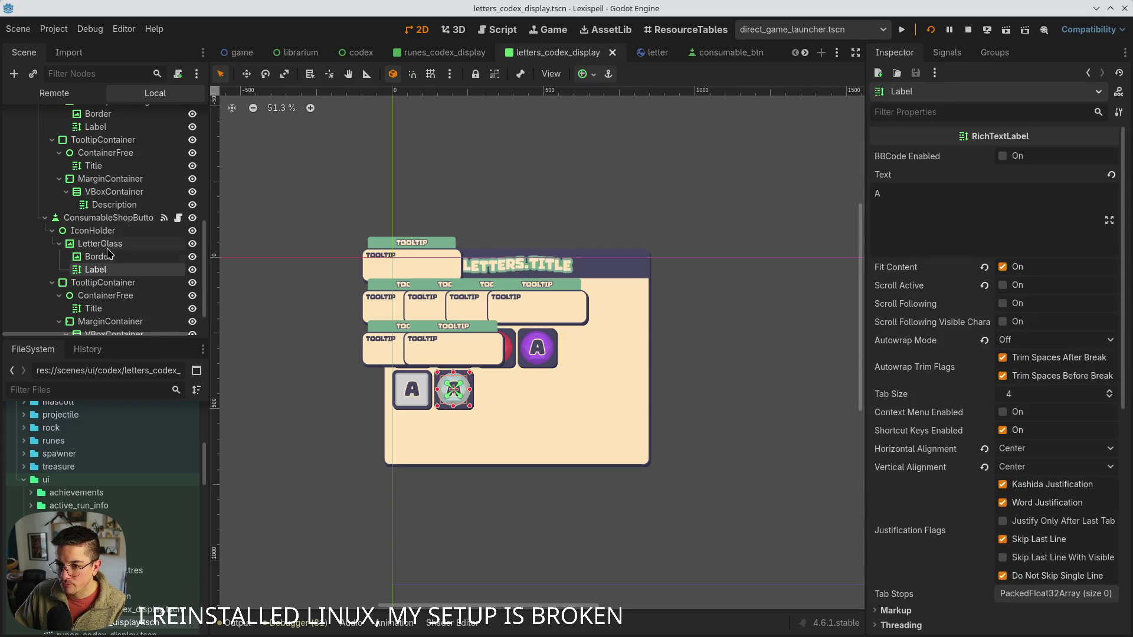
{"action": "left_click", "coordinate": [110, 246]}
{"action": "key", "text": "ctrl+z"}
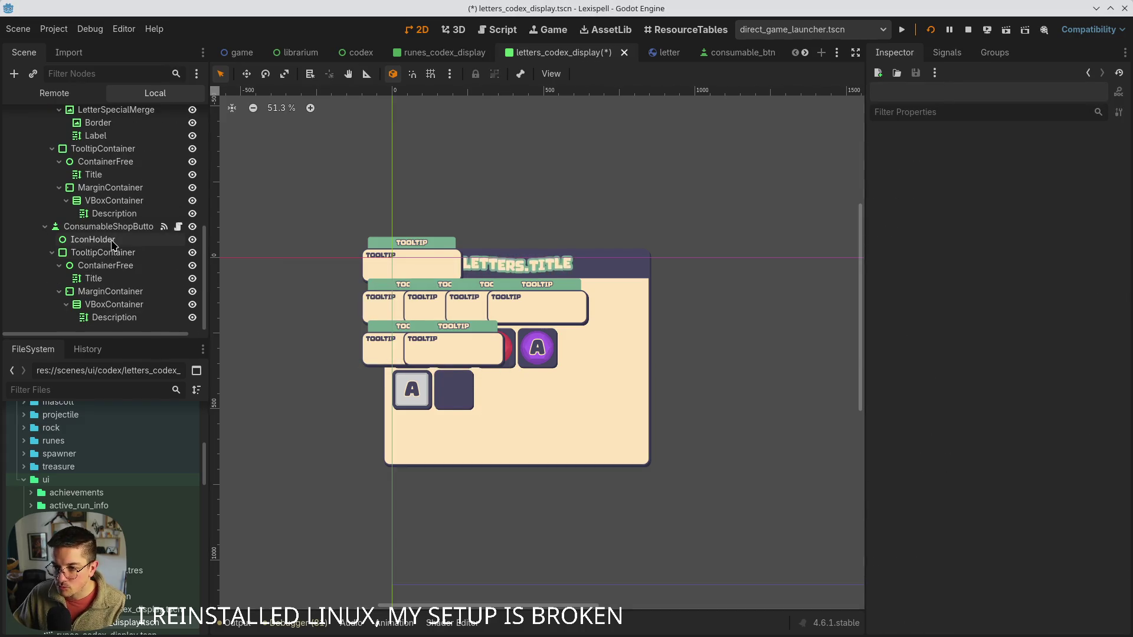
{"action": "key", "text": "ctrl+s"}
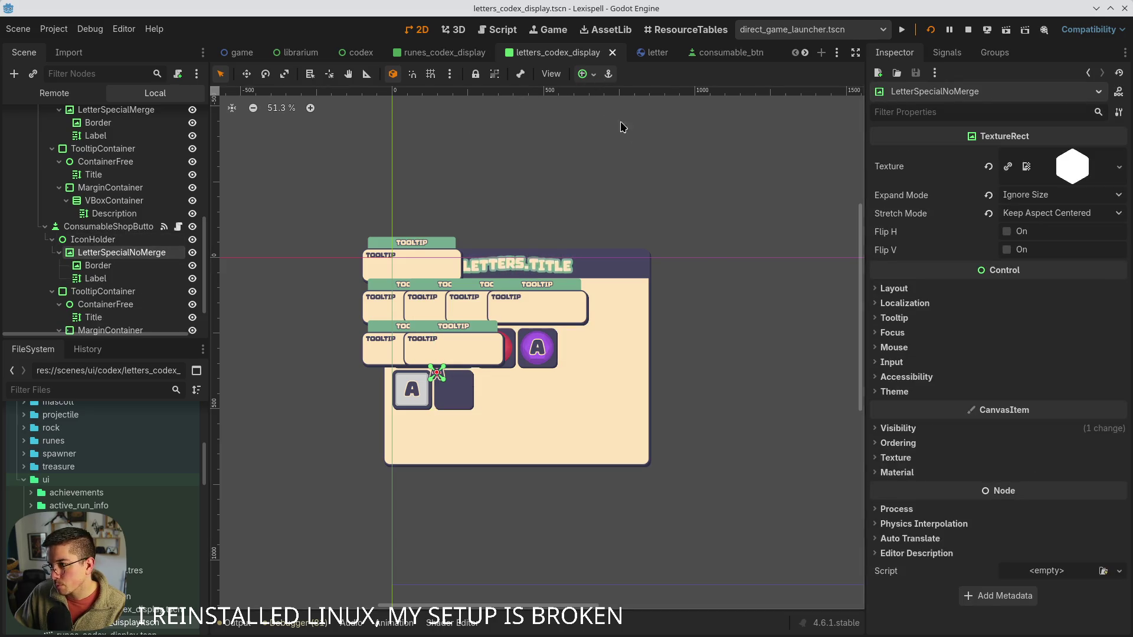
- Apply the Full Rect anchor preset to LetterSpecialNoMerge and save the scene
{"action": "left_click", "coordinate": [593, 74]}
{"action": "left_click", "coordinate": [653, 183]}
{"action": "key", "text": "ctrl+s"}
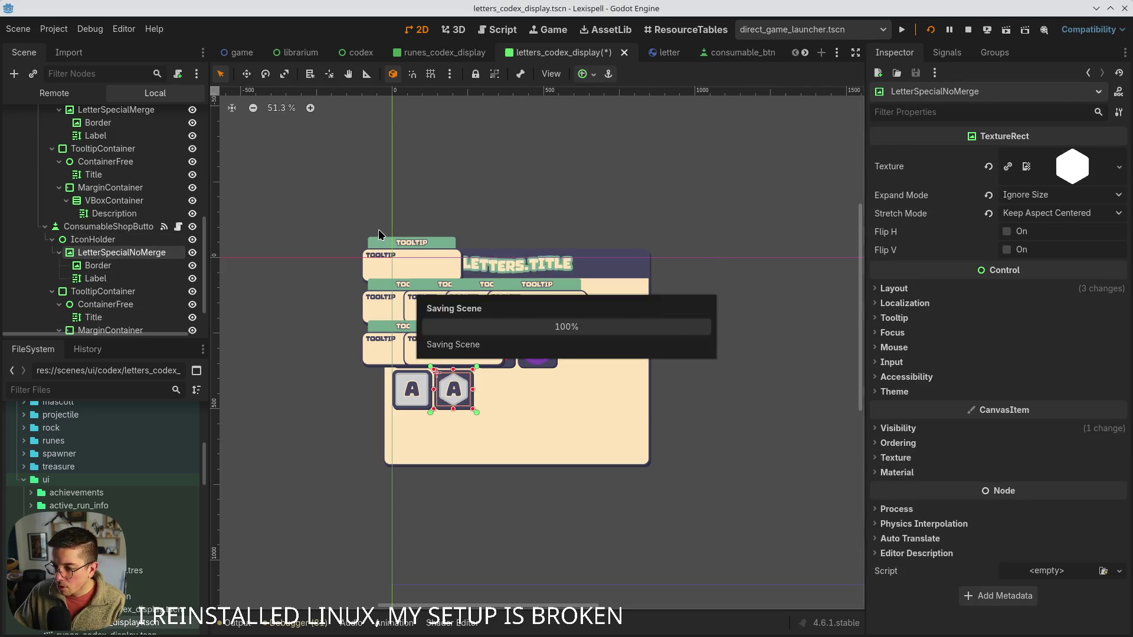
{"action": "scroll", "coordinate": [283, 248], "scroll_direction": "down", "scroll_amount": 2}
{"action": "left_click", "coordinate": [483, 232]}
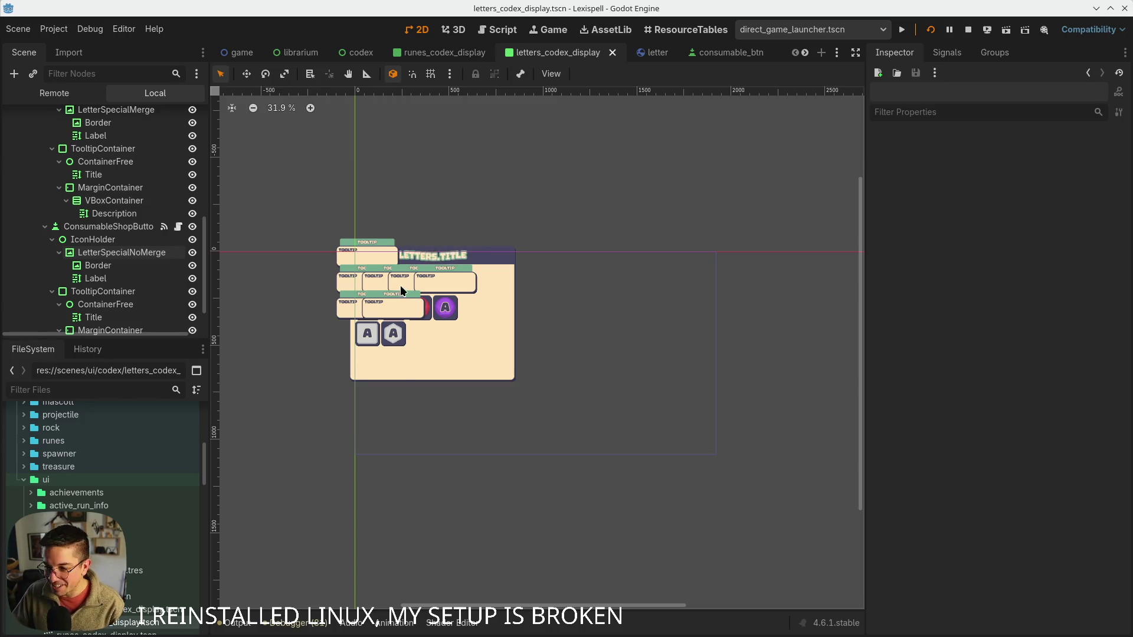
{"action": "scroll", "coordinate": [387, 345], "scroll_direction": "up", "scroll_amount": 3}
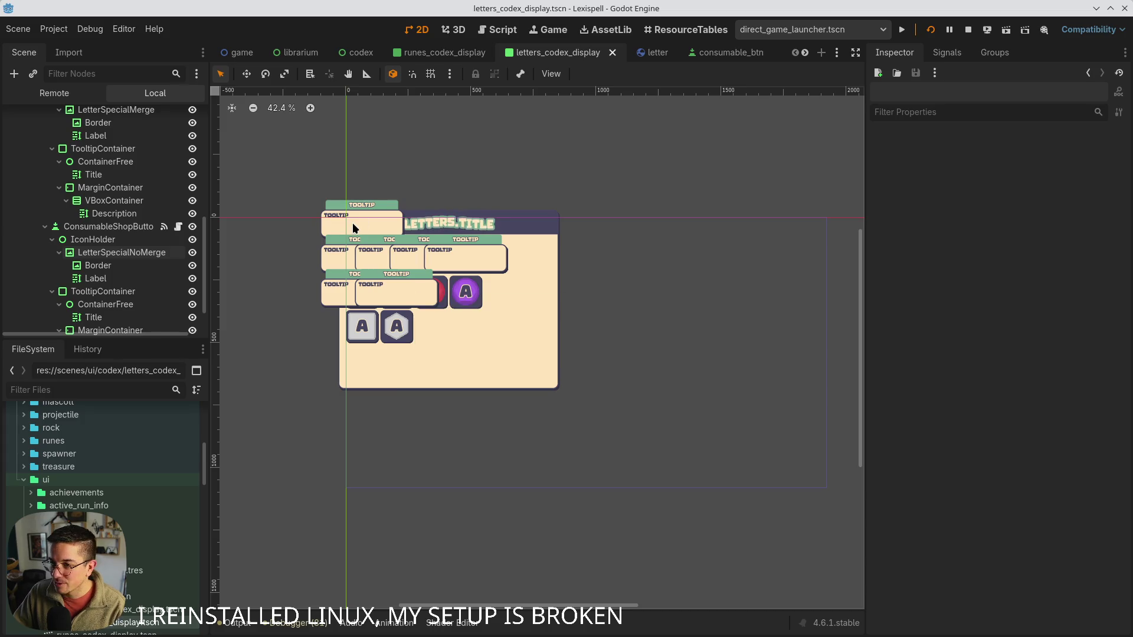
- Stop the running game from the top-right toolbar
{"action": "left_click", "coordinate": [925, 34]}
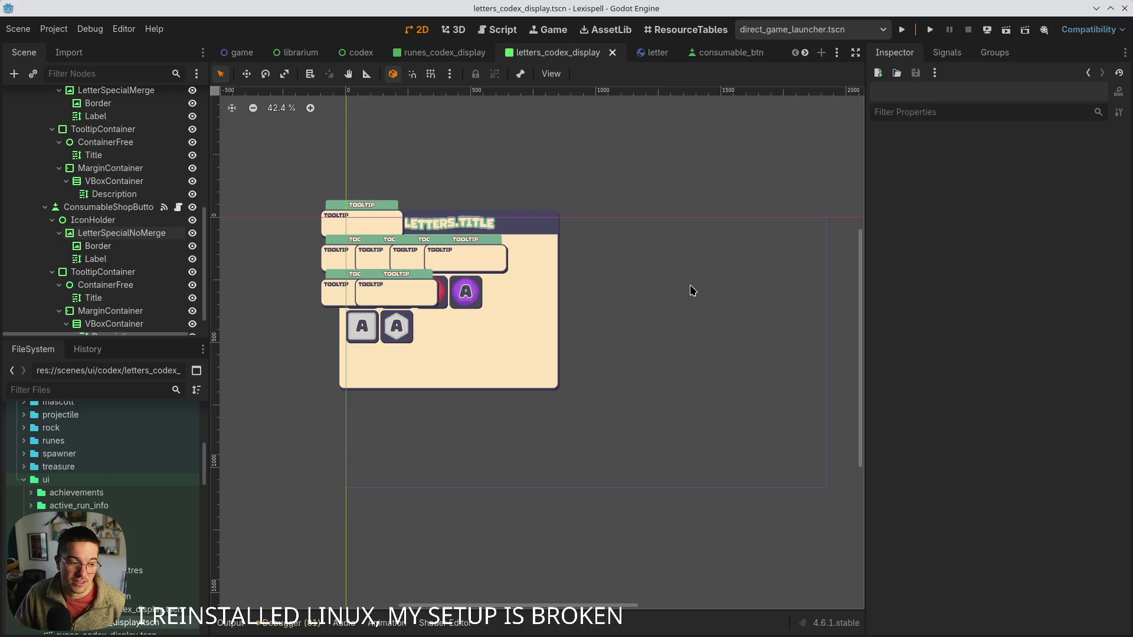
- Run the game, start Chapter 1, then pause and choose HOME and GO HOME
{"action": "left_click", "coordinate": [902, 29]}
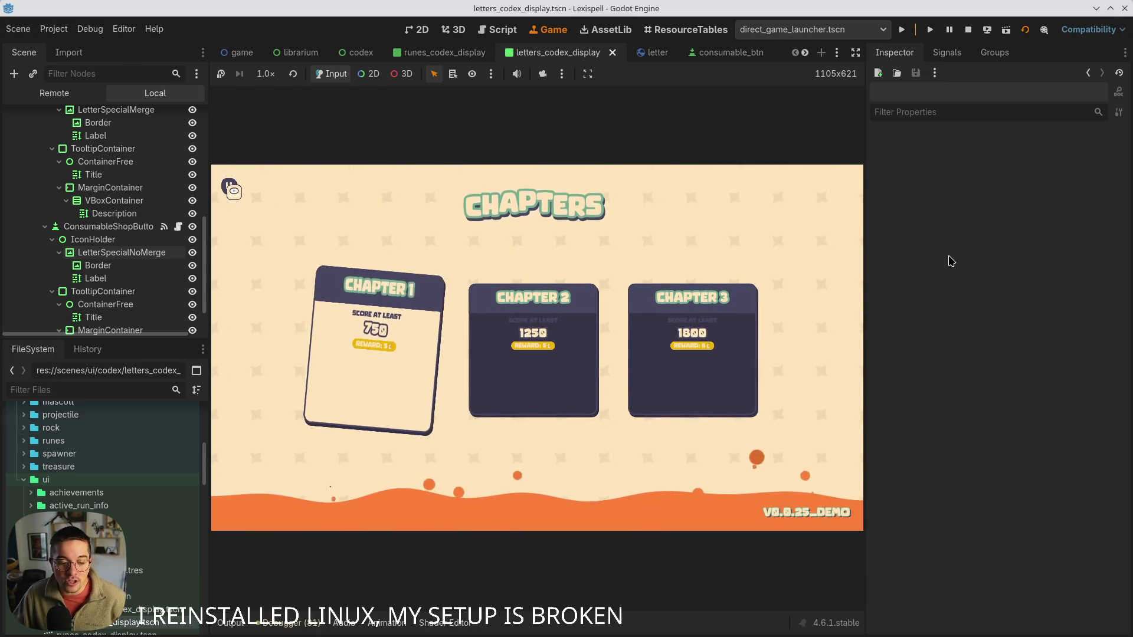
{"action": "left_click", "coordinate": [382, 401]}
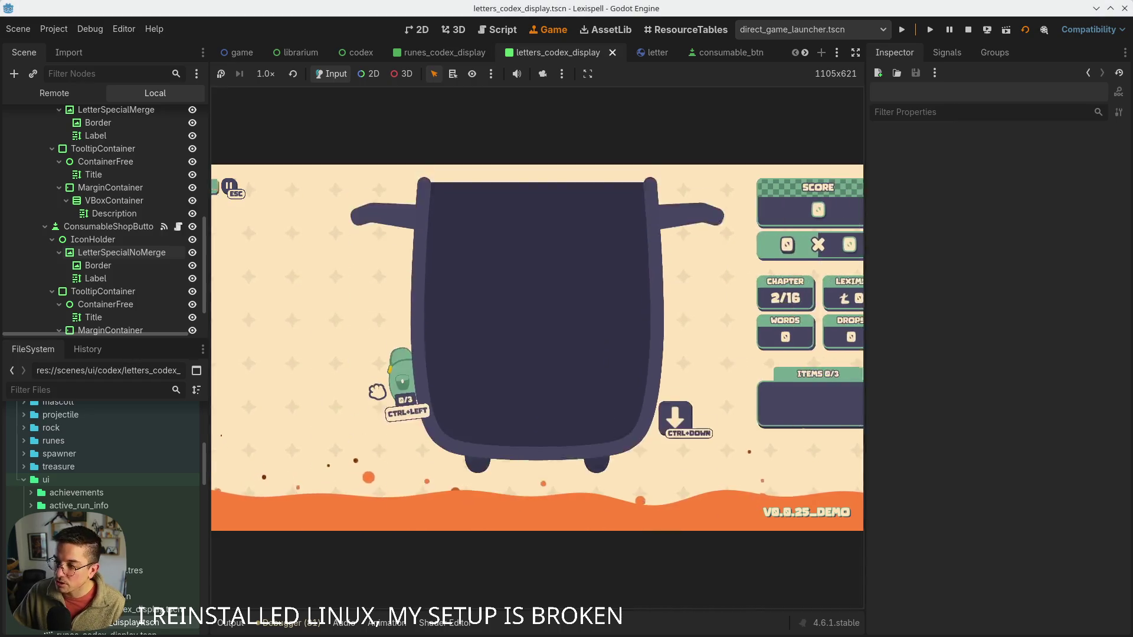
{"action": "key", "text": "Escape"}
{"action": "left_click", "coordinate": [557, 497]}
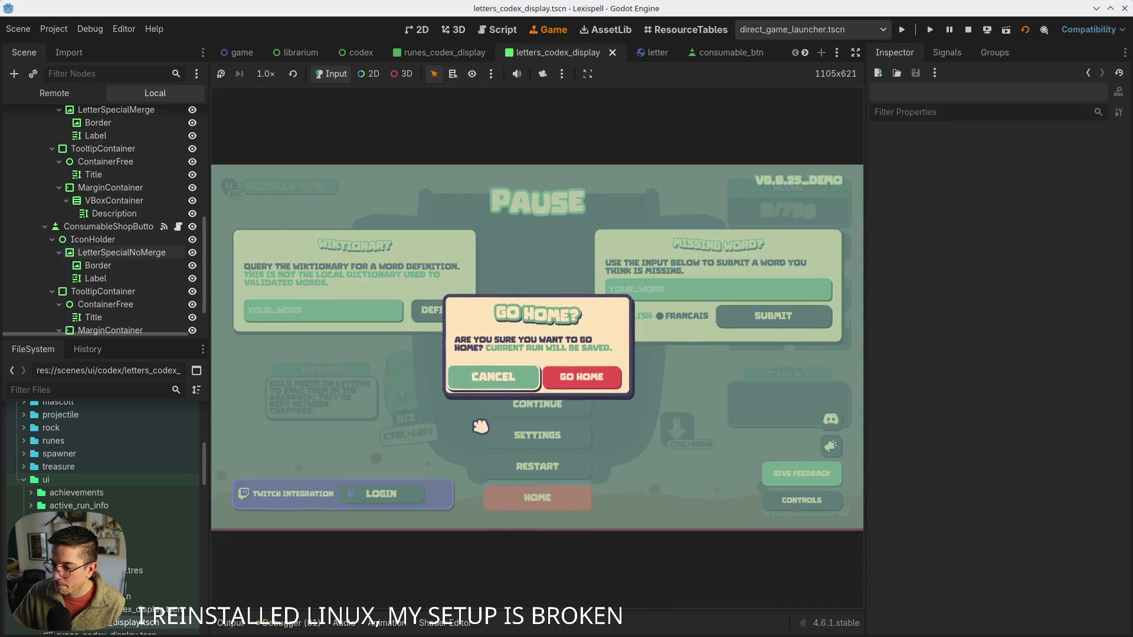
{"action": "left_click", "coordinate": [589, 380]}
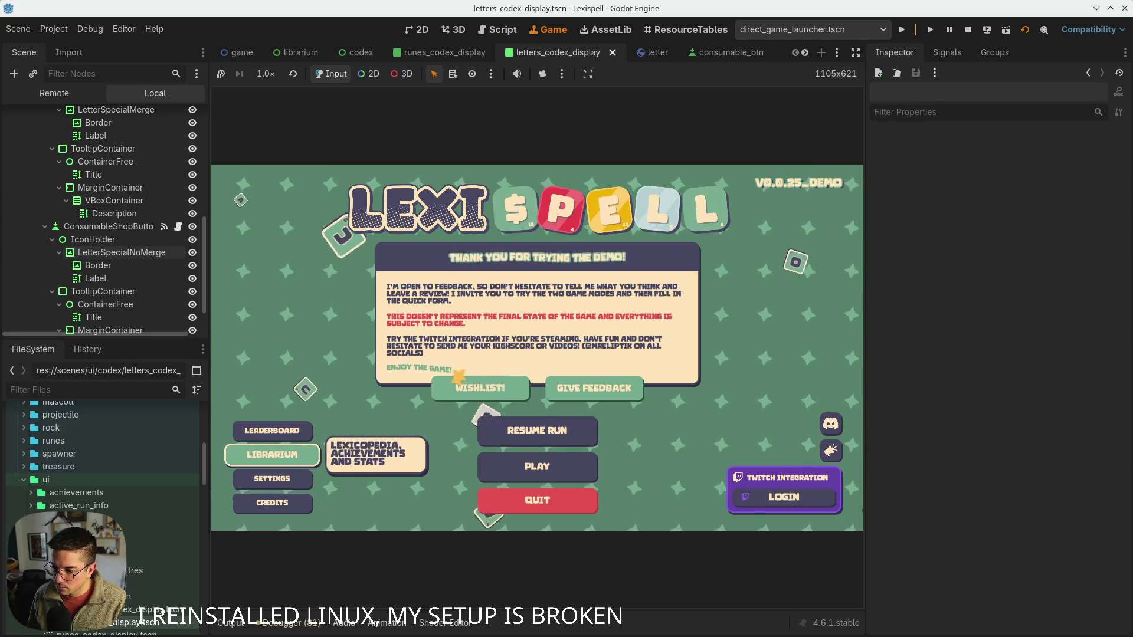
- Open the LIBRARIUM's Lexicopedia and switch it to the Letters page
{"action": "left_click", "coordinate": [272, 454]}
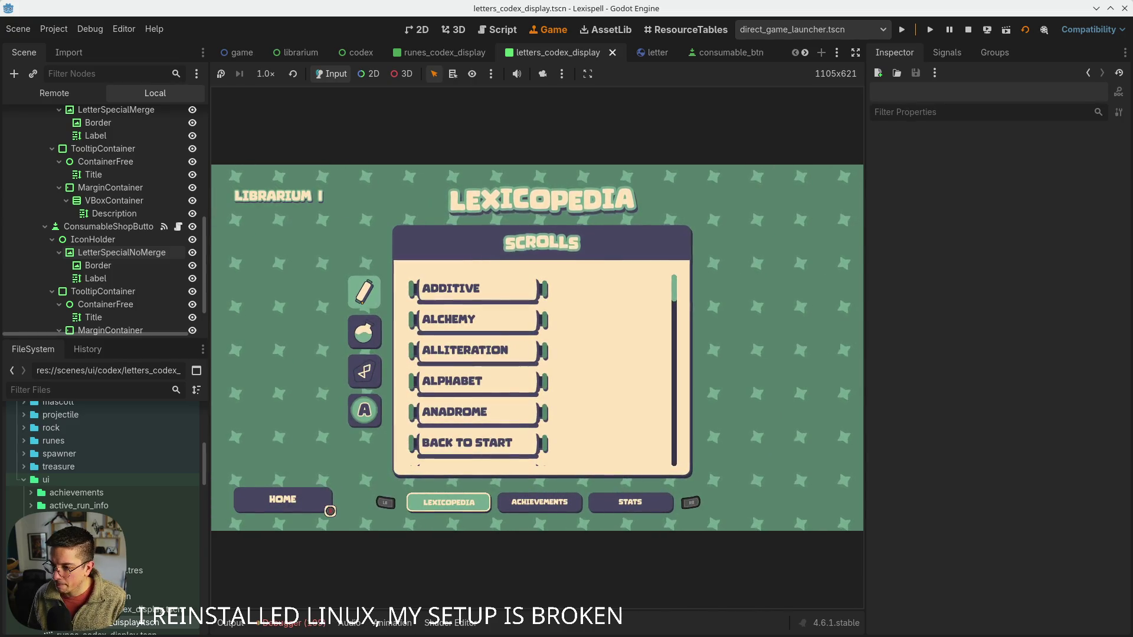
{"action": "key", "text": "e"}
{"action": "key", "text": "e"}
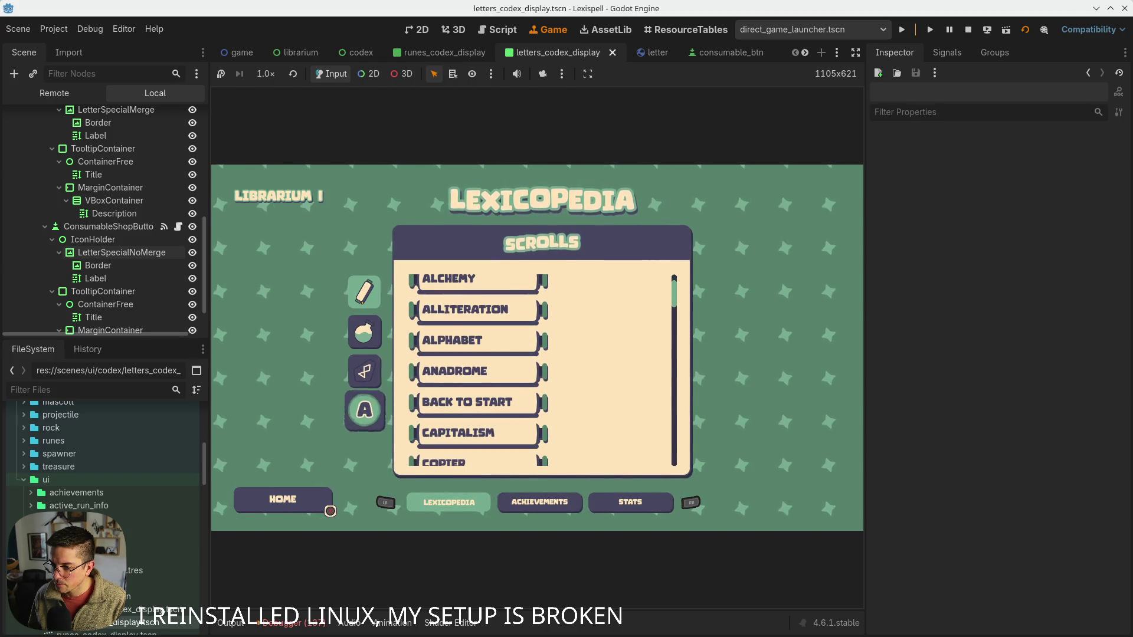
{"action": "key", "text": "Return"}
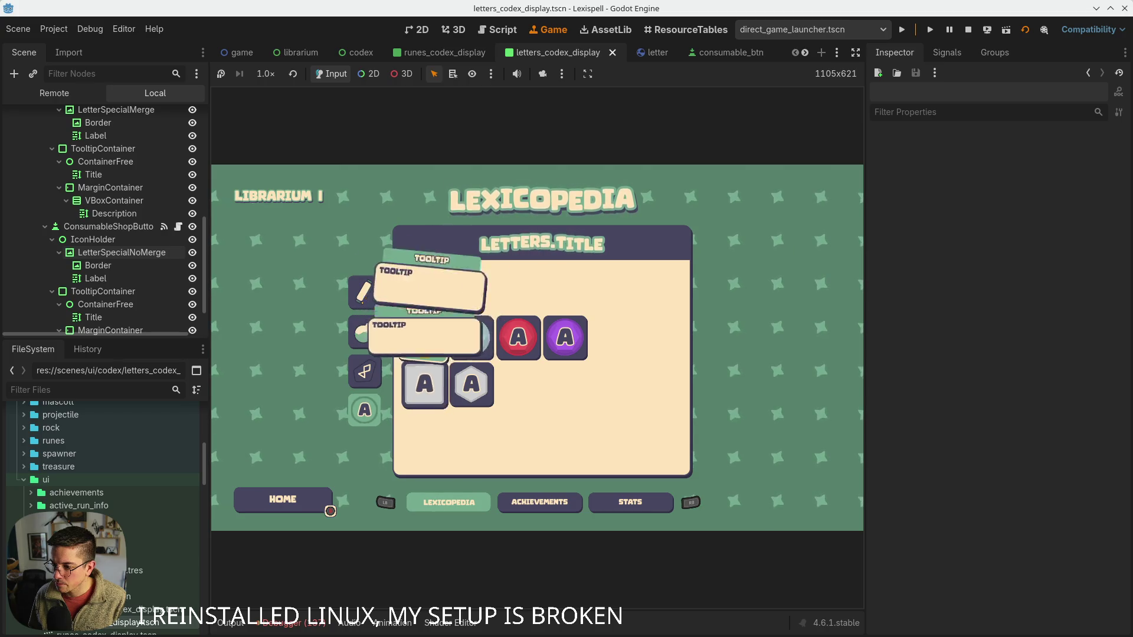
- Arrow-key through the letter grid and categories to check tooltips, then toggle Runes and Letters tabs
{"action": "key", "text": "Right"}
{"action": "key", "text": "Right"}
{"action": "key", "text": "Right"}
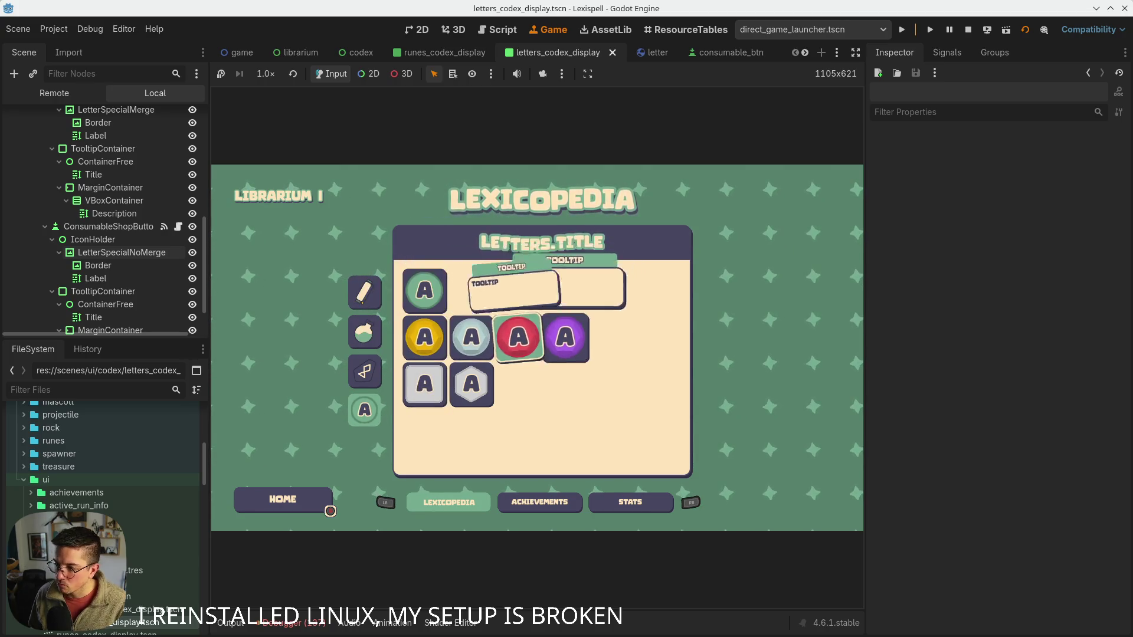
{"action": "key", "text": "Up"}
{"action": "key", "text": "Left"}
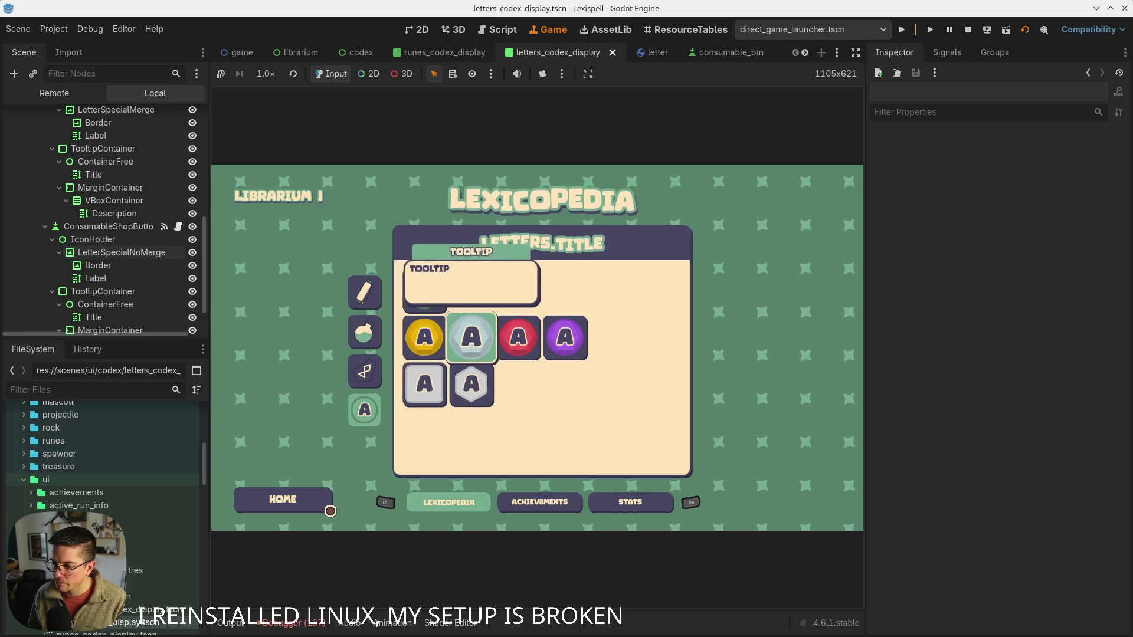
{"action": "key", "text": "Up"}
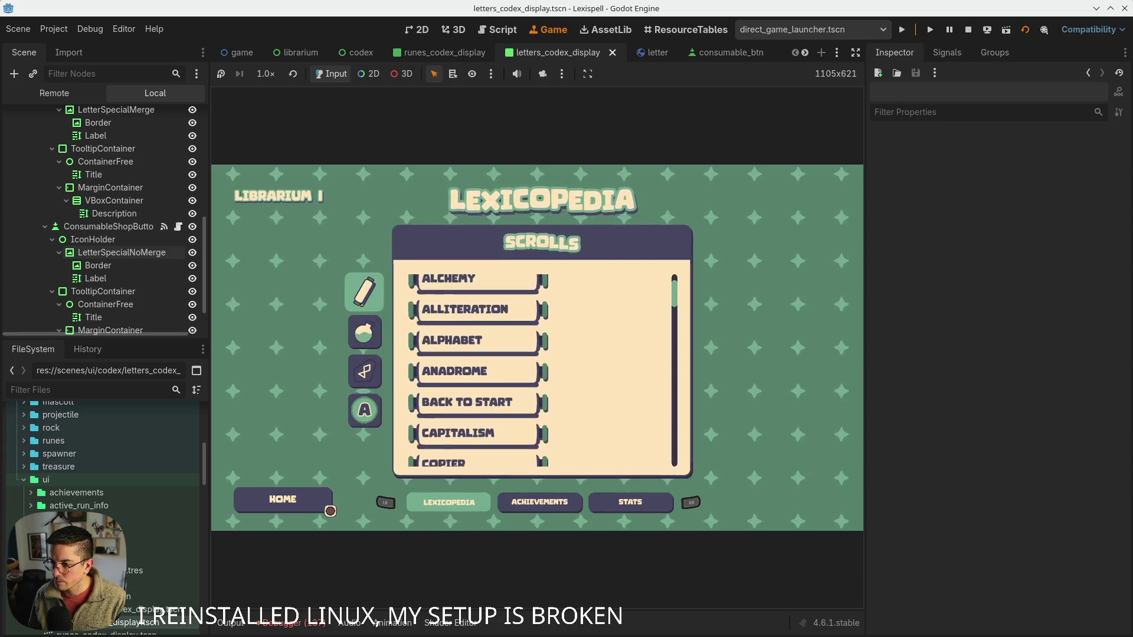
{"action": "key", "text": "Down"}
{"action": "key", "text": "Down"}
{"action": "key", "text": "Down"}
{"action": "key", "text": "Right"}
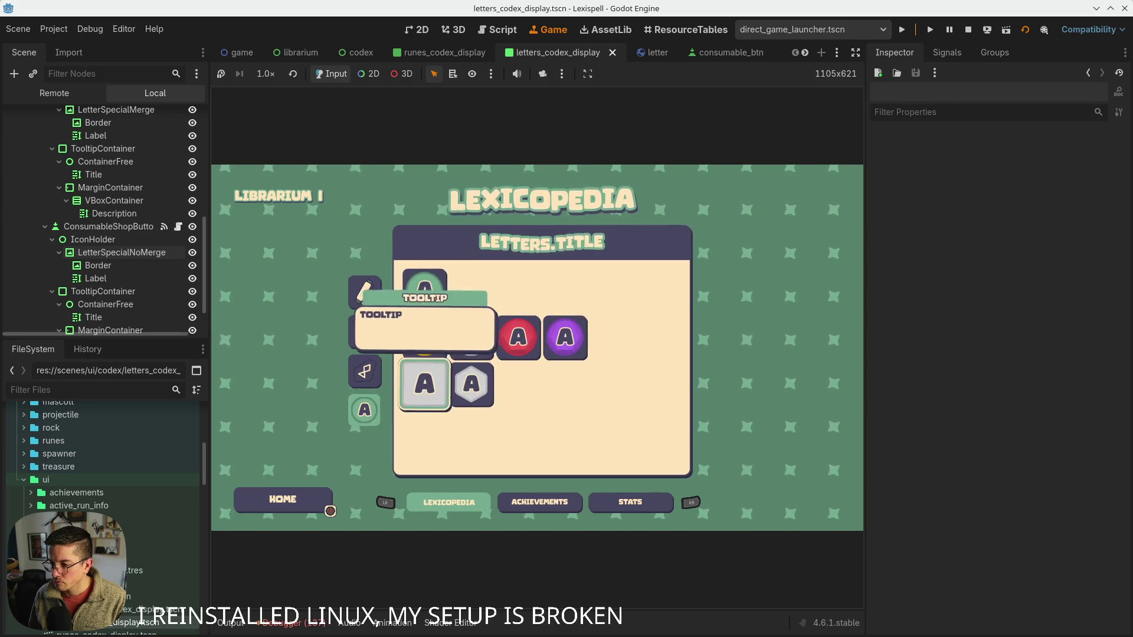
{"action": "key", "text": "Right"}
{"action": "key", "text": "Right"}
{"action": "key", "text": "Right"}
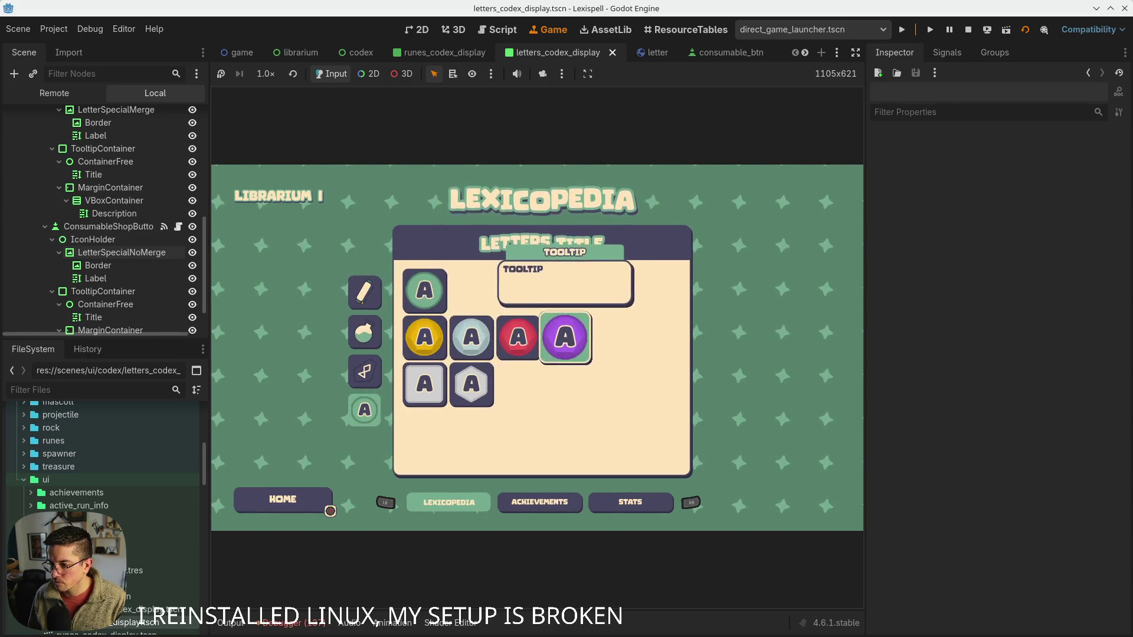
{"action": "key", "text": "Down"}
{"action": "key", "text": "Left"}
{"action": "key", "text": "Right"}
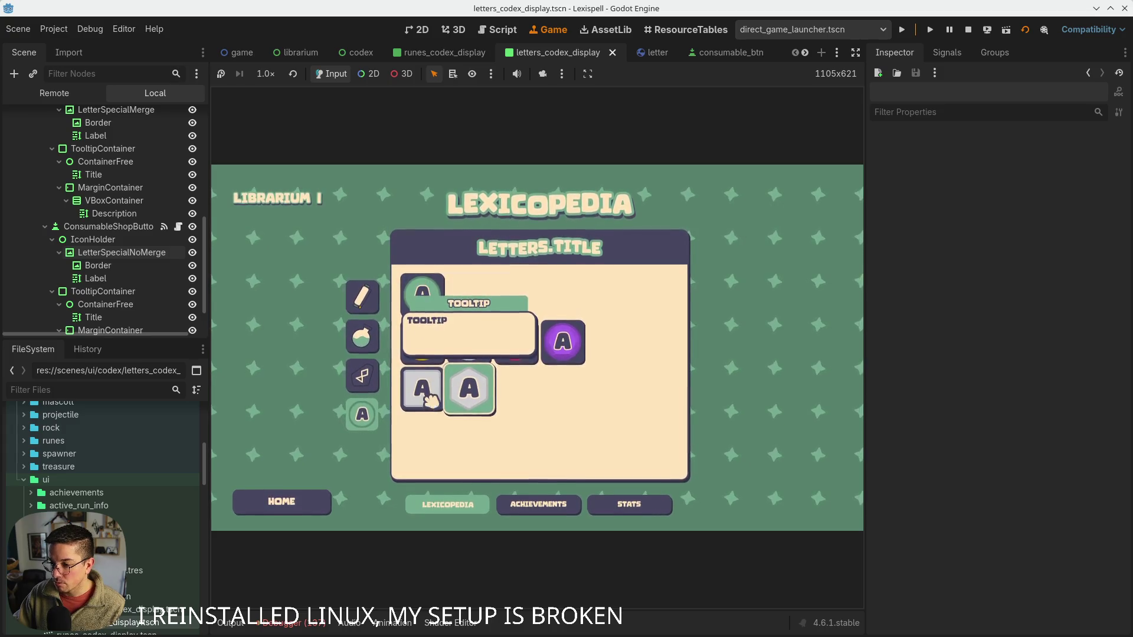
{"action": "left_click", "coordinate": [362, 372]}
{"action": "left_click", "coordinate": [366, 413]}
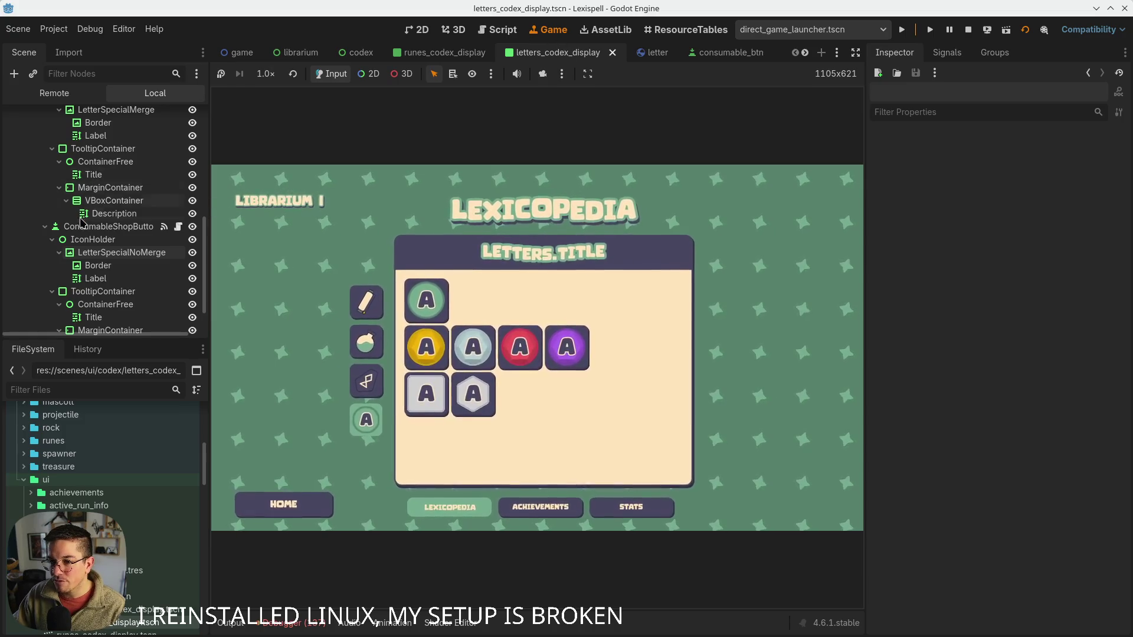
- Return to the 2D scene editor and select the IconHolder node with its children
{"action": "key", "text": "ctrl+F1"}
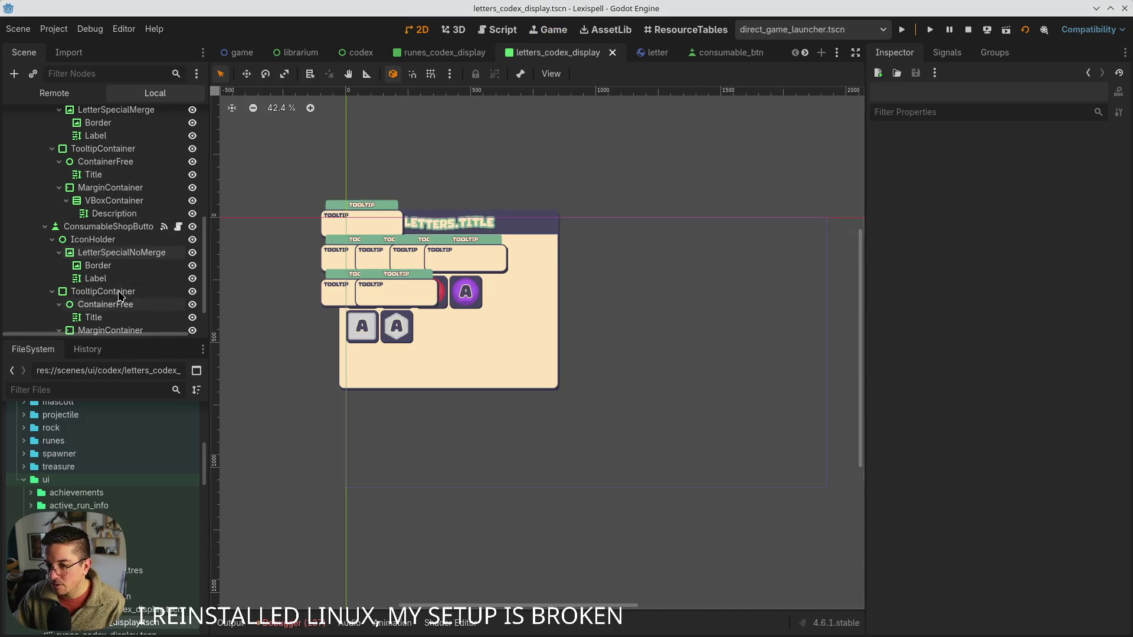
{"action": "left_click", "coordinate": [95, 241]}
{"action": "scroll", "coordinate": [96, 239], "scroll_direction": "up", "scroll_amount": 5}
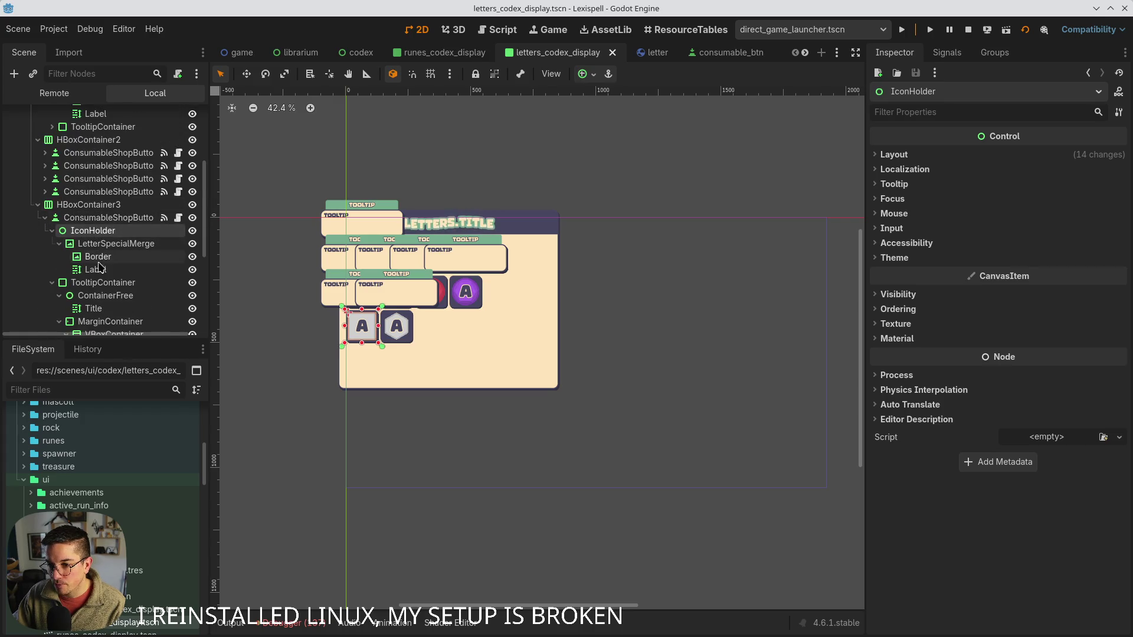
{"action": "left_click", "coordinate": [101, 270], "text": "shift"}
{"action": "scroll", "coordinate": [56, 165], "scroll_direction": "down", "scroll_amount": 2}
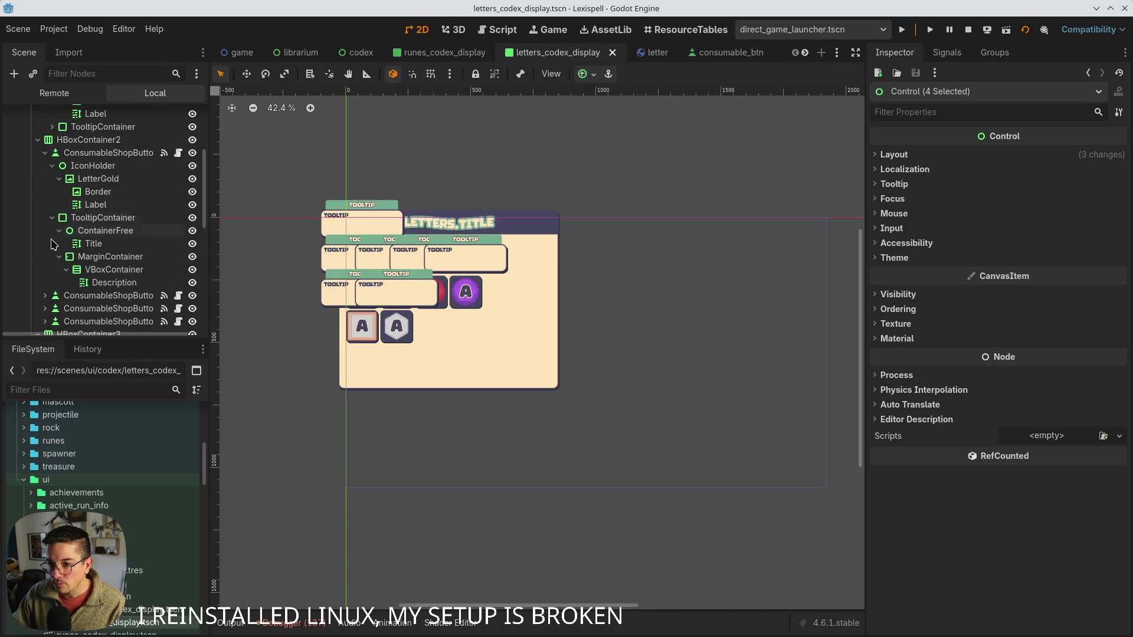
{"action": "scroll", "coordinate": [49, 160], "scroll_direction": "up", "scroll_amount": 2}
- Multi-select all seven ConsumableShopButton nodes and choose Batch Rename from their context menu
{"action": "left_click", "coordinate": [88, 152]}
{"action": "left_click", "coordinate": [103, 178], "text": "shift"}
{"action": "left_click", "coordinate": [97, 192], "text": "ctrl"}
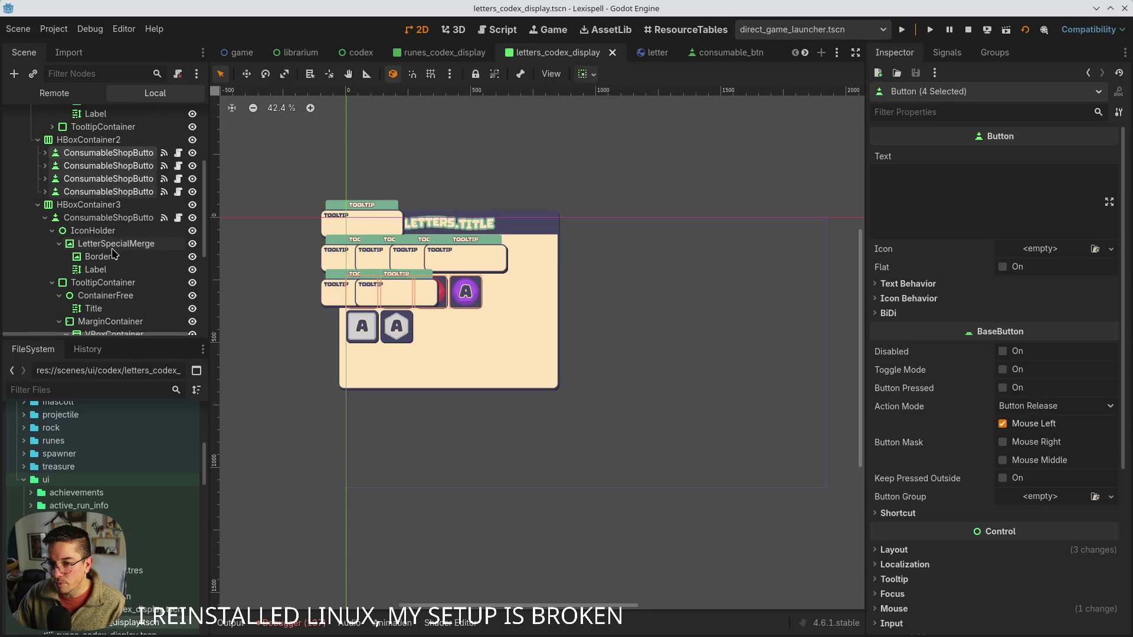
{"action": "left_click", "coordinate": [106, 218], "text": "ctrl"}
{"action": "scroll", "coordinate": [99, 289], "scroll_direction": "down", "scroll_amount": 3}
{"action": "left_click", "coordinate": [97, 283], "text": "ctrl"}
{"action": "scroll", "coordinate": [83, 287], "scroll_direction": "down", "scroll_amount": 3}
{"action": "scroll", "coordinate": [81, 288], "scroll_direction": "down", "scroll_amount": 5}
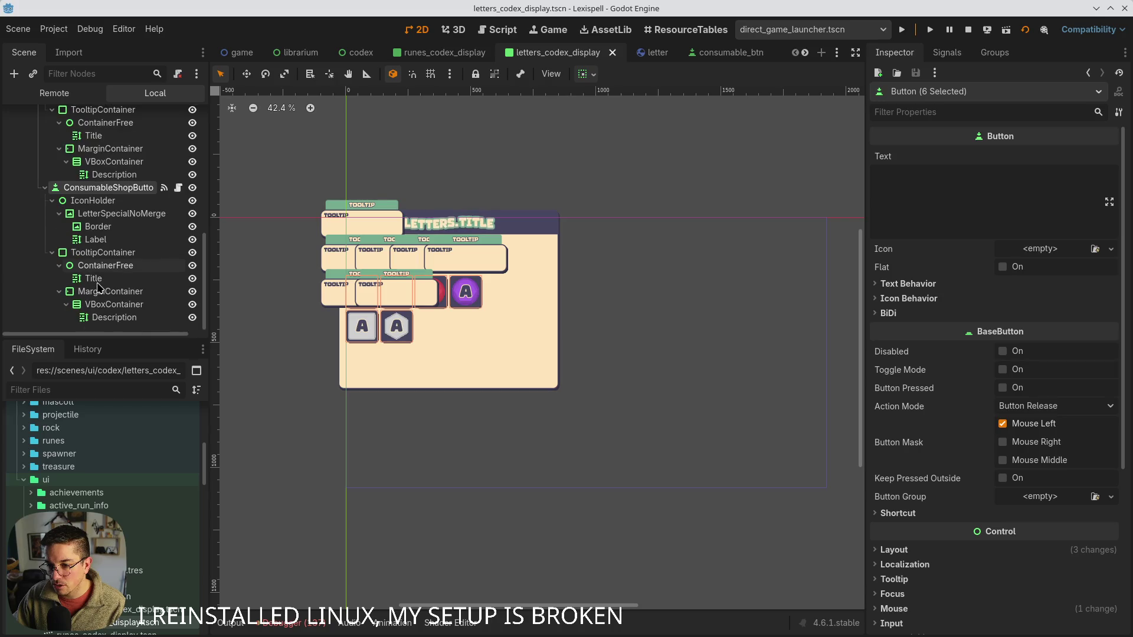
{"action": "scroll", "coordinate": [116, 276], "scroll_direction": "up", "scroll_amount": 3}
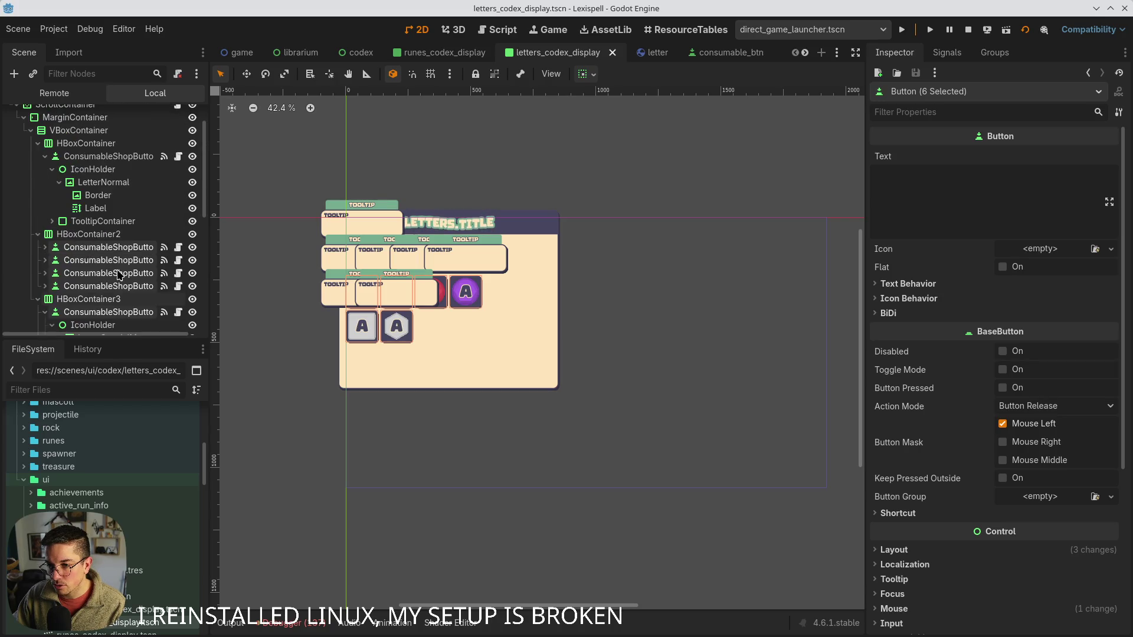
{"action": "left_click", "coordinate": [101, 169], "text": "ctrl"}
{"action": "left_click", "coordinate": [102, 168], "text": "ctrl"}
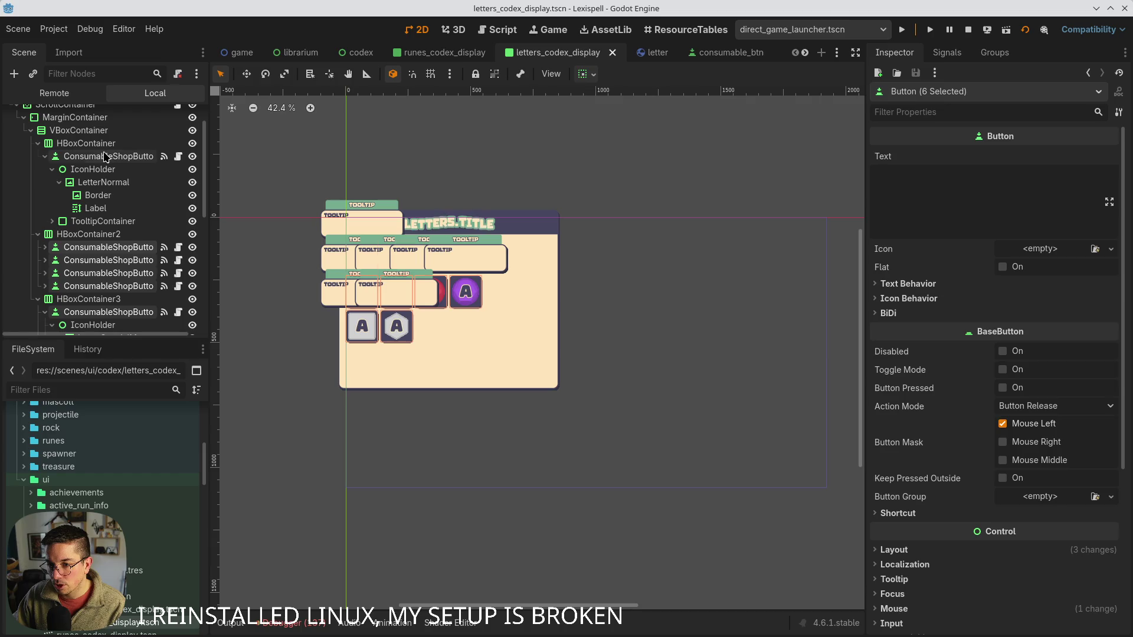
{"action": "scroll", "coordinate": [92, 283], "scroll_direction": "up", "scroll_amount": 1}
{"action": "right_click", "coordinate": [90, 287]}
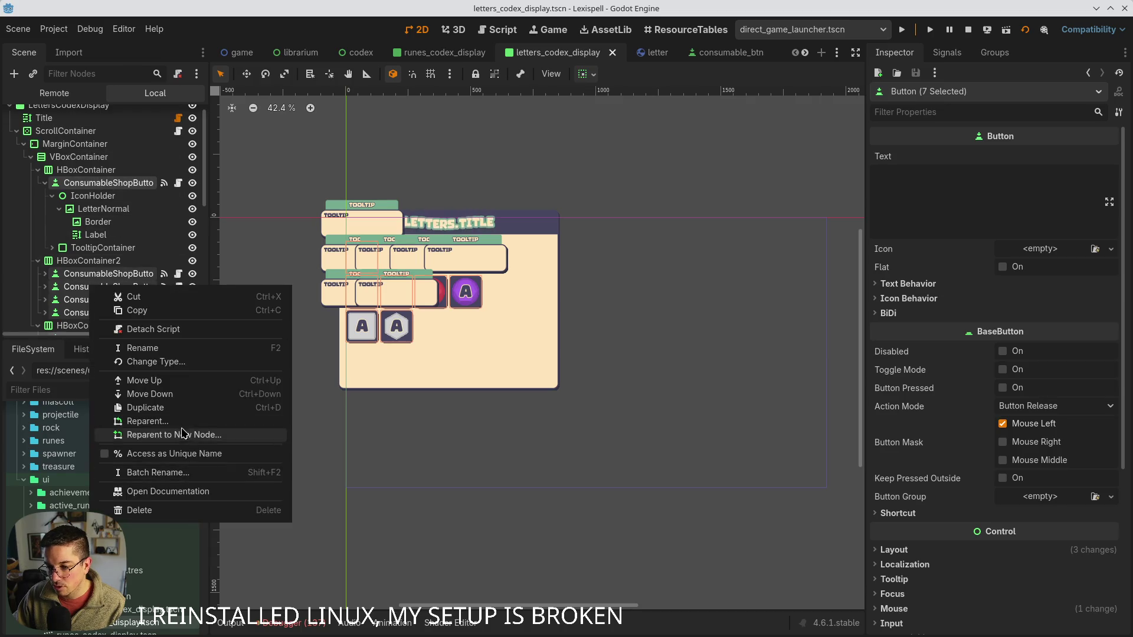
{"action": "left_click", "coordinate": [183, 472]}
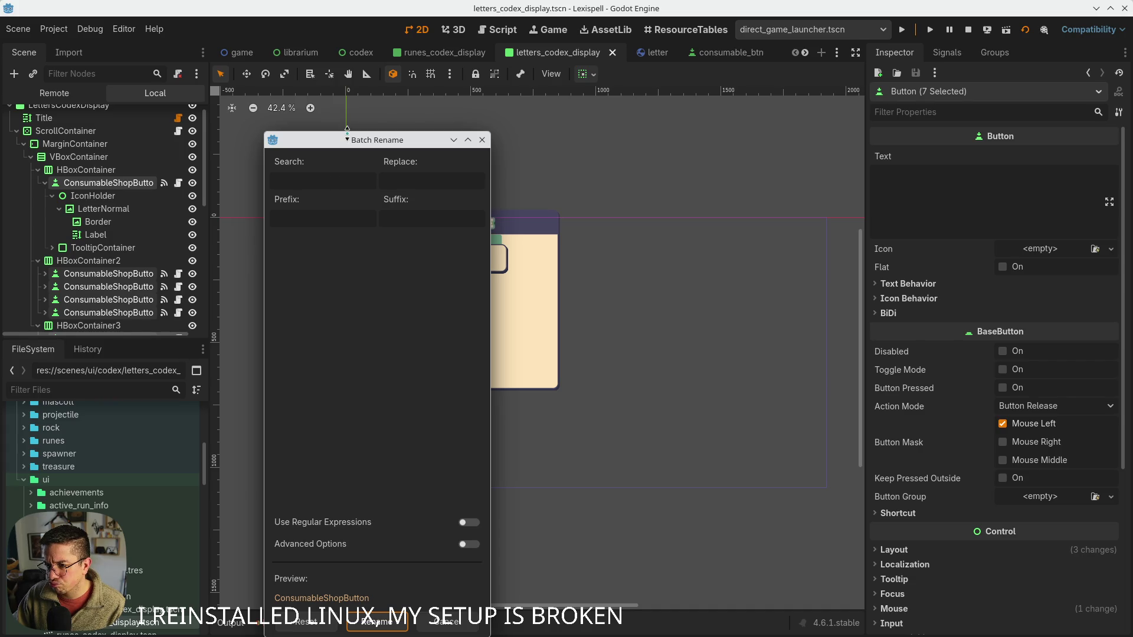
- Batch-rename with Search 'ConsumableShopButton' and Replace 'CodexLetterBtn' across all seven buttons
{"action": "left_click_drag", "start_coordinate": [347, 138], "coordinate": [348, 263]}
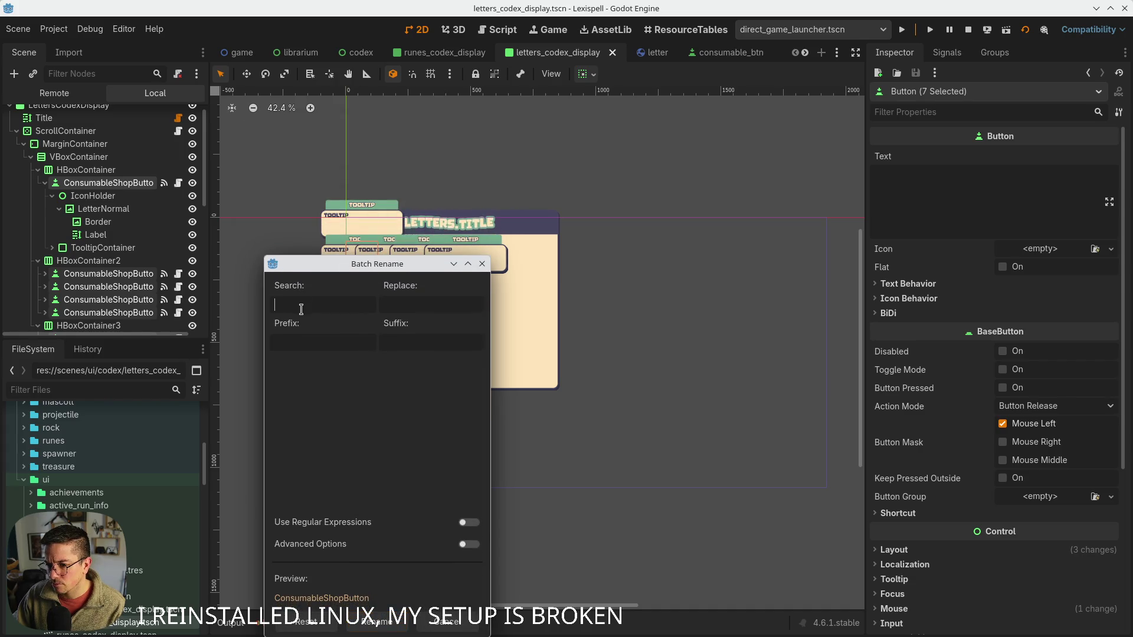
{"action": "type", "text": "ConsumableShopButton"}
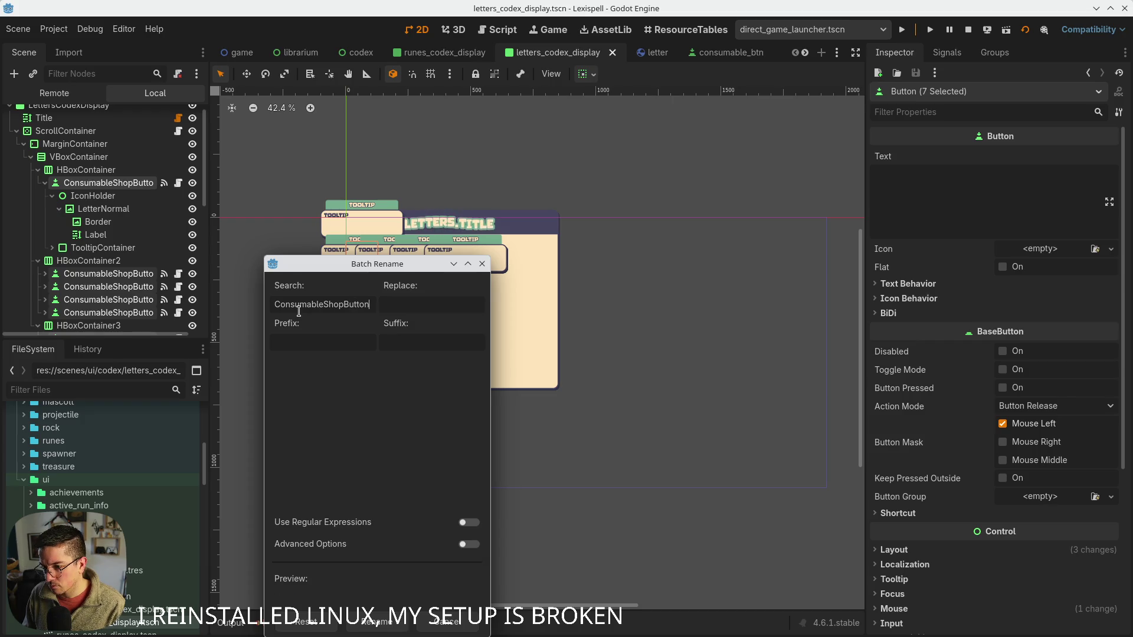
{"action": "key", "text": "Tab"}
{"action": "type", "text": "LetterCodexBtn"}
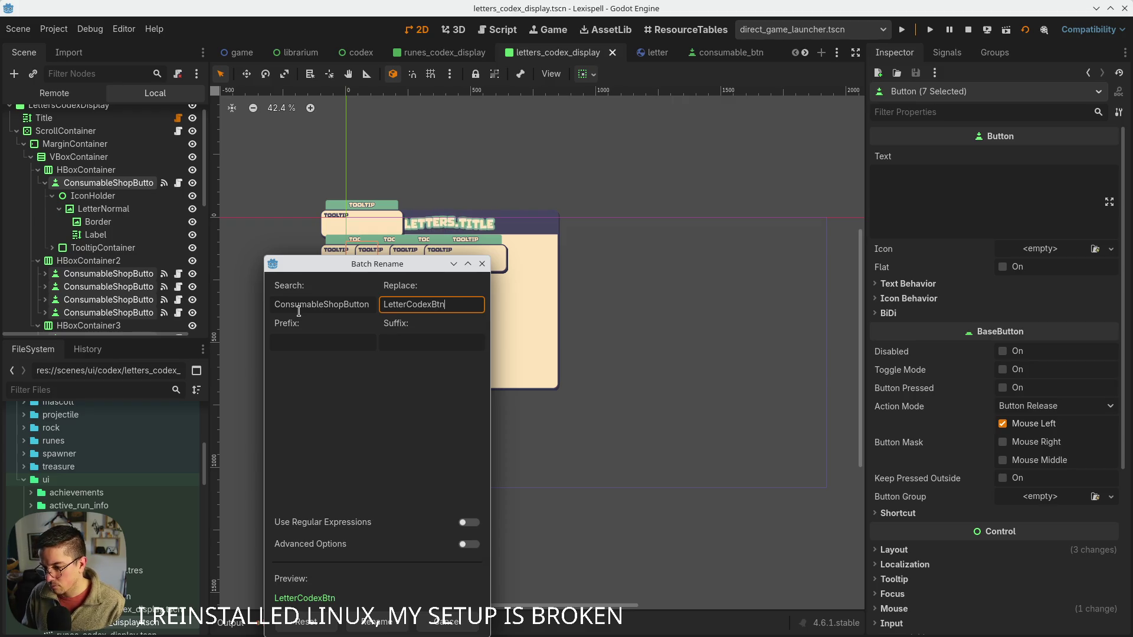
{"action": "key", "text": "ctrl+a"}
{"action": "type", "text": "Code"}
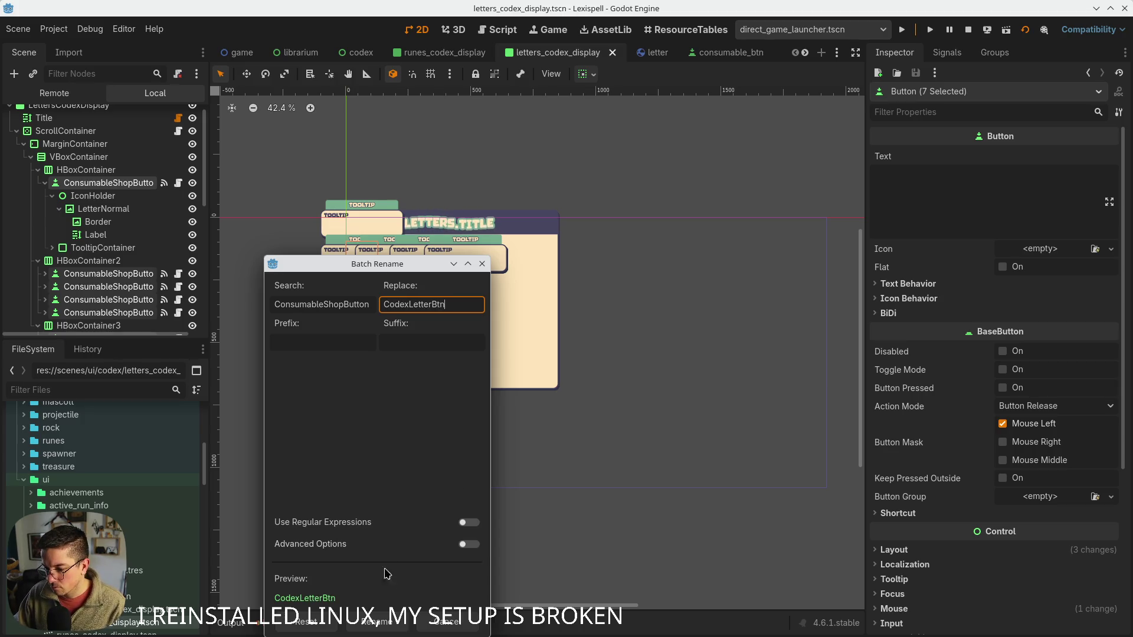
{"action": "left_click", "coordinate": [378, 621]}
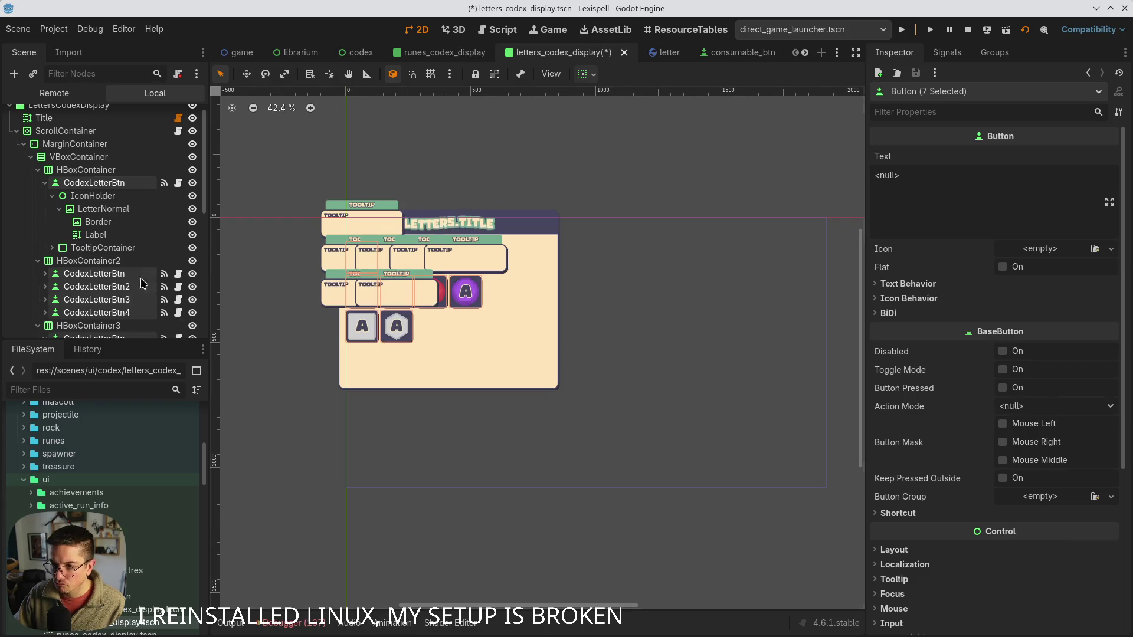
- Set Mouse Filter to Ignore on the first button's IconHolder-through-Label nodes, then save the scene
{"action": "left_click", "coordinate": [103, 248]}
{"action": "left_click", "coordinate": [94, 183]}
{"action": "left_click", "coordinate": [95, 196]}
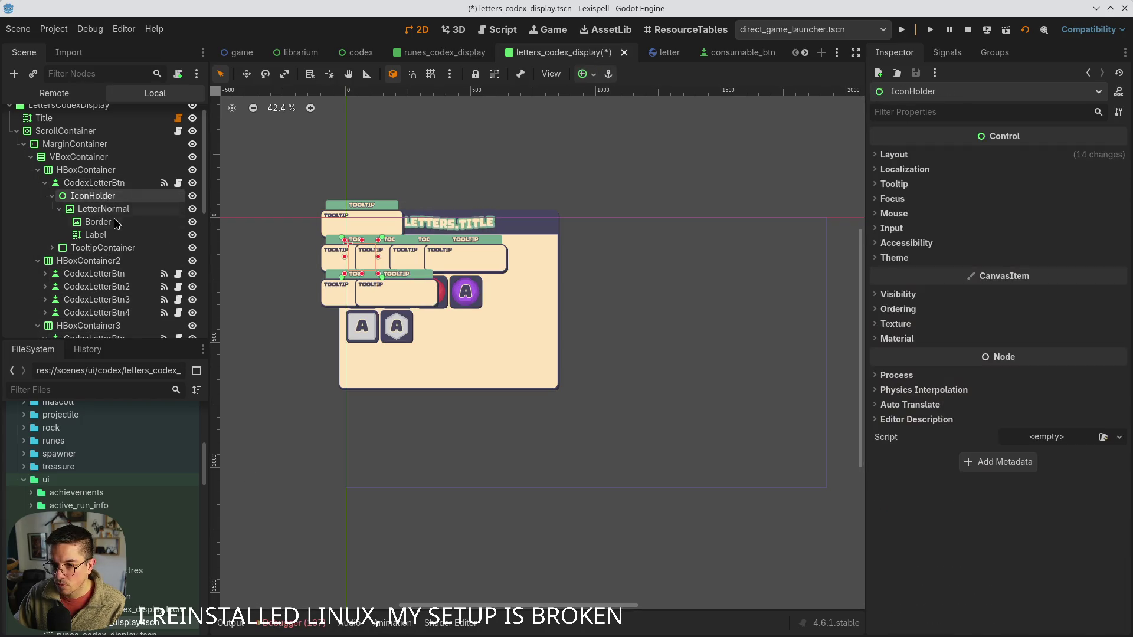
{"action": "left_click", "coordinate": [113, 235], "text": "shift"}
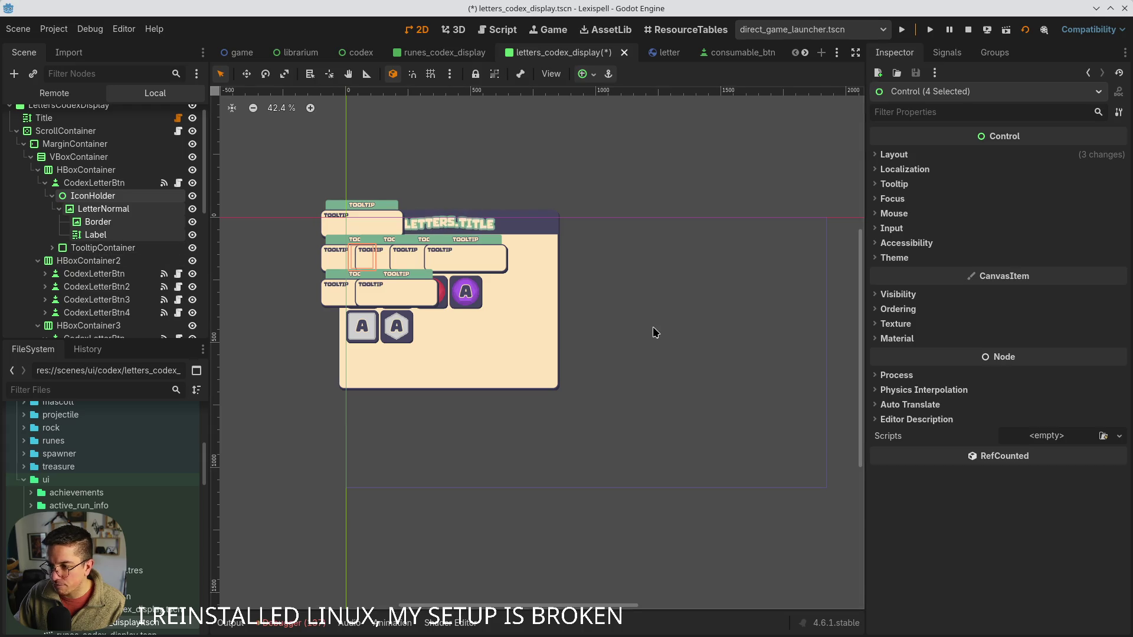
{"action": "left_click", "coordinate": [891, 228]}
{"action": "left_click", "coordinate": [896, 215]}
{"action": "left_click", "coordinate": [1027, 228]}
{"action": "left_click", "coordinate": [1030, 274]}
{"action": "key", "text": "ctrl+s"}
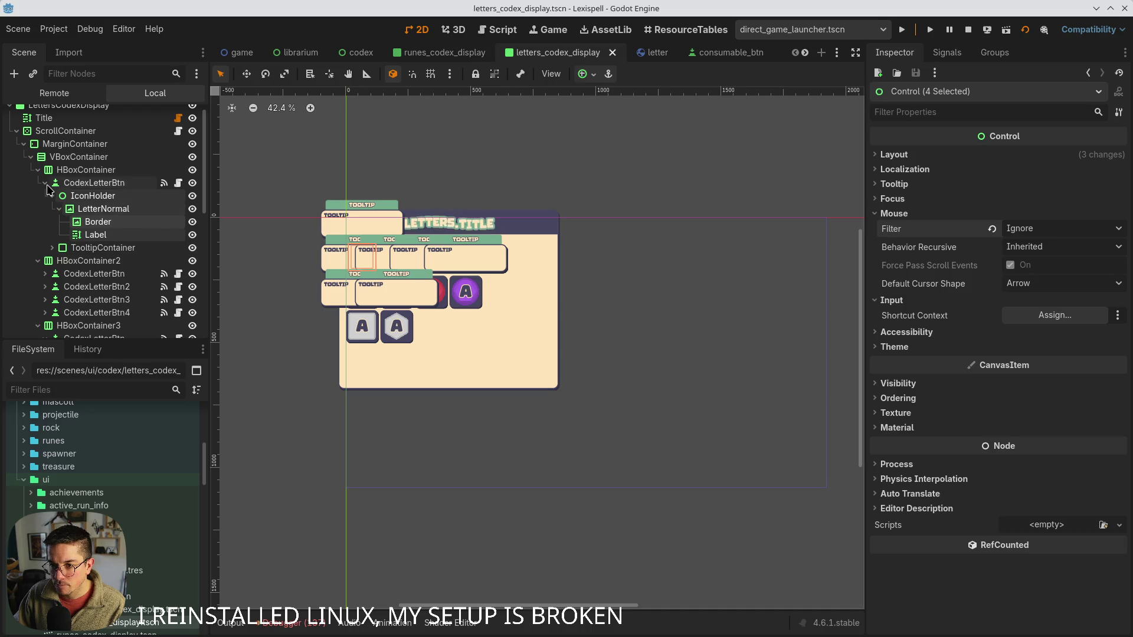
- Expand HBoxContainer2's CodexLetterBtn buttons in the scene tree to show their IconHolder, letter, Border and Label children
{"action": "left_click", "coordinate": [45, 183]}
{"action": "left_click", "coordinate": [44, 208]}
{"action": "left_click", "coordinate": [52, 274]}
{"action": "scroll", "coordinate": [52, 264], "scroll_direction": "down", "scroll_amount": 3}
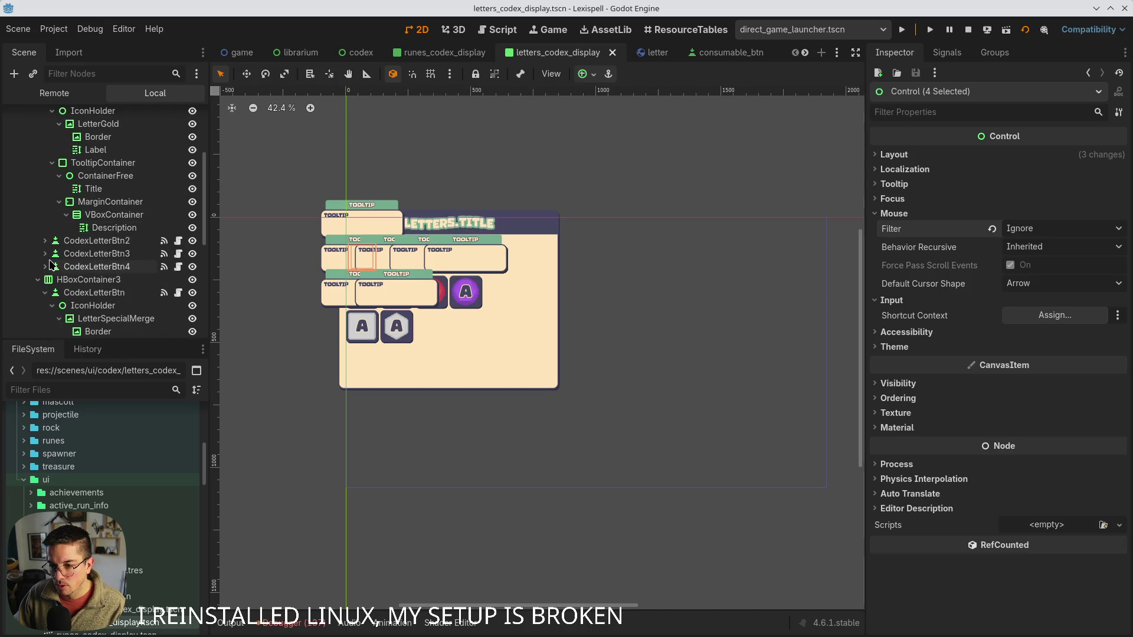
{"action": "left_click", "coordinate": [45, 240]}
{"action": "left_click", "coordinate": [52, 162]}
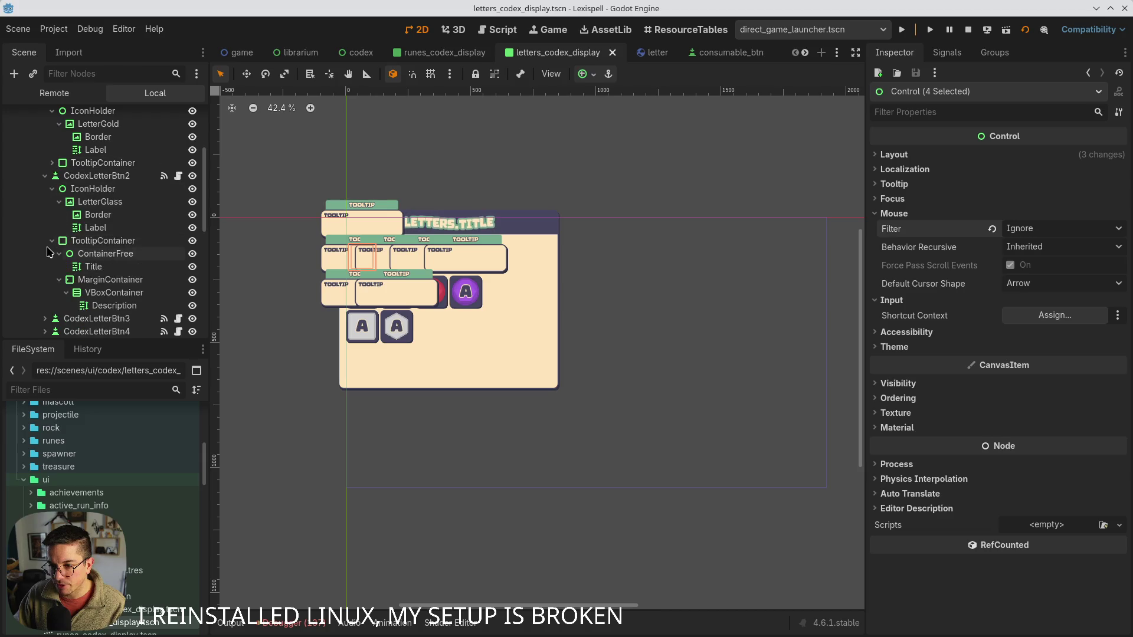
{"action": "left_click", "coordinate": [52, 241]}
{"action": "left_click", "coordinate": [45, 254]}
{"action": "left_click", "coordinate": [52, 319]}
{"action": "scroll", "coordinate": [51, 284], "scroll_direction": "down", "scroll_amount": 3}
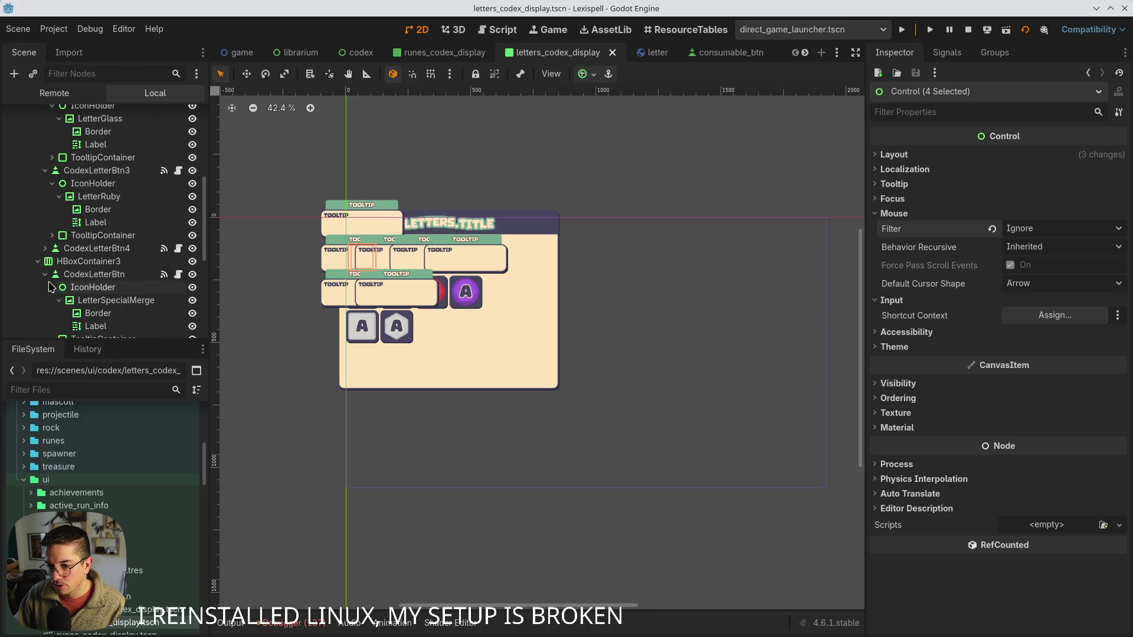
{"action": "left_click", "coordinate": [44, 249]}
{"action": "left_click", "coordinate": [52, 274]}
{"action": "left_click", "coordinate": [52, 261]}
- Multi-select the IconHolder, letter, Border and Label nodes of CodexLetterBtn4, CodexLetterBtn3 (LetterRuby) and CodexLetterBtn2 (LetterGlass)
{"action": "left_click", "coordinate": [89, 261]}
{"action": "left_click", "coordinate": [107, 302], "text": "shift"}
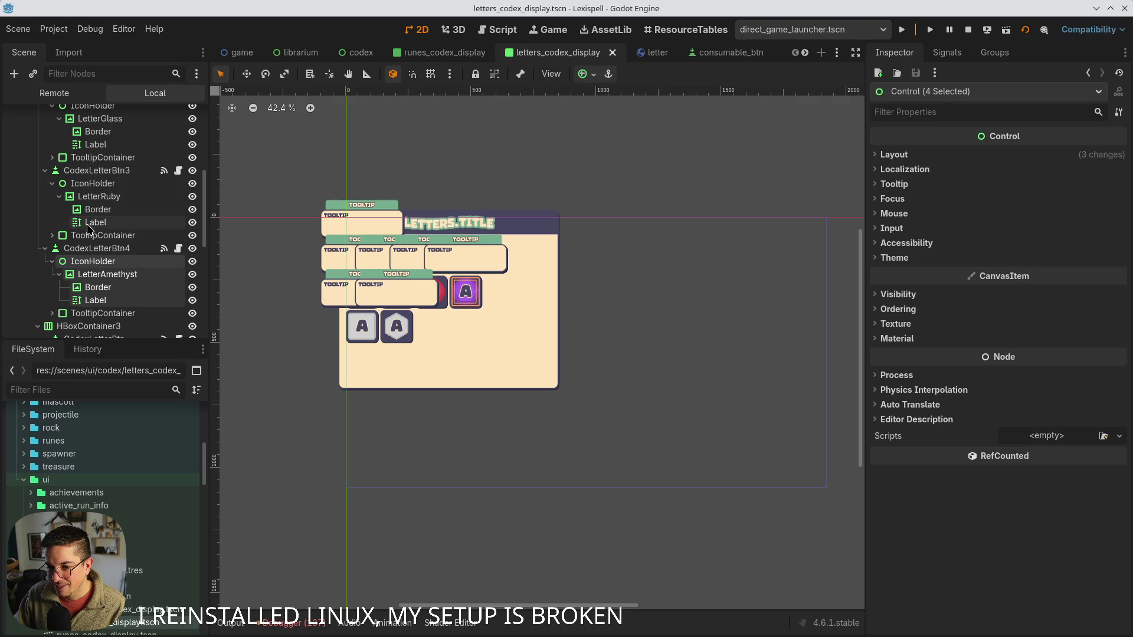
{"action": "left_click", "coordinate": [89, 223], "text": "ctrl"}
{"action": "left_click", "coordinate": [90, 209], "text": "ctrl"}
{"action": "left_click", "coordinate": [94, 195], "text": "ctrl"}
{"action": "left_click", "coordinate": [95, 183], "text": "ctrl"}
{"action": "scroll", "coordinate": [108, 248], "scroll_direction": "up", "scroll_amount": 2}
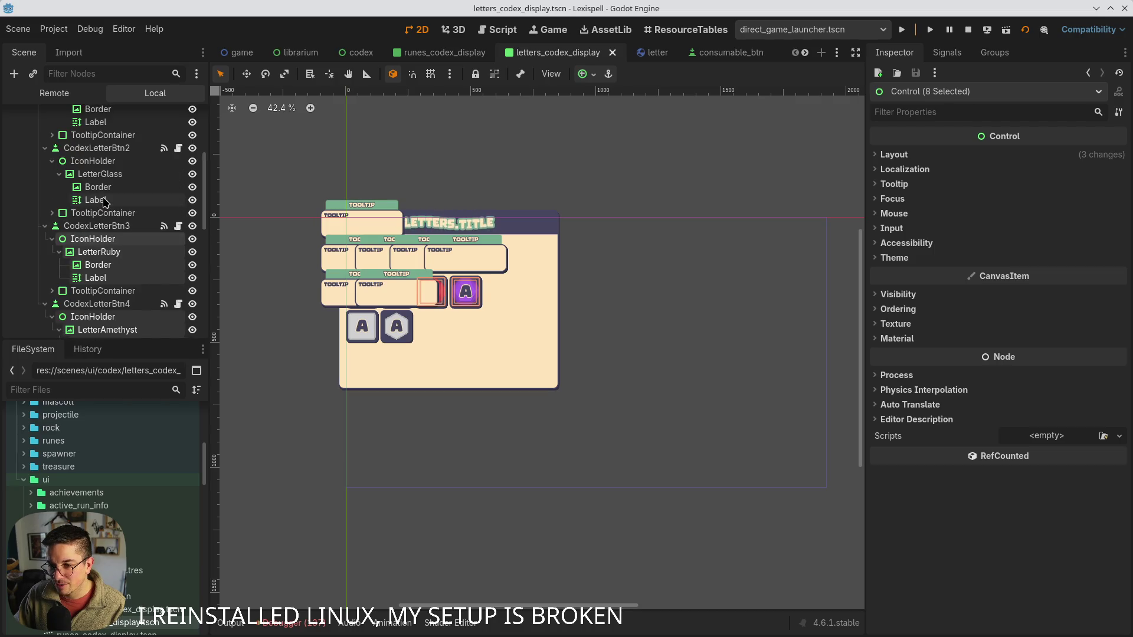
{"action": "left_click", "coordinate": [96, 200], "text": "ctrl"}
{"action": "left_click", "coordinate": [97, 187], "text": "ctrl"}
{"action": "left_click", "coordinate": [101, 173], "text": "ctrl"}
{"action": "left_click", "coordinate": [93, 161], "text": "ctrl"}
- Add the first button's nodes including LetterGold, and set Mouse Filter to Ignore on all 16
{"action": "scroll", "coordinate": [118, 233], "scroll_direction": "up", "scroll_amount": 4}
{"action": "left_click", "coordinate": [117, 233], "text": "ctrl"}
{"action": "left_click", "coordinate": [115, 219], "text": "ctrl"}
{"action": "left_click", "coordinate": [115, 207], "text": "ctrl"}
{"action": "left_click", "coordinate": [112, 193], "text": "ctrl"}
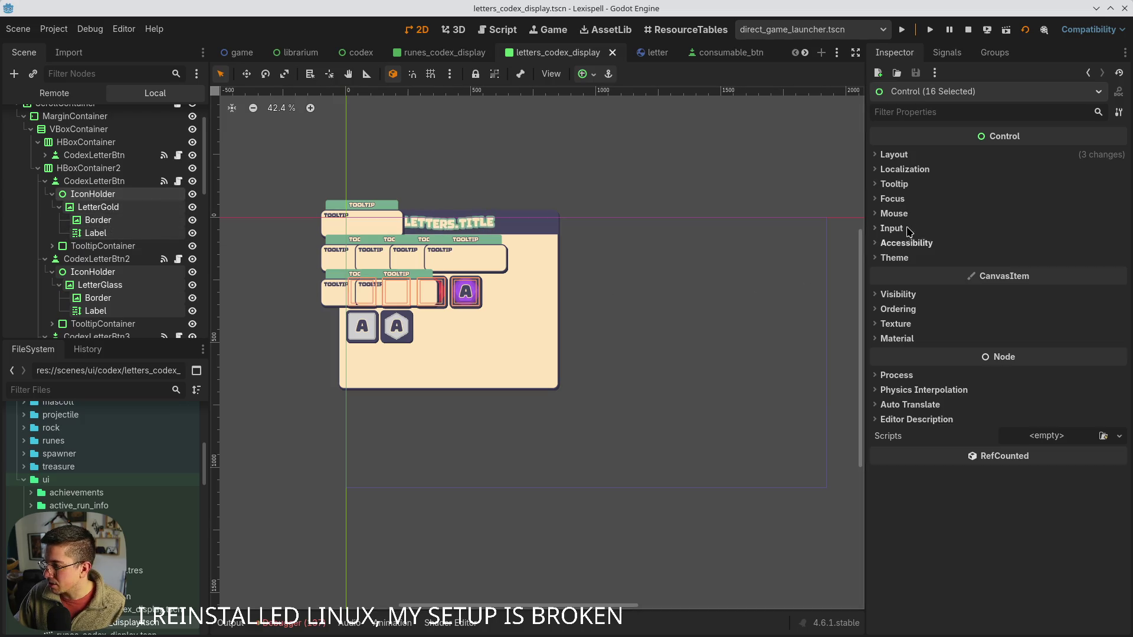
{"action": "left_click", "coordinate": [893, 213]}
{"action": "left_click", "coordinate": [1050, 228]}
{"action": "left_click", "coordinate": [1024, 263]}
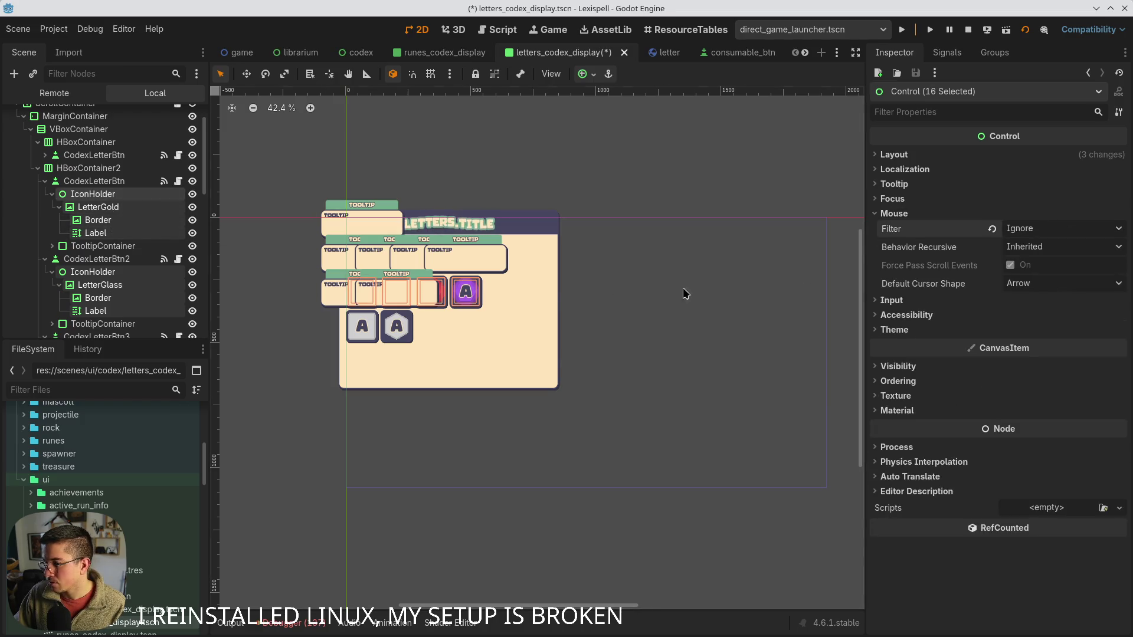
- Select eight nodes of HBoxContainer3's first two buttons, including LetterSpecialMerge and LetterSpecialNoMerge
{"action": "scroll", "coordinate": [126, 286], "scroll_direction": "down", "scroll_amount": 3}
{"action": "scroll", "coordinate": [125, 286], "scroll_direction": "down", "scroll_amount": 10}
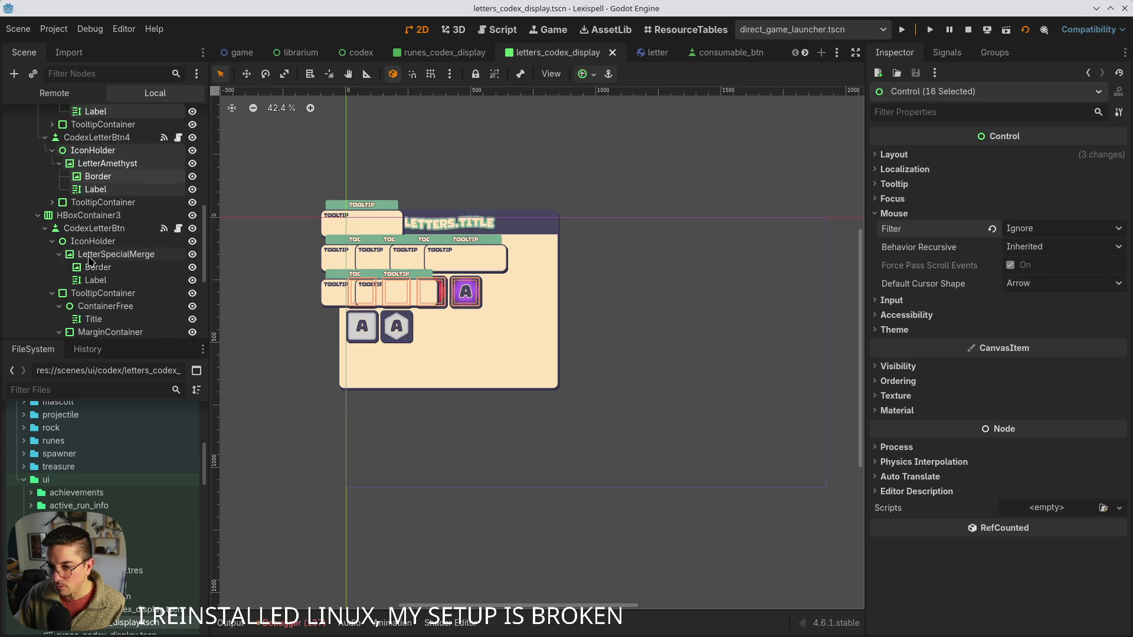
{"action": "left_click", "coordinate": [96, 225]}
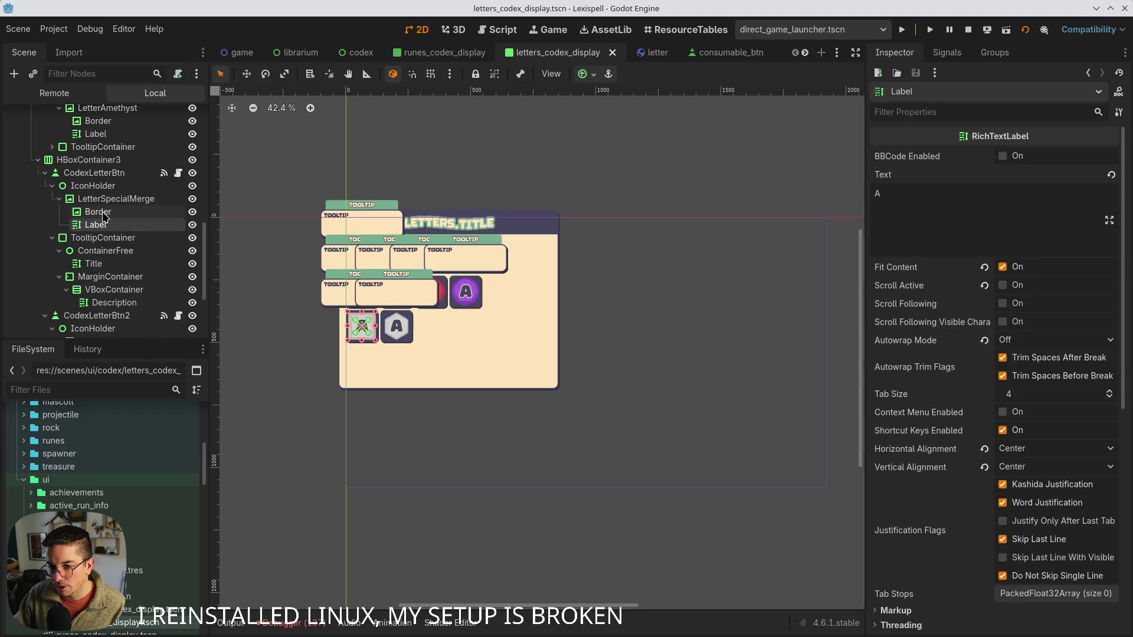
{"action": "left_click", "coordinate": [112, 199], "text": "shift"}
{"action": "scroll", "coordinate": [124, 259], "scroll_direction": "down", "scroll_amount": 3}
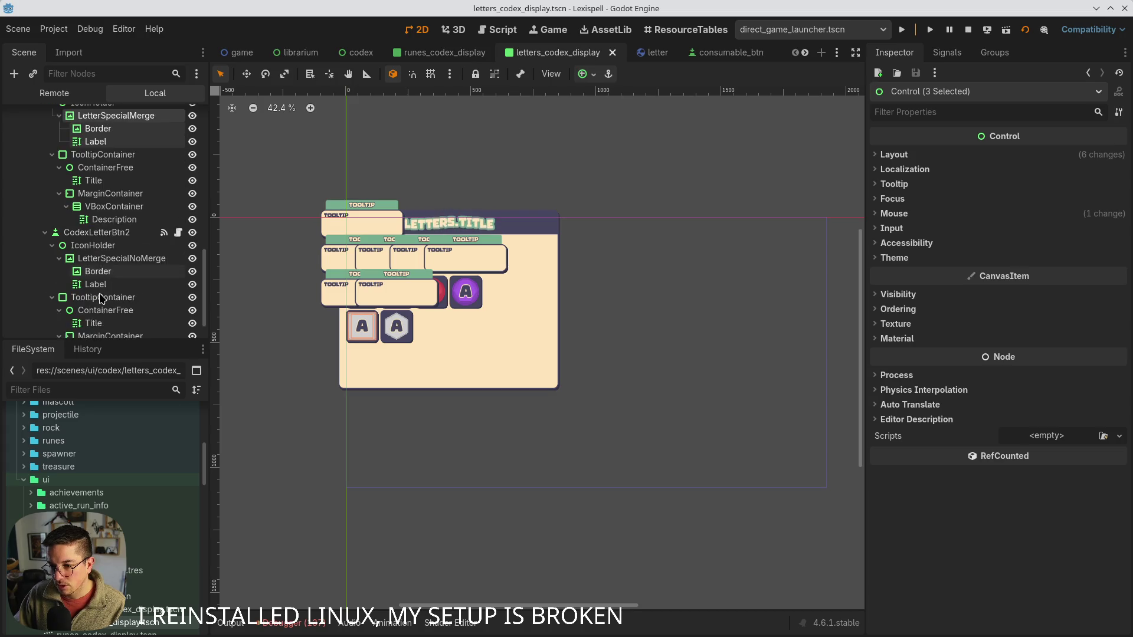
{"action": "left_click", "coordinate": [100, 262], "text": "ctrl"}
{"action": "left_click", "coordinate": [93, 245], "text": "ctrl"}
{"action": "left_click", "coordinate": [98, 271], "text": "ctrl"}
{"action": "left_click", "coordinate": [96, 284], "text": "ctrl"}
{"action": "scroll", "coordinate": [112, 217], "scroll_direction": "up", "scroll_amount": 2}
{"action": "left_click", "coordinate": [93, 157], "text": "ctrl"}
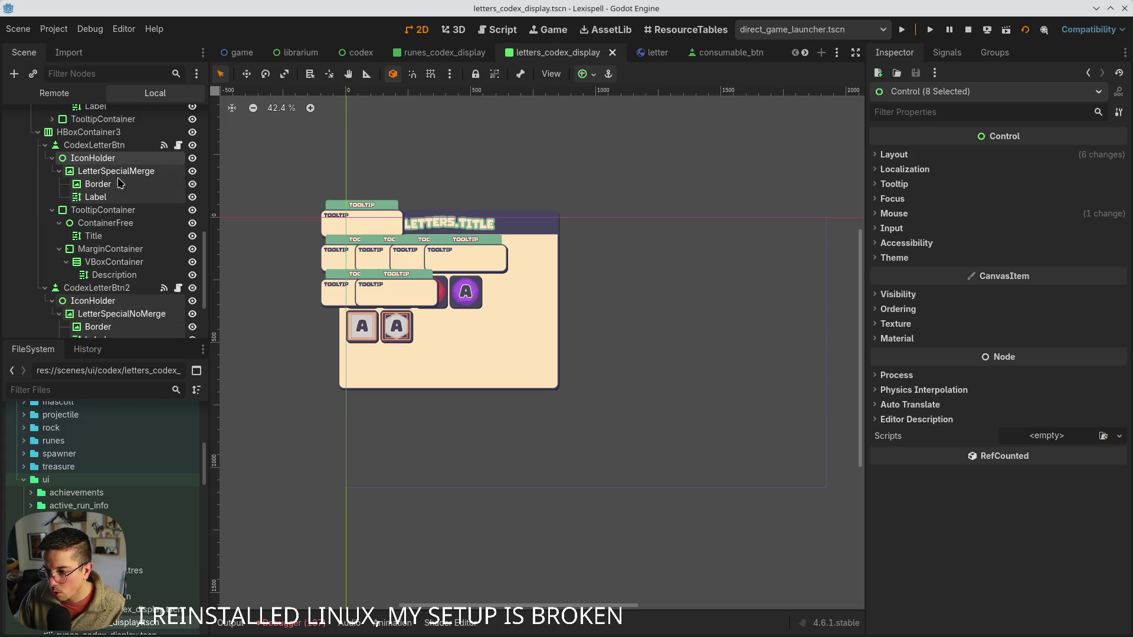
- Set Mouse Filter to Ignore on the eight selected HBoxContainer3 nodes
{"action": "left_click", "coordinate": [893, 213]}
{"action": "left_click", "coordinate": [1047, 230]}
{"action": "left_click", "coordinate": [1038, 276]}
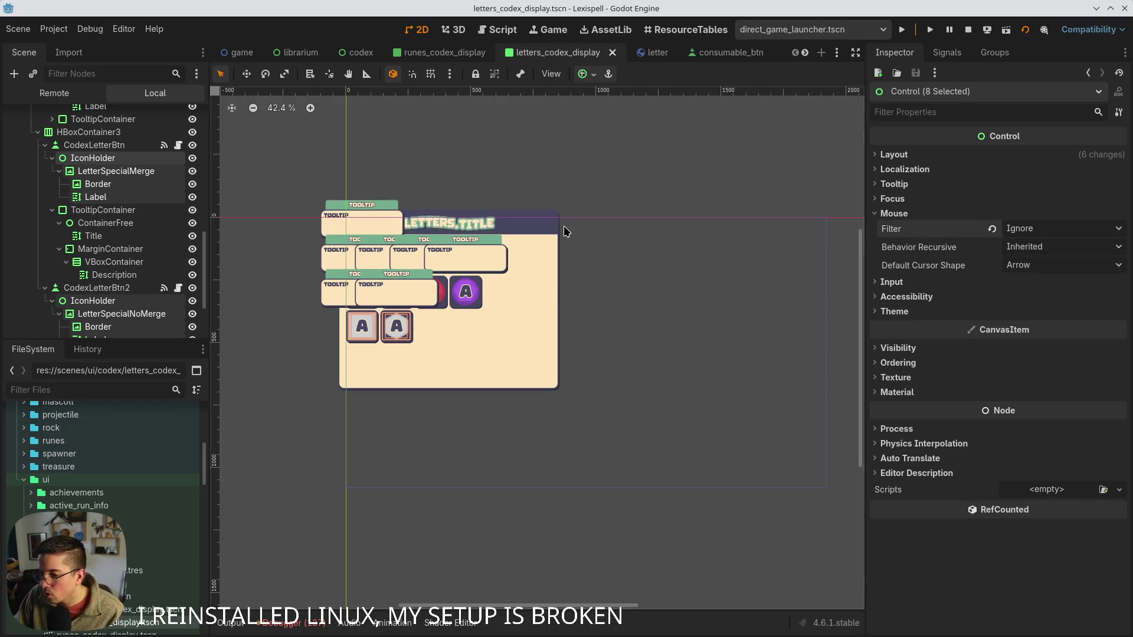
{"action": "scroll", "coordinate": [133, 283], "scroll_direction": "down", "scroll_amount": 3}
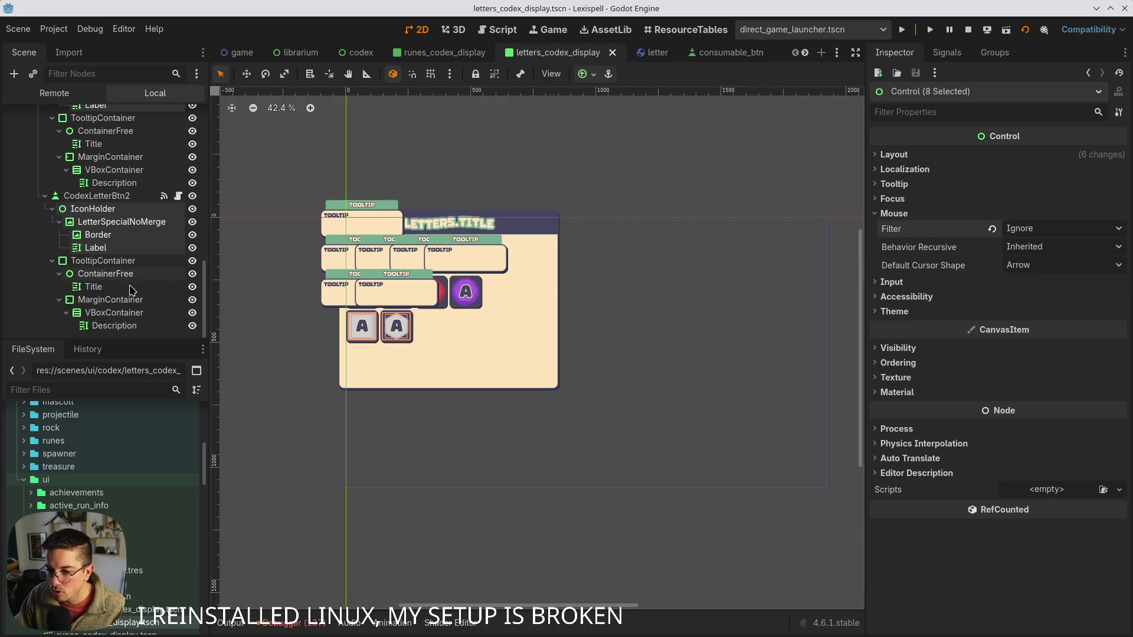
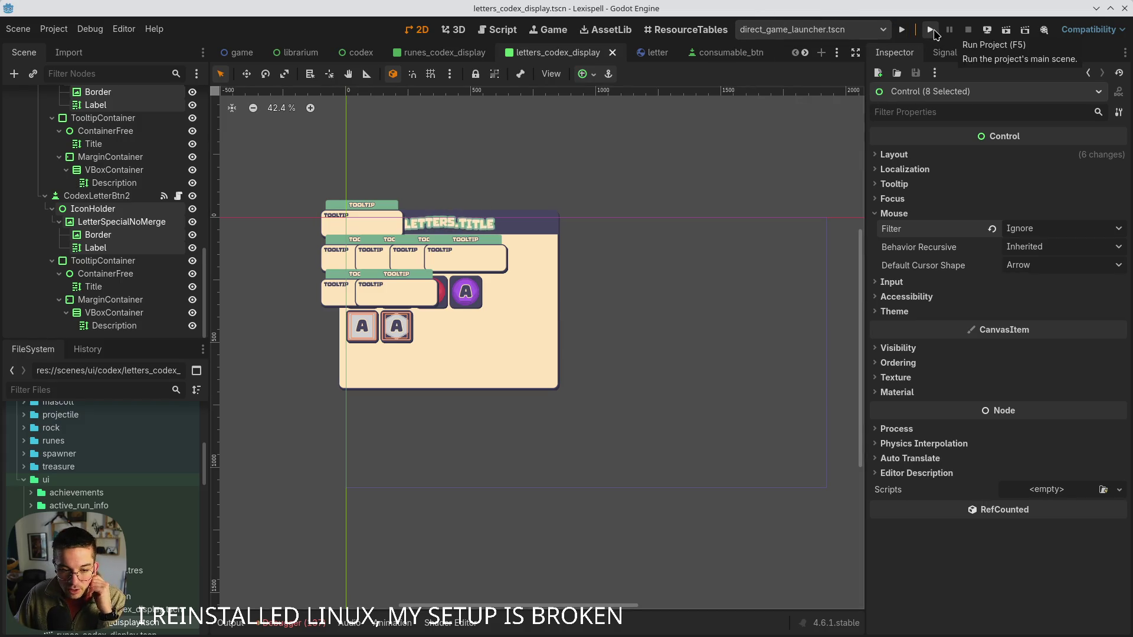
- Test-run the project, show the clicked control in the debugger's Misc tab, then stop the game
{"action": "left_click", "coordinate": [931, 29]}
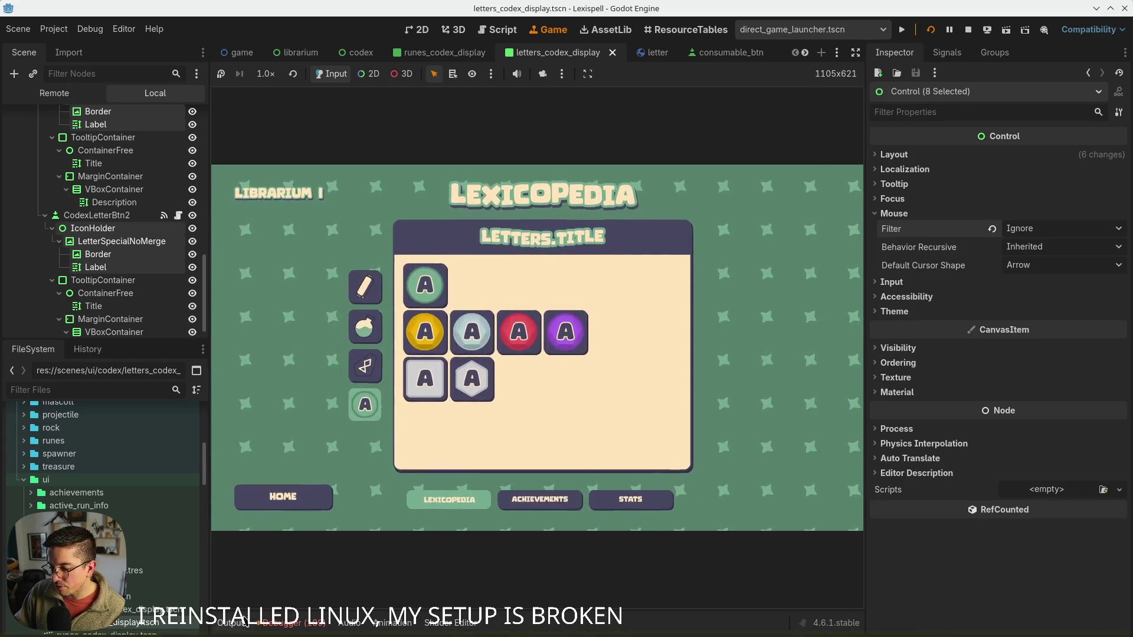
{"action": "left_click", "coordinate": [662, 475]}
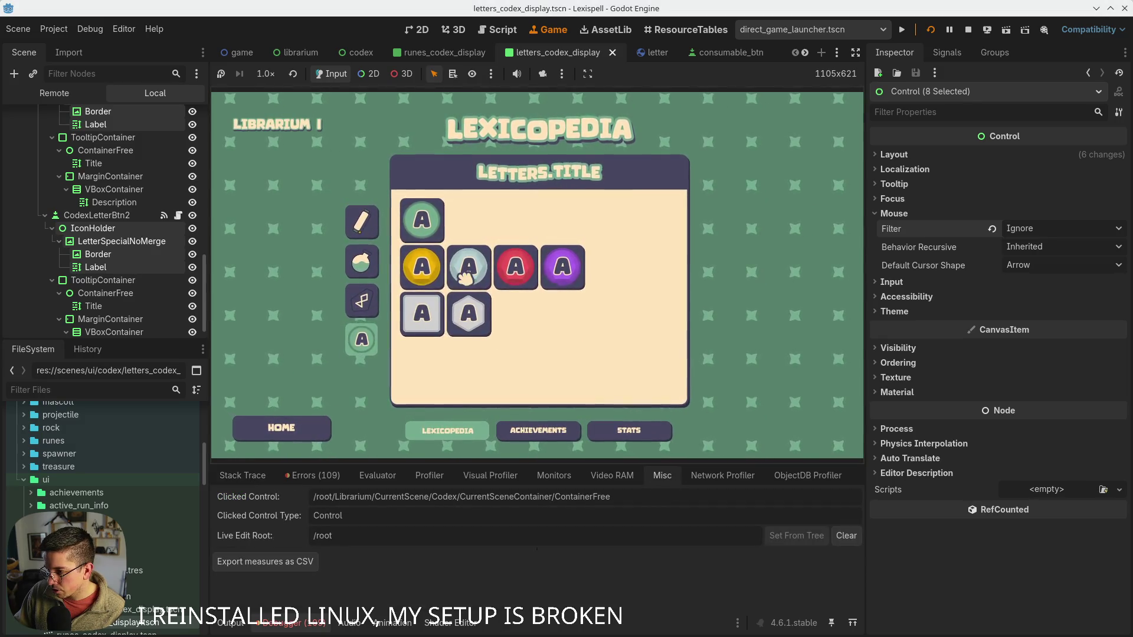
{"action": "key", "text": "F8"}
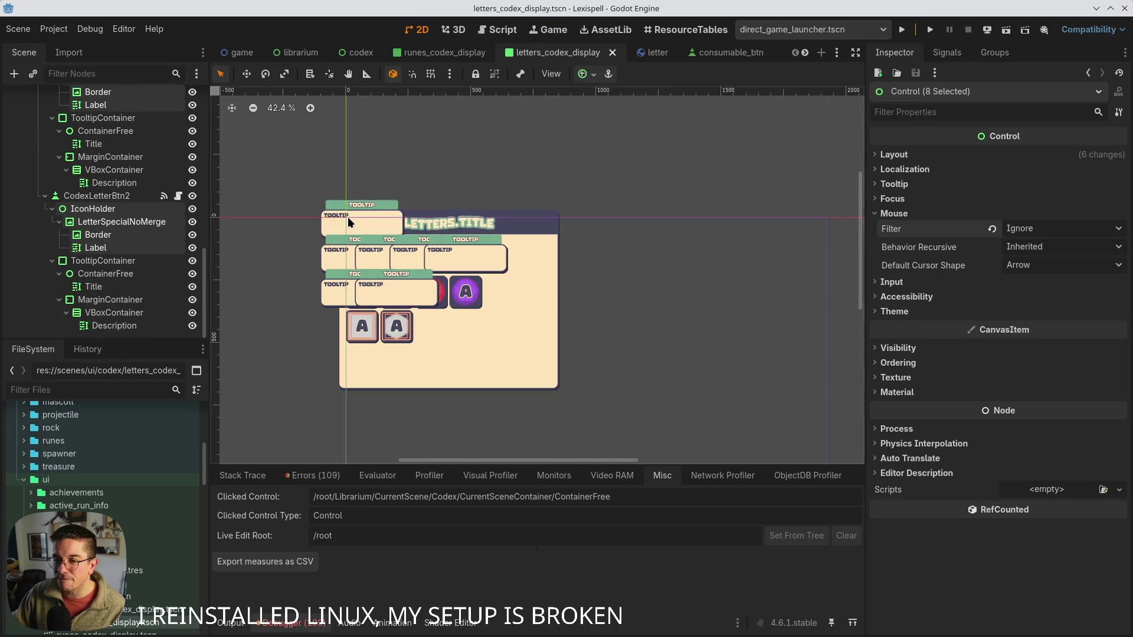
- Inspect the second letter button's TooltipContainer and both ContainerFree nodes
{"action": "left_click", "coordinate": [131, 261]}
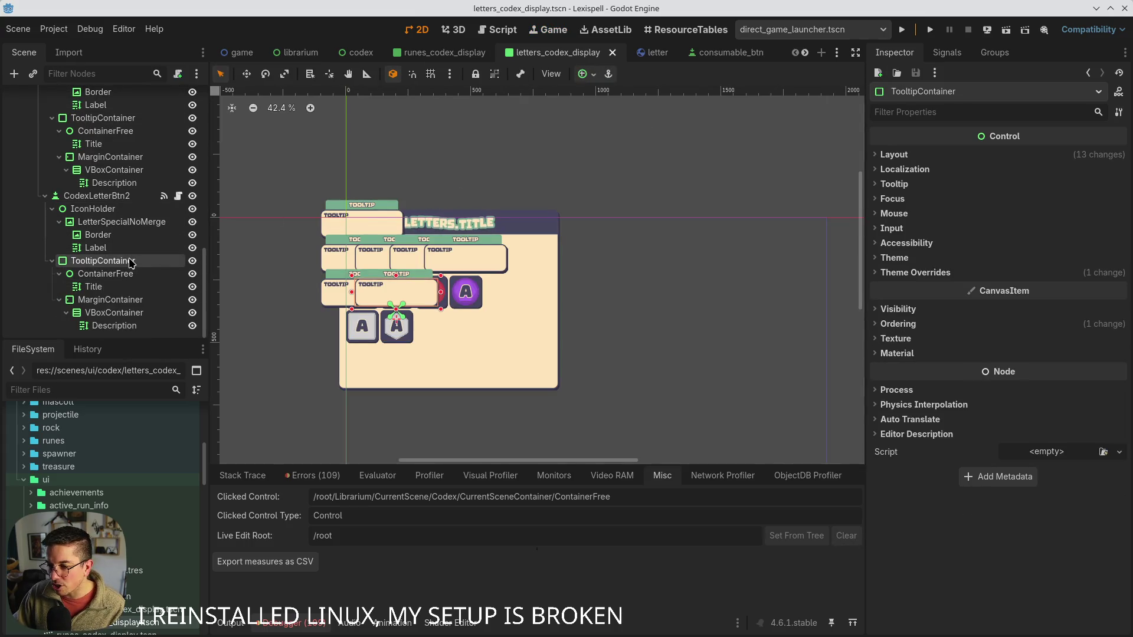
{"action": "left_click", "coordinate": [126, 274]}
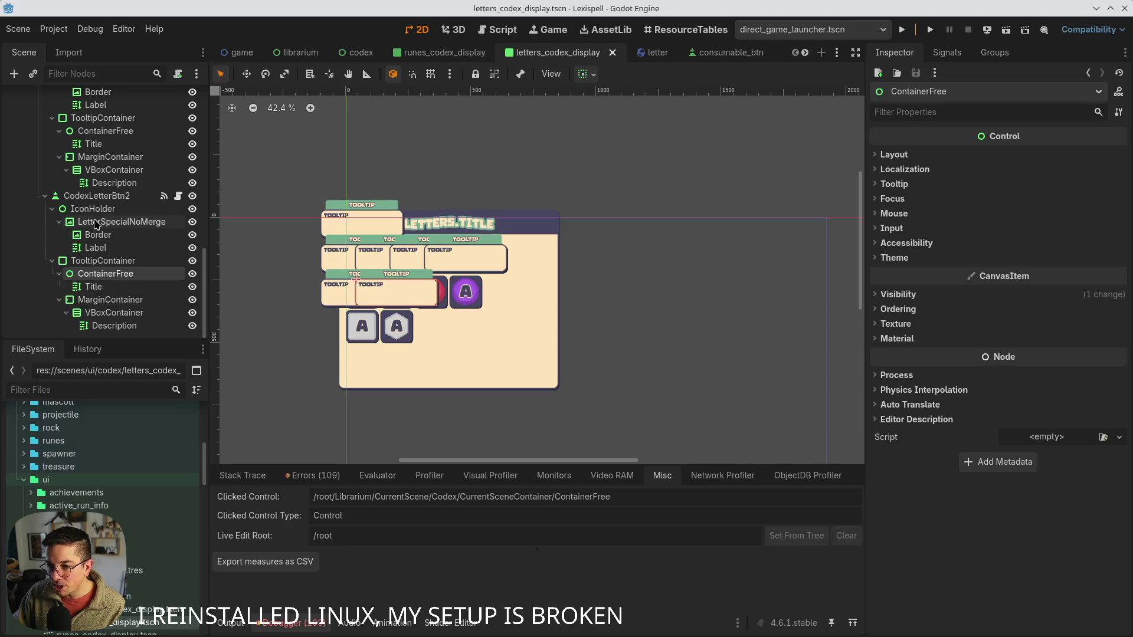
{"action": "scroll", "coordinate": [126, 212], "scroll_direction": "up", "scroll_amount": 1}
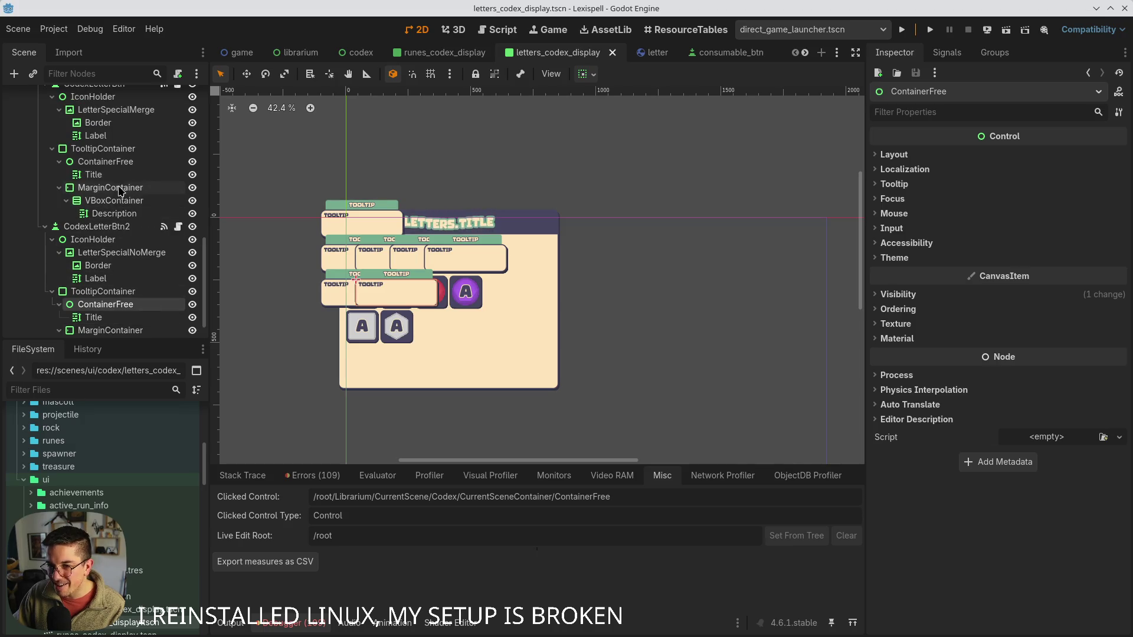
{"action": "left_click", "coordinate": [131, 163], "text": "ctrl"}
{"action": "scroll", "coordinate": [124, 236], "scroll_direction": "down", "scroll_amount": 2}
{"action": "scroll", "coordinate": [118, 283], "scroll_direction": "up", "scroll_amount": 1}
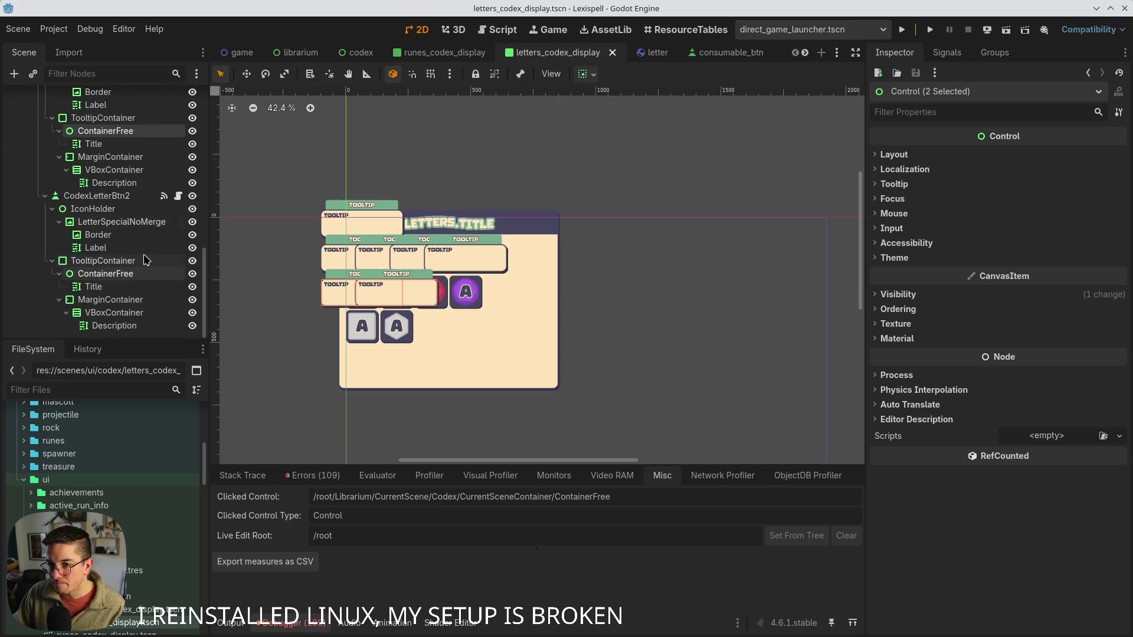
{"action": "scroll", "coordinate": [121, 236], "scroll_direction": "down", "scroll_amount": 4}
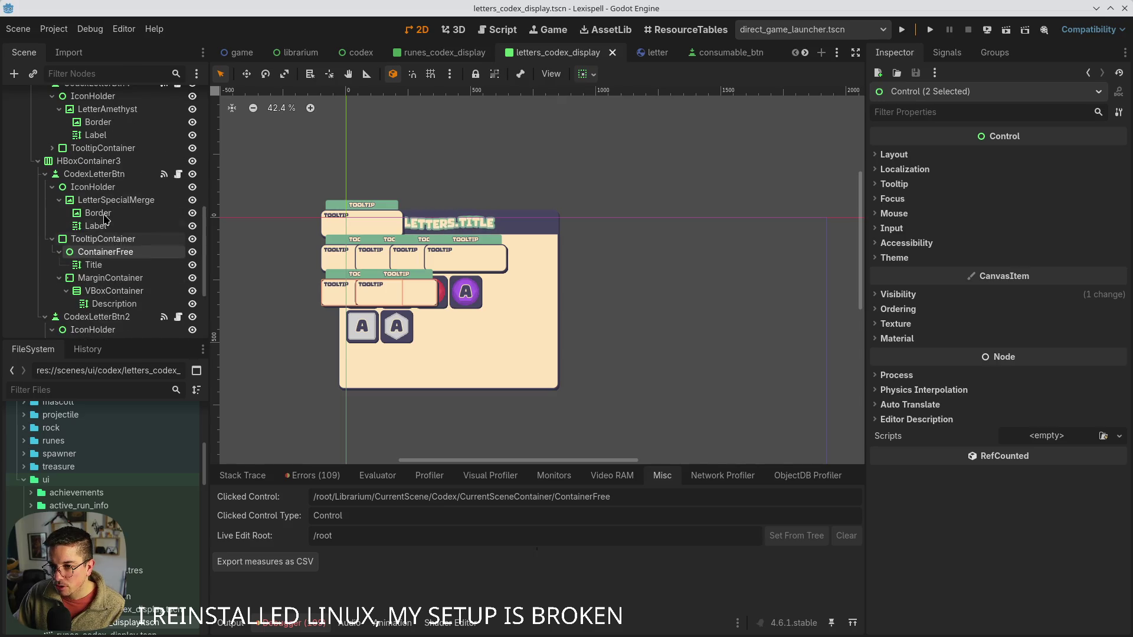
{"action": "scroll", "coordinate": [112, 177], "scroll_direction": "down", "scroll_amount": 3}
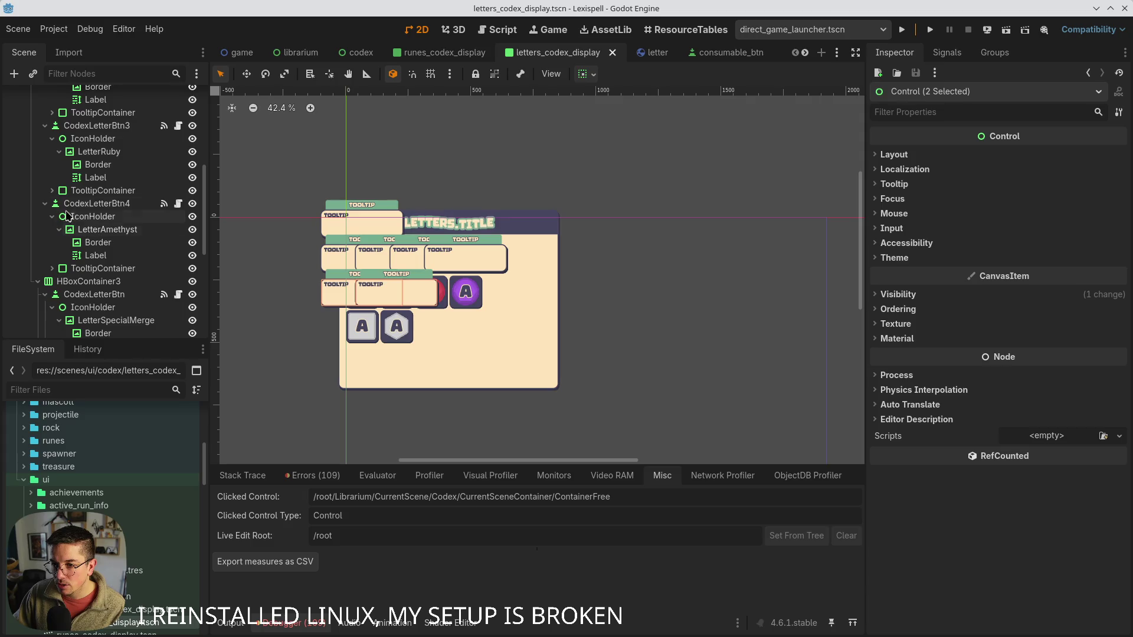
- Inspect the fourth button's TooltipContainer and ContainerFree, then CodexLetterBtn4, and show the Game view
{"action": "left_click", "coordinate": [53, 269]}
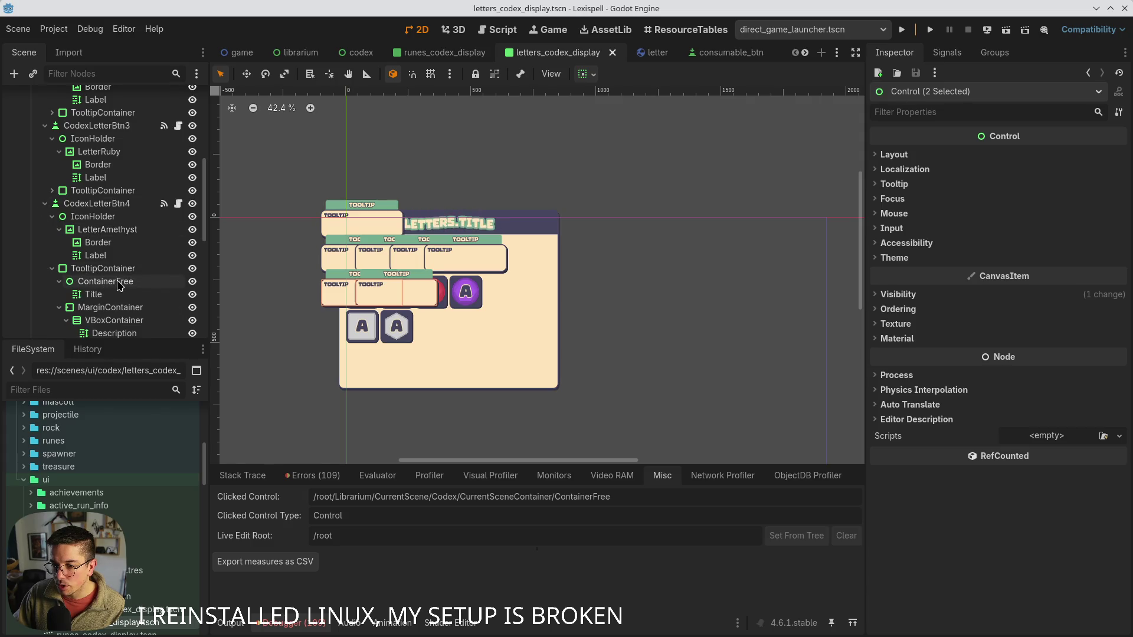
{"action": "left_click", "coordinate": [120, 283], "text": "ctrl"}
{"action": "left_click", "coordinate": [119, 270]}
{"action": "left_click", "coordinate": [118, 281]}
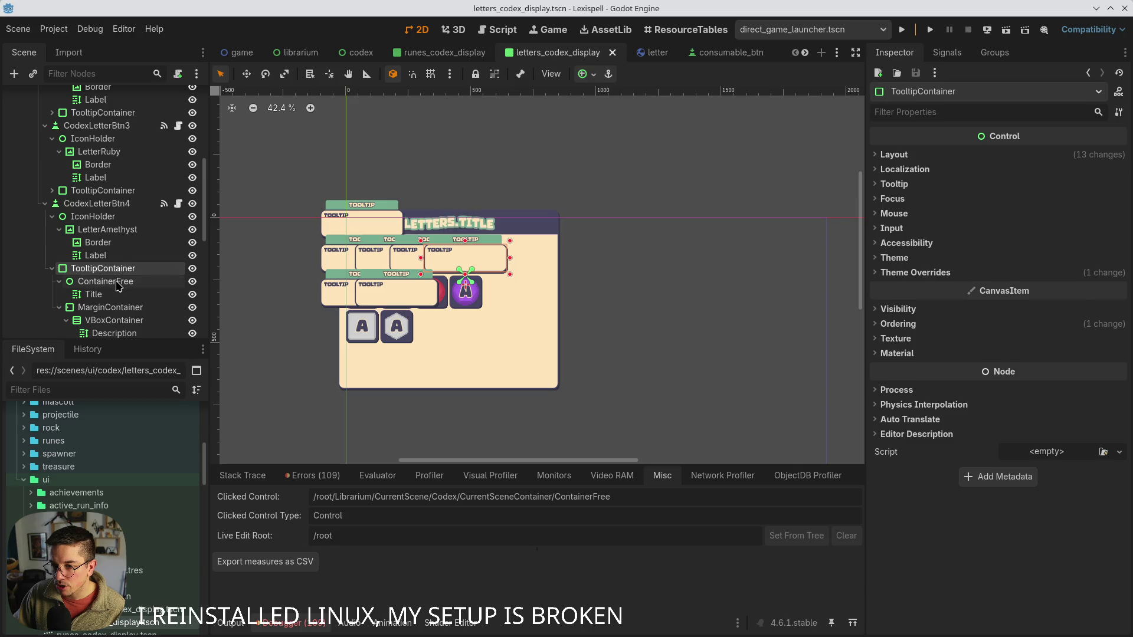
{"action": "left_click", "coordinate": [52, 269]}
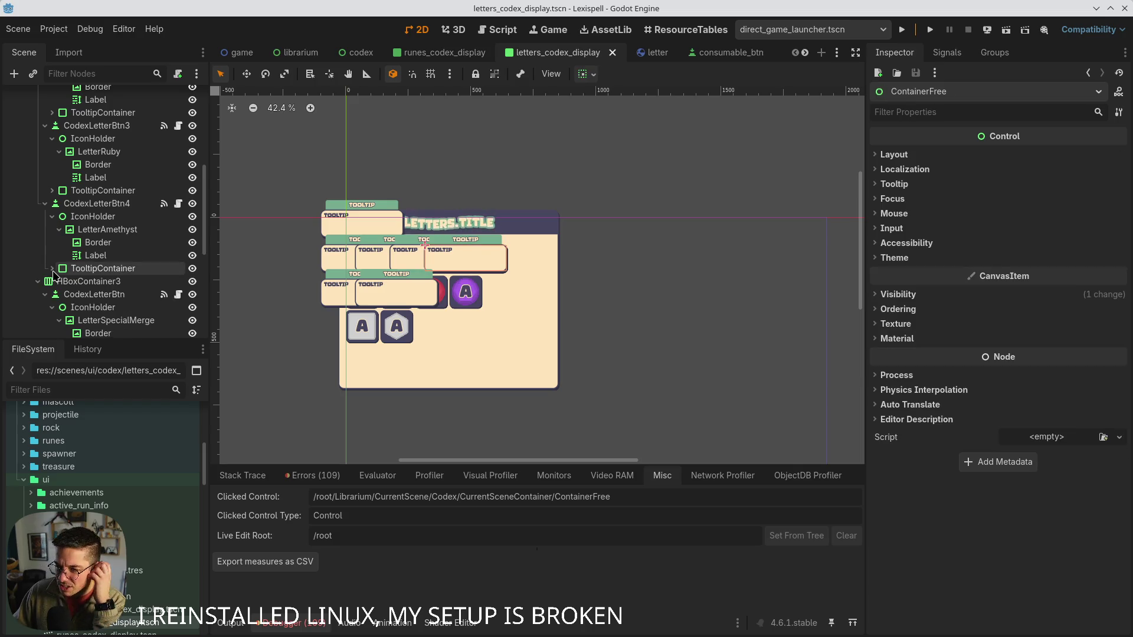
{"action": "left_click", "coordinate": [112, 207]}
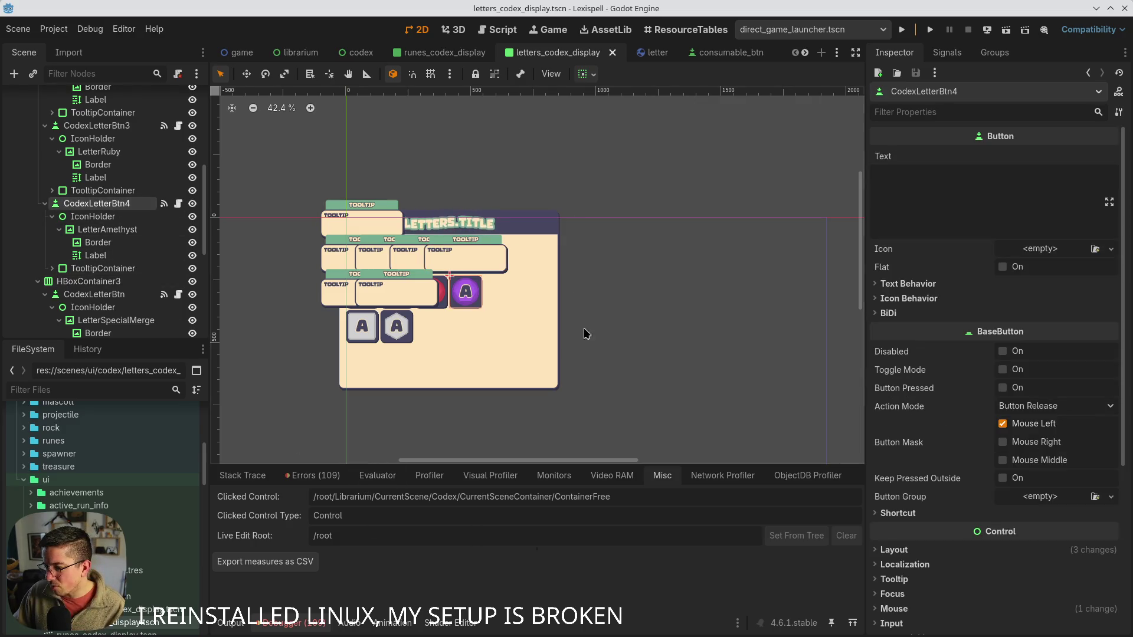
{"action": "left_click", "coordinate": [545, 31]}
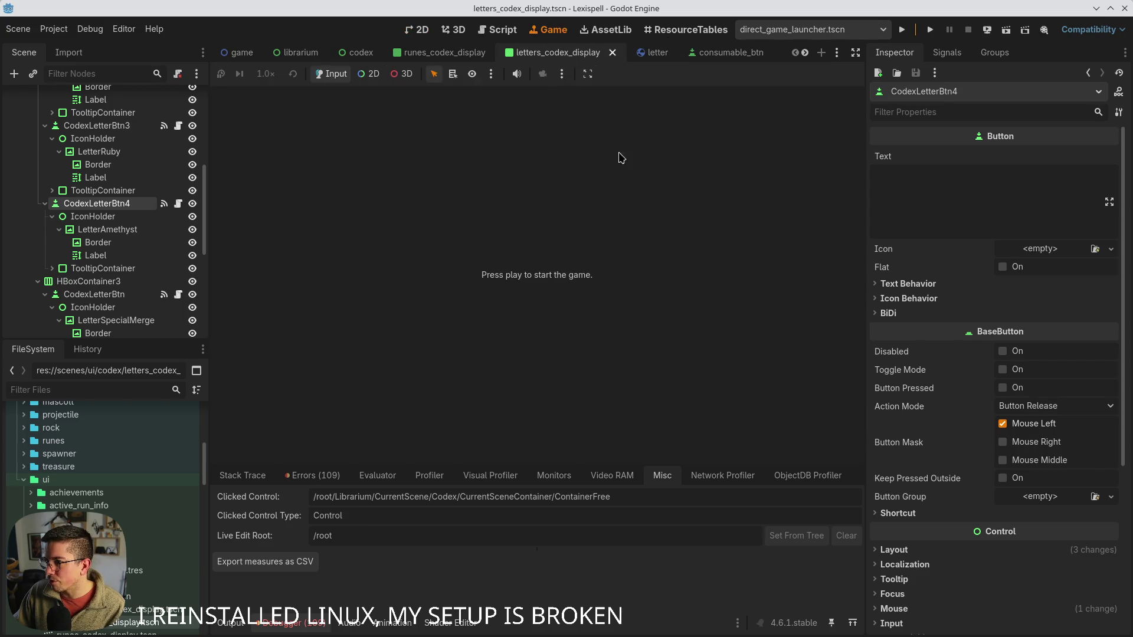
- Start the game, pass the intro screens, and browse the Librarium categories down to Letters
{"action": "left_click", "coordinate": [929, 30]}
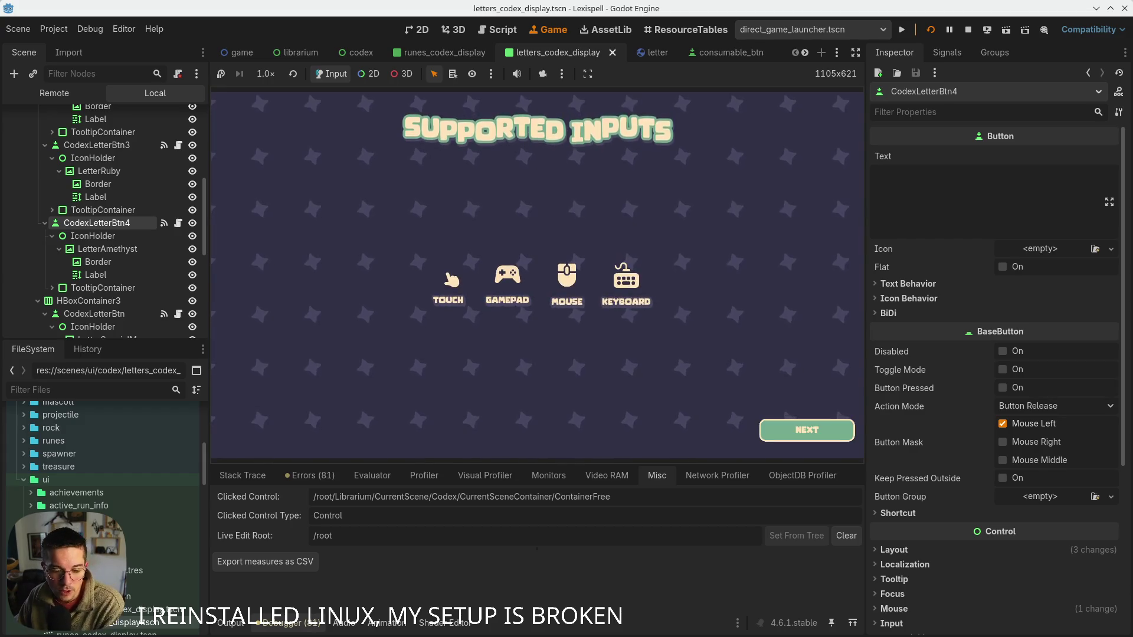
{"action": "left_click", "coordinate": [808, 440]}
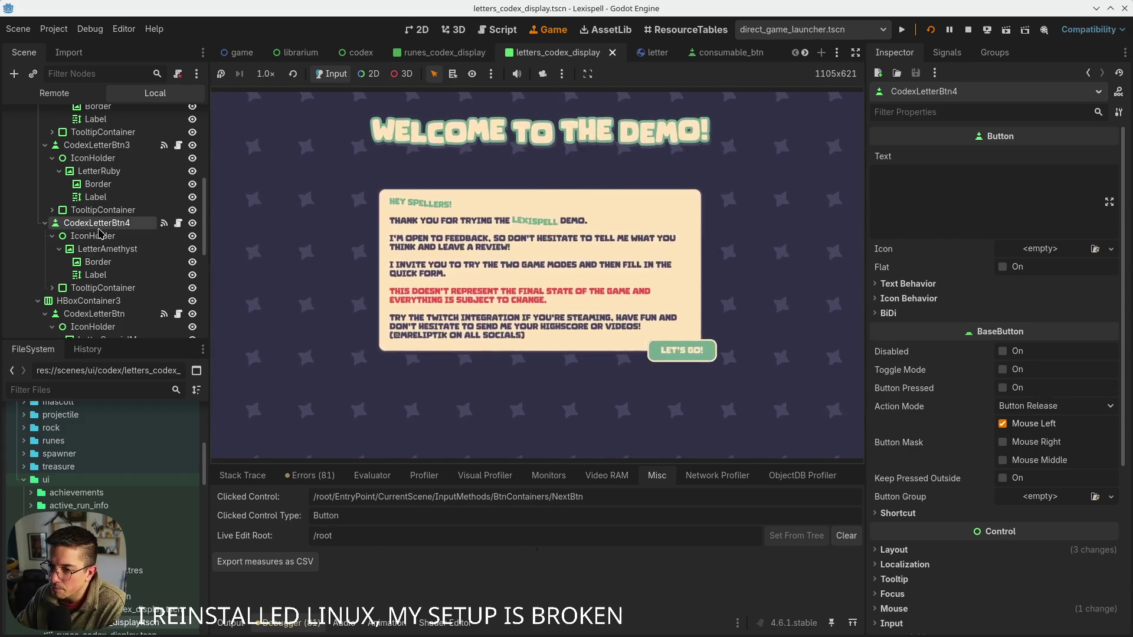
{"action": "left_click", "coordinate": [673, 354]}
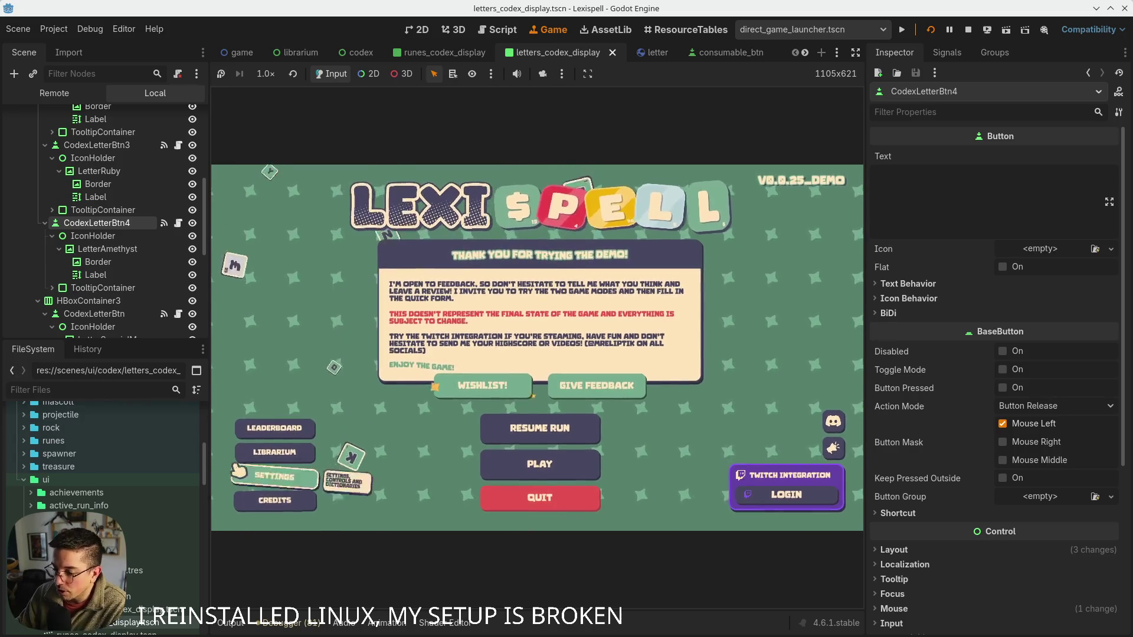
{"action": "left_click", "coordinate": [293, 457]}
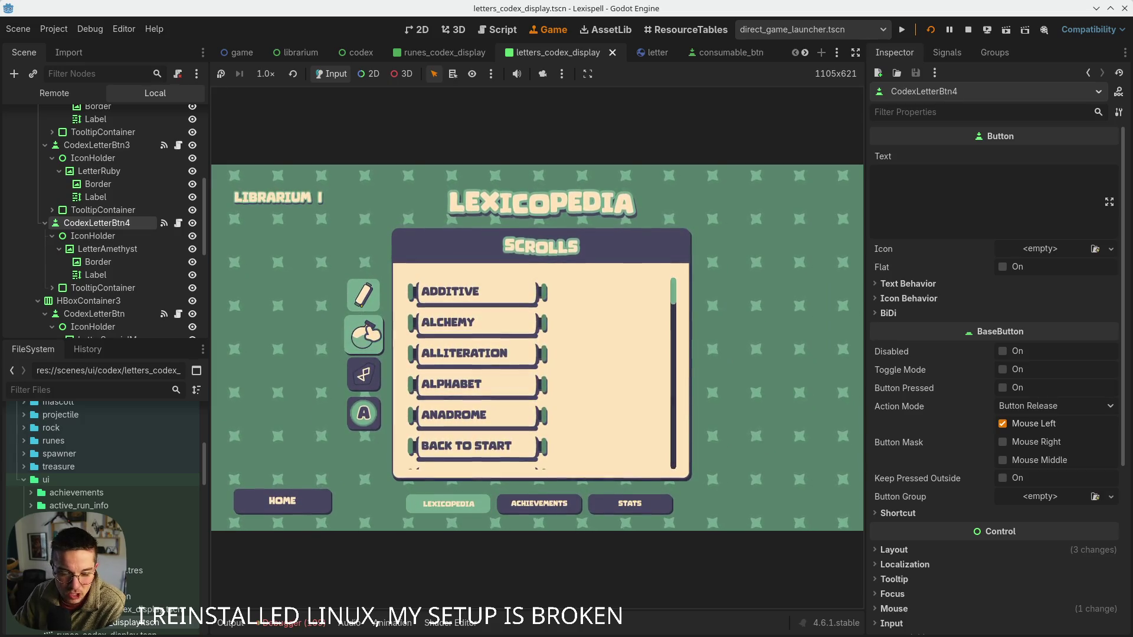
{"action": "left_click", "coordinate": [364, 334]}
{"action": "left_click", "coordinate": [364, 373]}
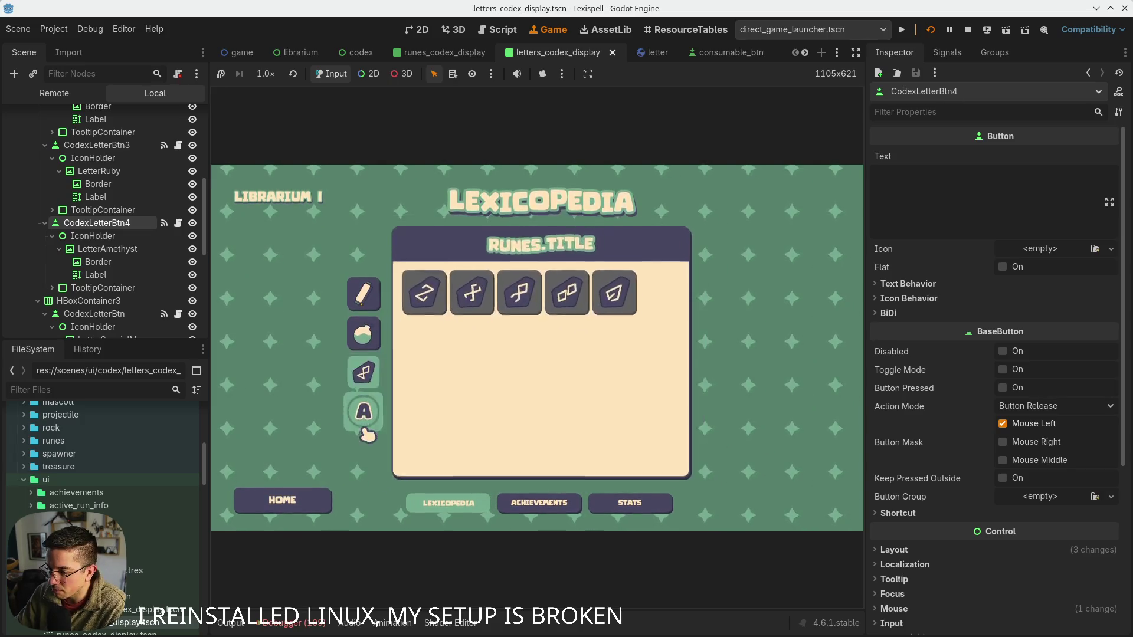
{"action": "left_click", "coordinate": [363, 413]}
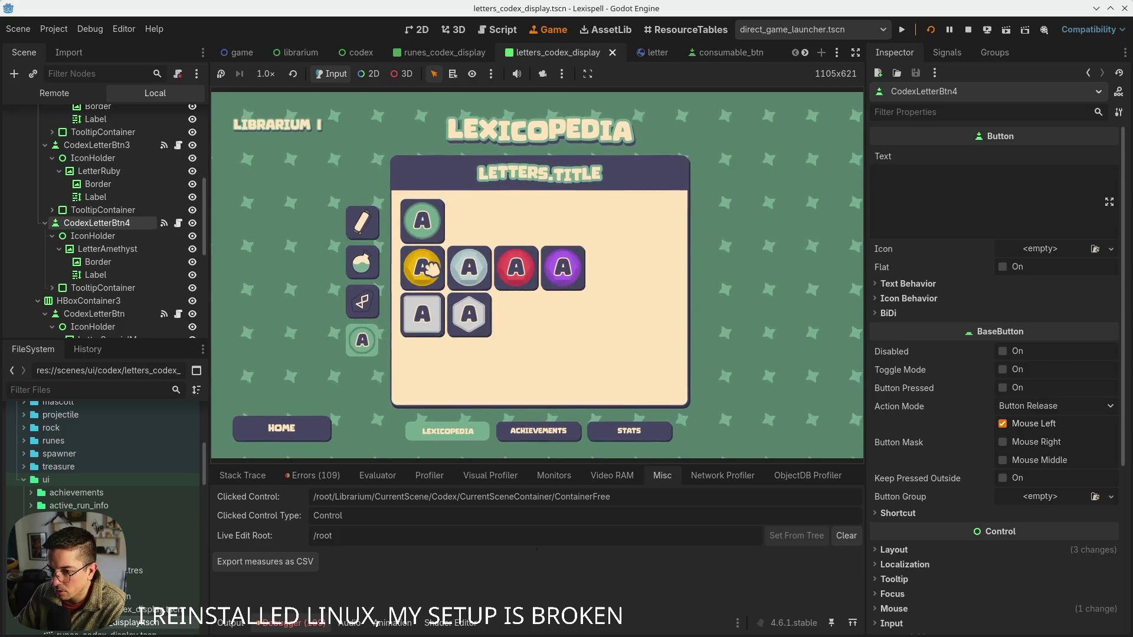
{"action": "scroll", "coordinate": [130, 230], "scroll_direction": "up", "scroll_amount": 5}
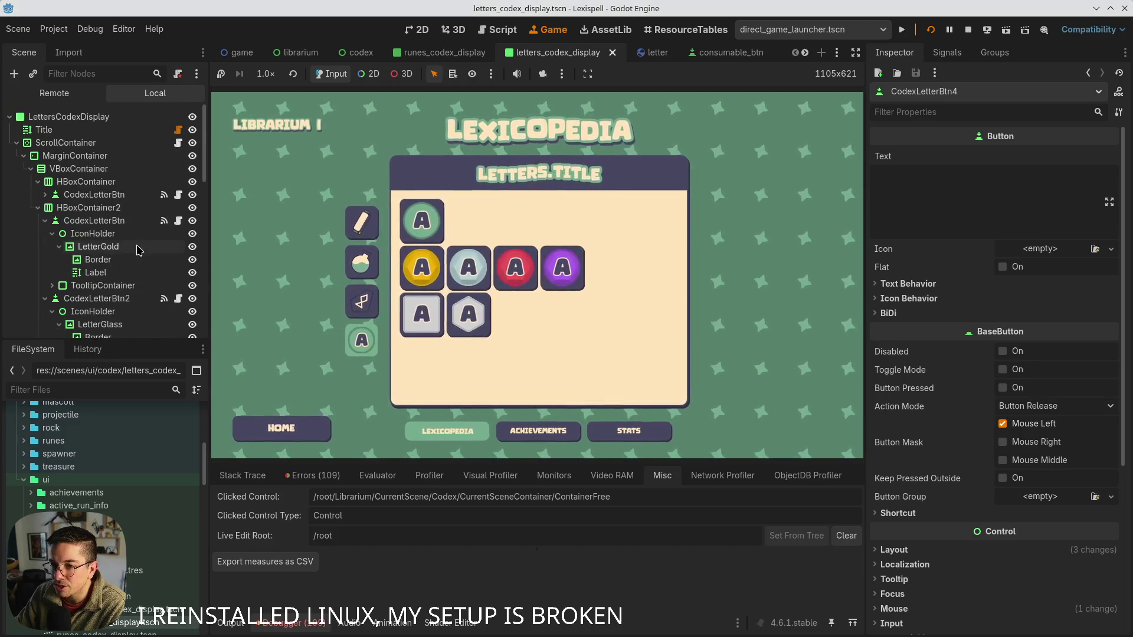
- In the codex scene, set the CurrentScene node's mouse filter to Ignore
{"action": "left_click", "coordinate": [27, 168]}
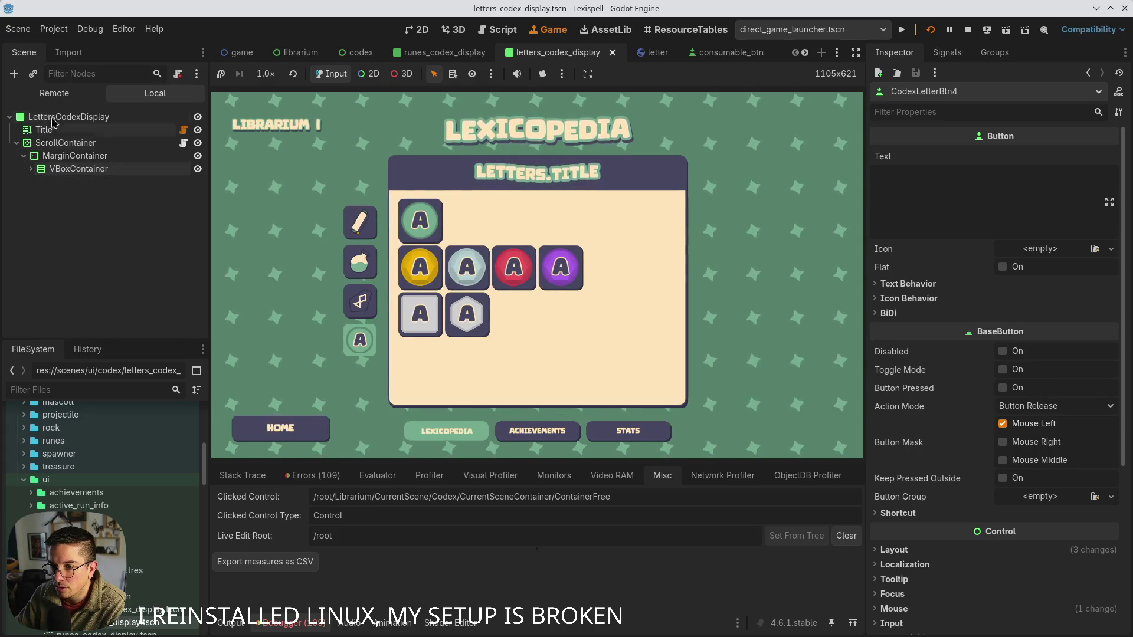
{"action": "left_click", "coordinate": [456, 55]}
{"action": "left_click", "coordinate": [360, 52]}
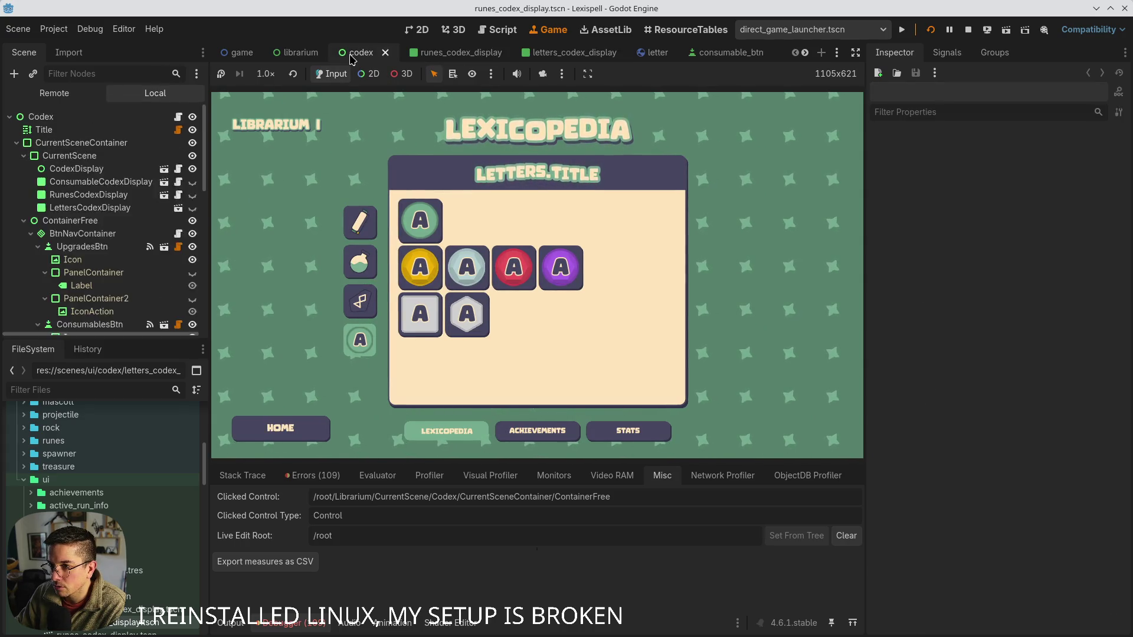
{"action": "left_click", "coordinate": [80, 156]}
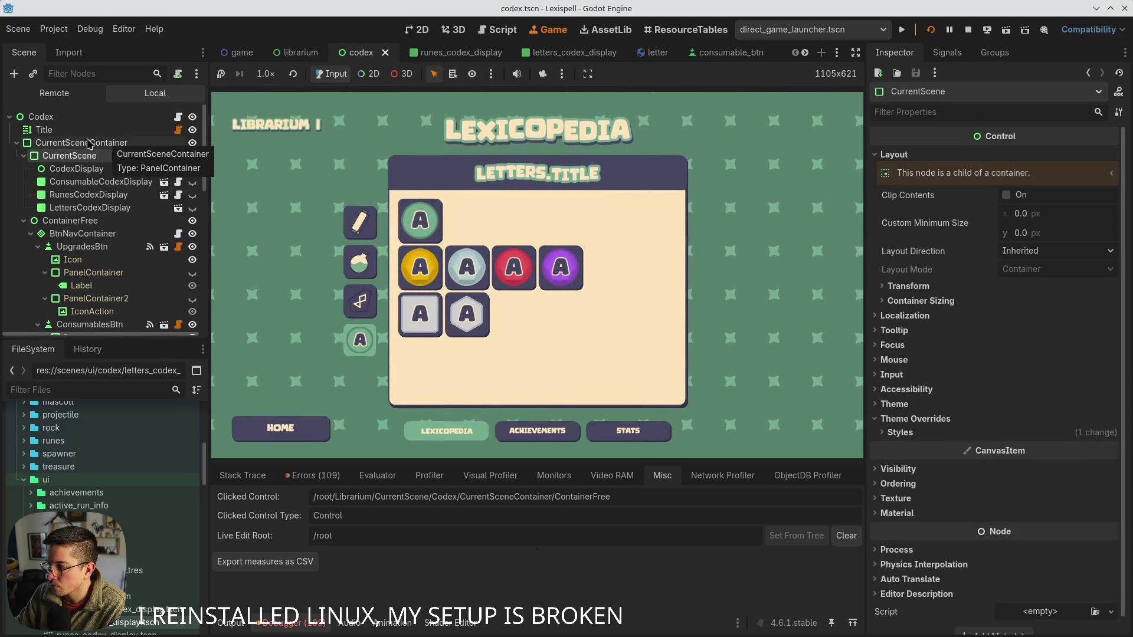
{"action": "left_click", "coordinate": [905, 343]}
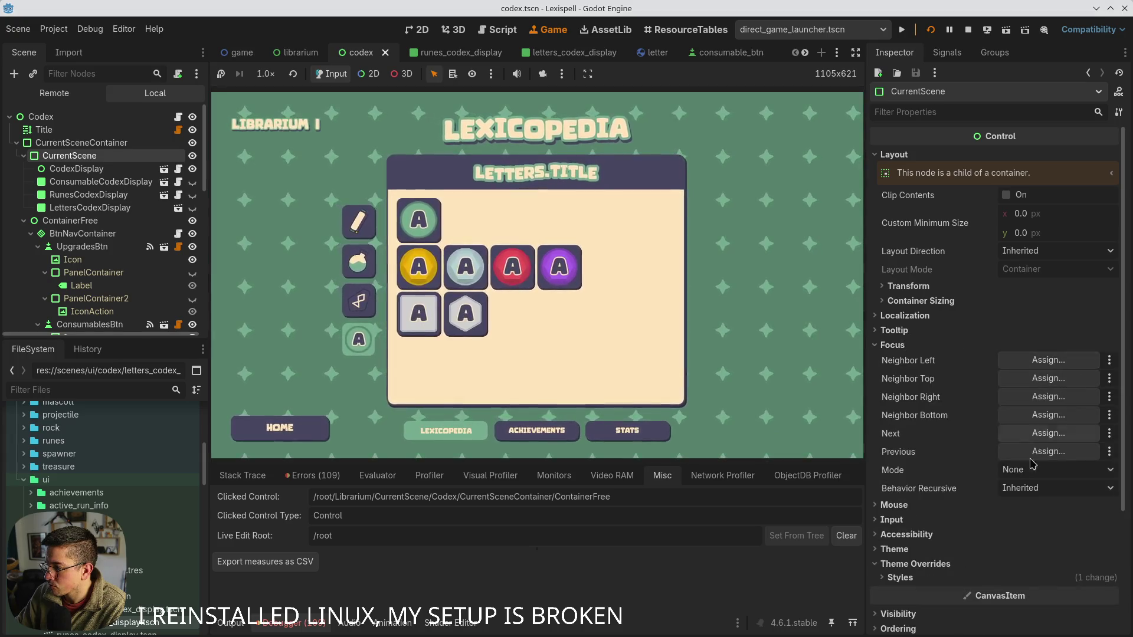
{"action": "left_click", "coordinate": [893, 347]}
{"action": "left_click", "coordinate": [892, 360]}
{"action": "left_click", "coordinate": [1025, 376]}
{"action": "left_click", "coordinate": [1029, 421]}
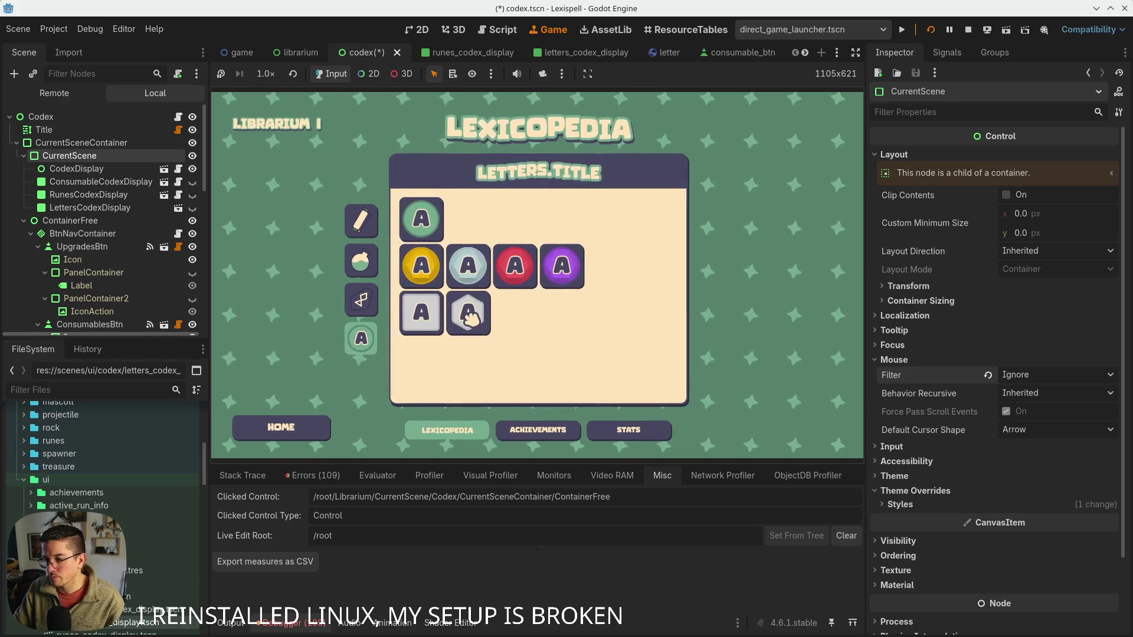
- Set the ContainerFree node's mouse filter to Ignore and save the codex scene
{"action": "left_click", "coordinate": [92, 223]}
{"action": "left_click", "coordinate": [893, 213]}
{"action": "left_click", "coordinate": [1032, 233]}
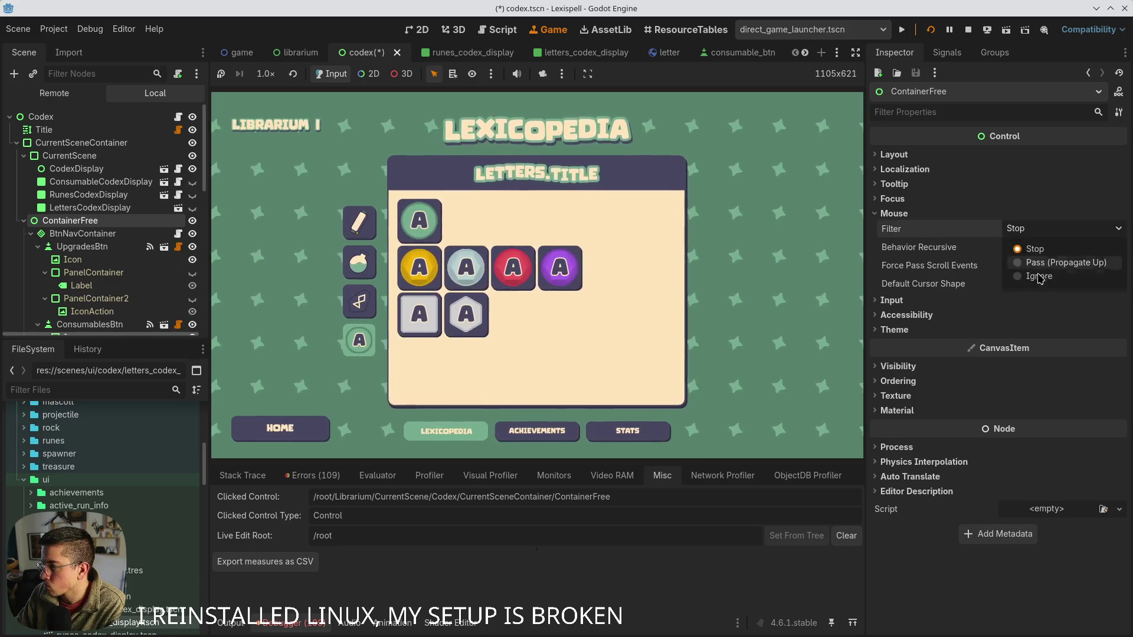
{"action": "left_click", "coordinate": [1039, 290]}
{"action": "left_click", "coordinate": [975, 171]}
{"action": "key", "text": "ctrl+s"}
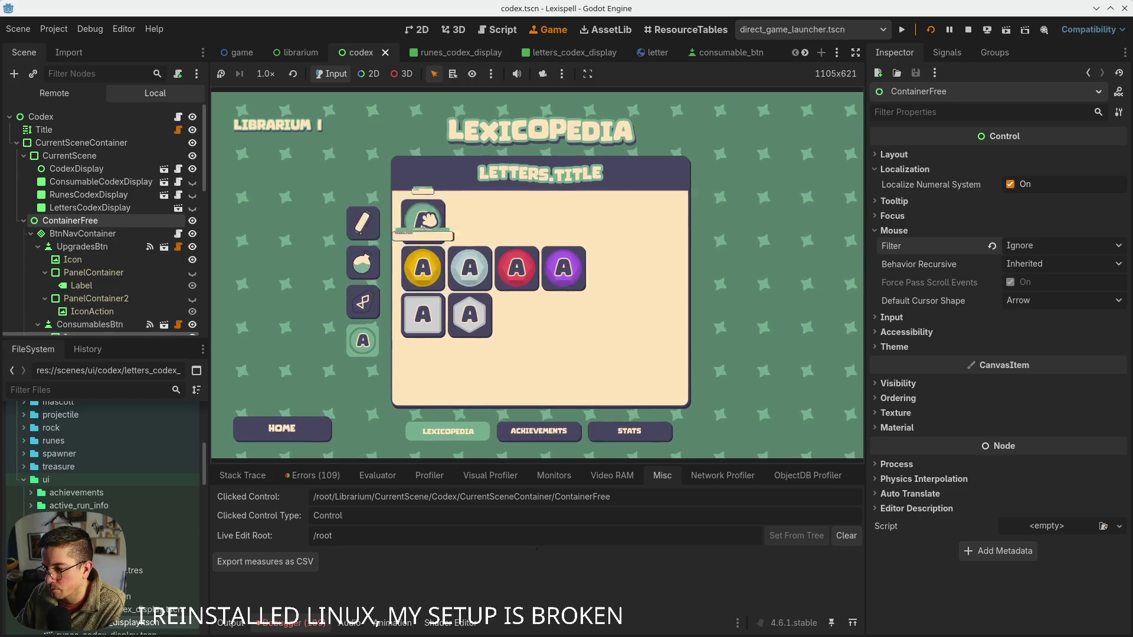
- Hover the letter tiles in the running game to test tooltips, then return to the 2D editor
{"action": "left_click", "coordinate": [437, 322]}
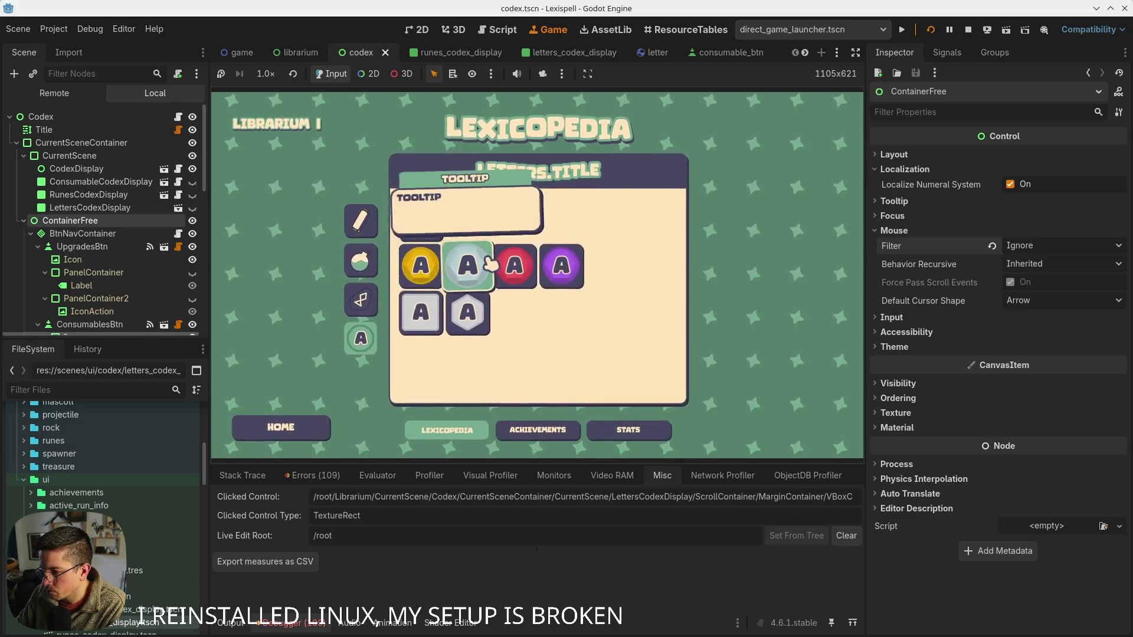
{"action": "mouse_move", "coordinate": [476, 278]}
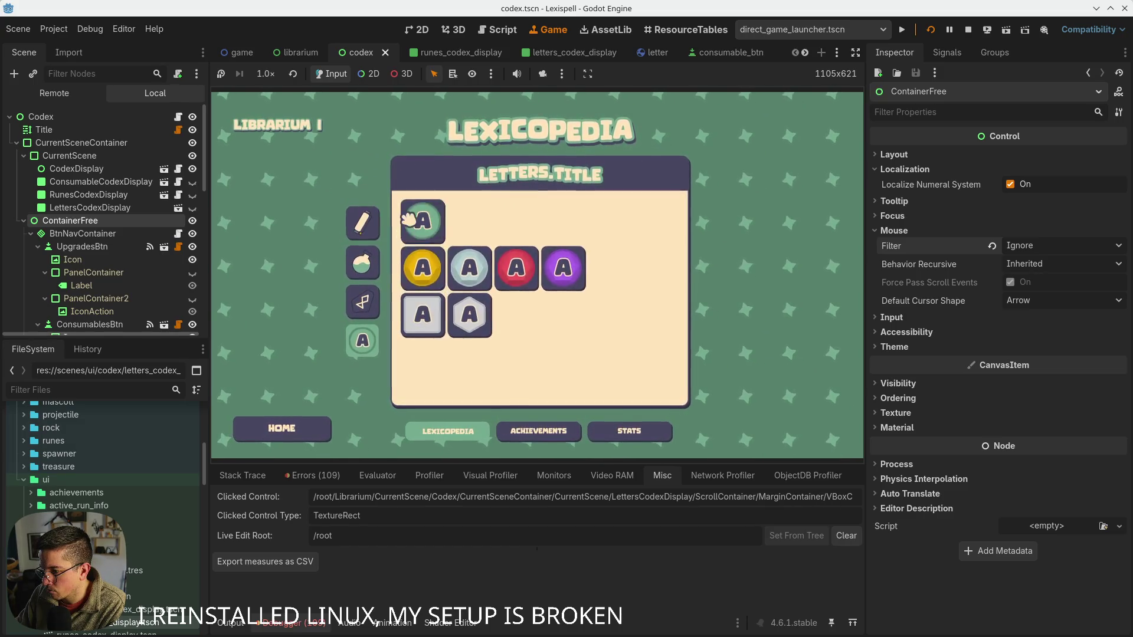
{"action": "mouse_move", "coordinate": [568, 273]}
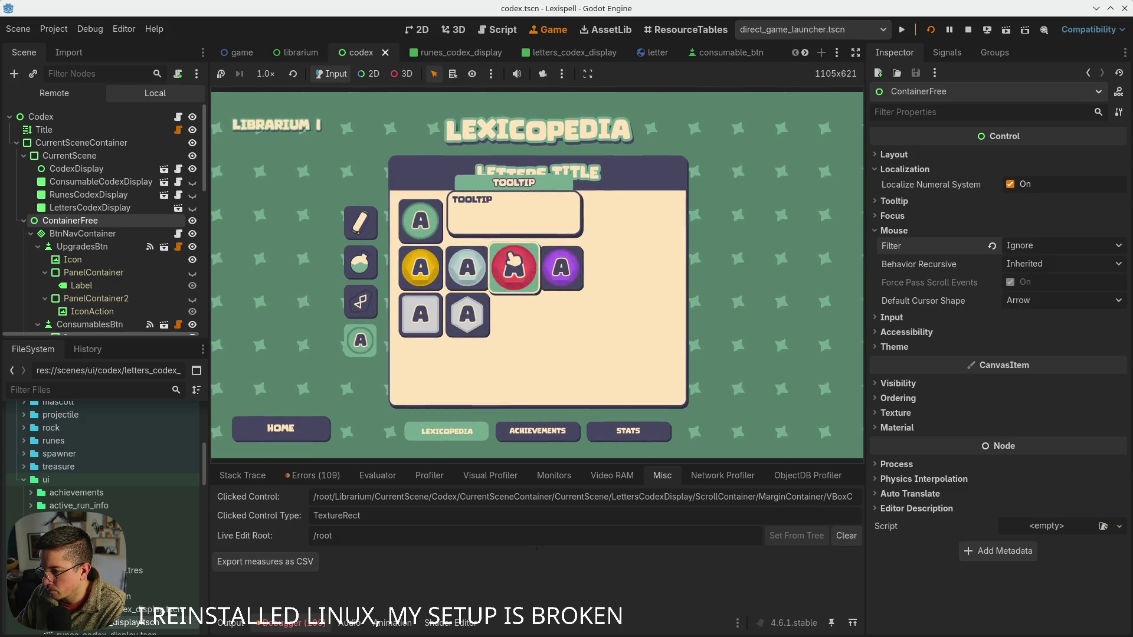
{"action": "mouse_move", "coordinate": [469, 322]}
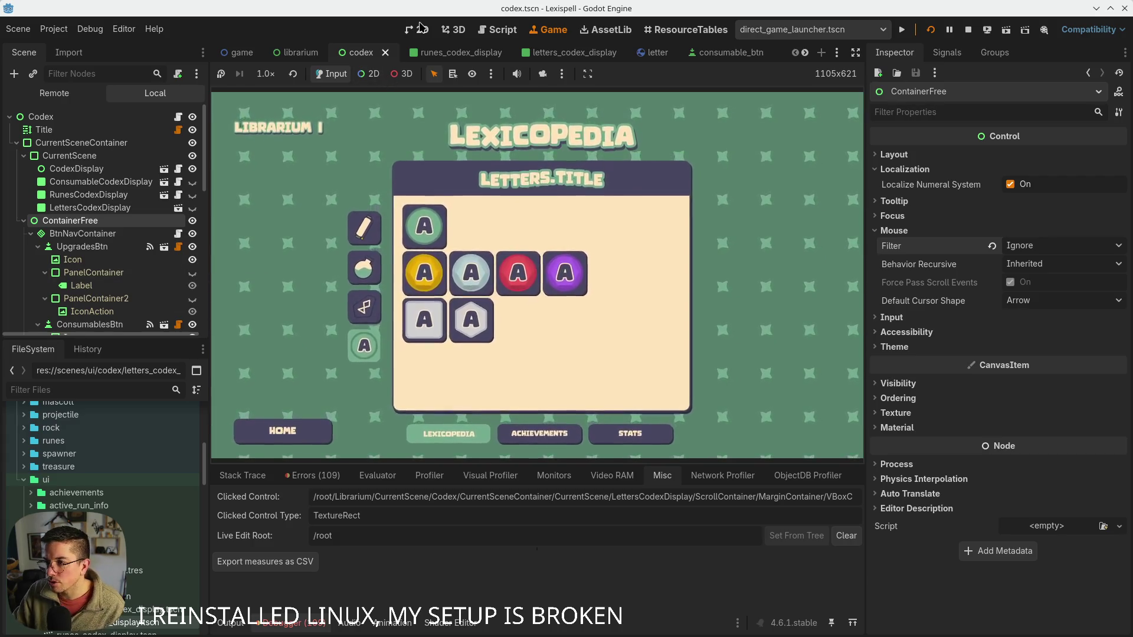
{"action": "key", "text": "ctrl+F1"}
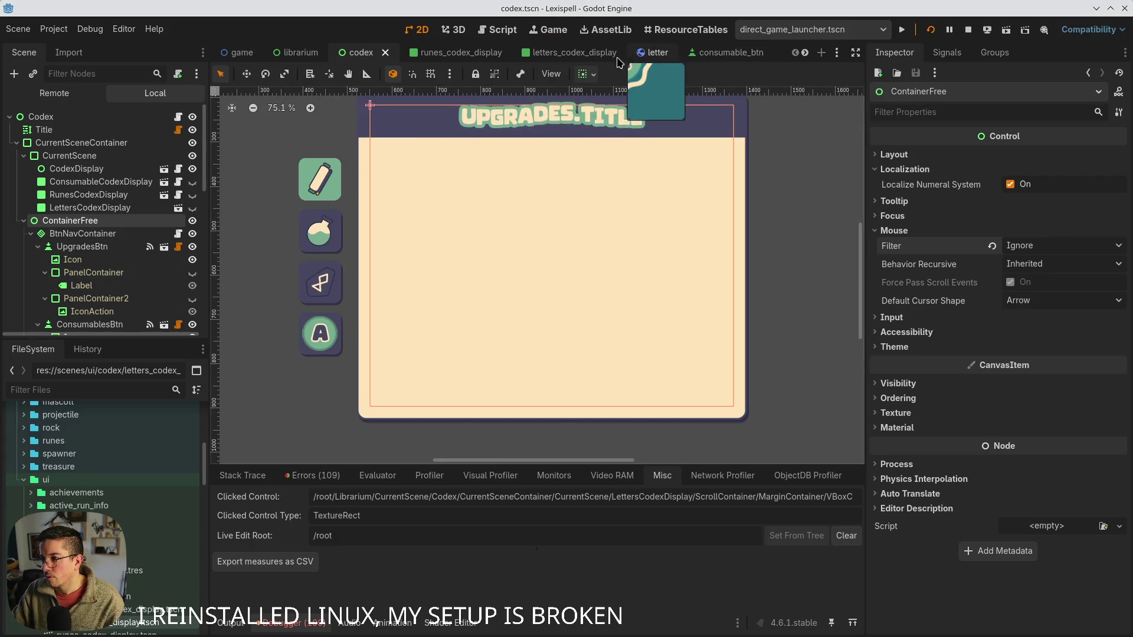
- In letters_codex_display, set CodexLetterBtn2's IconHolder through Label nodes to mouse filter Ignore
{"action": "left_click", "coordinate": [448, 52]}
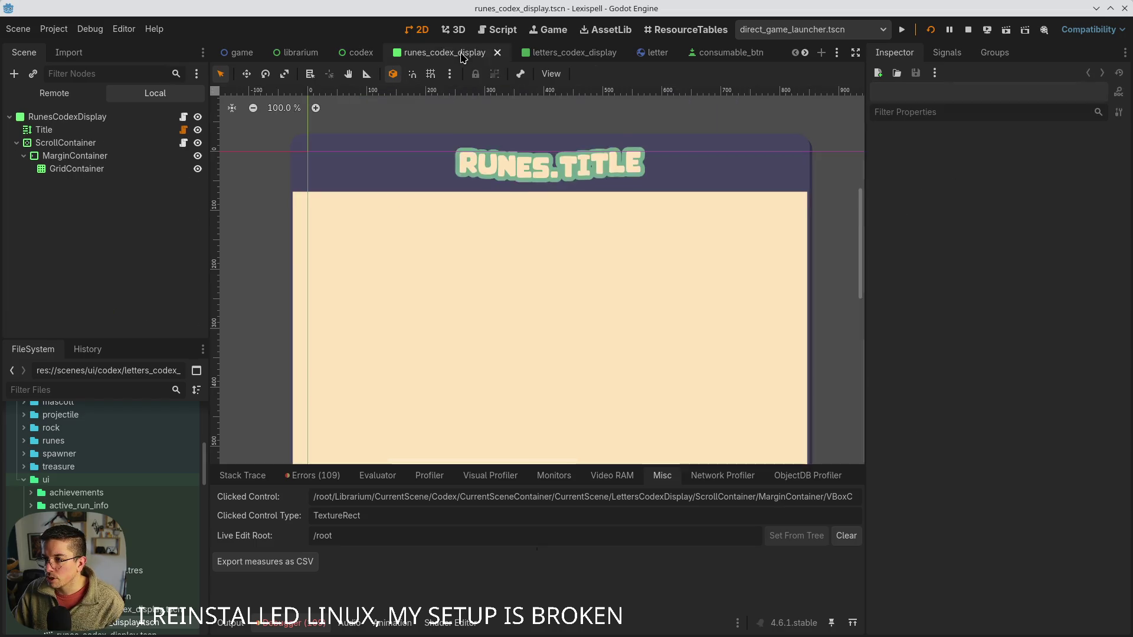
{"action": "left_click", "coordinate": [558, 52]}
{"action": "scroll", "coordinate": [123, 228], "scroll_direction": "down", "scroll_amount": 10}
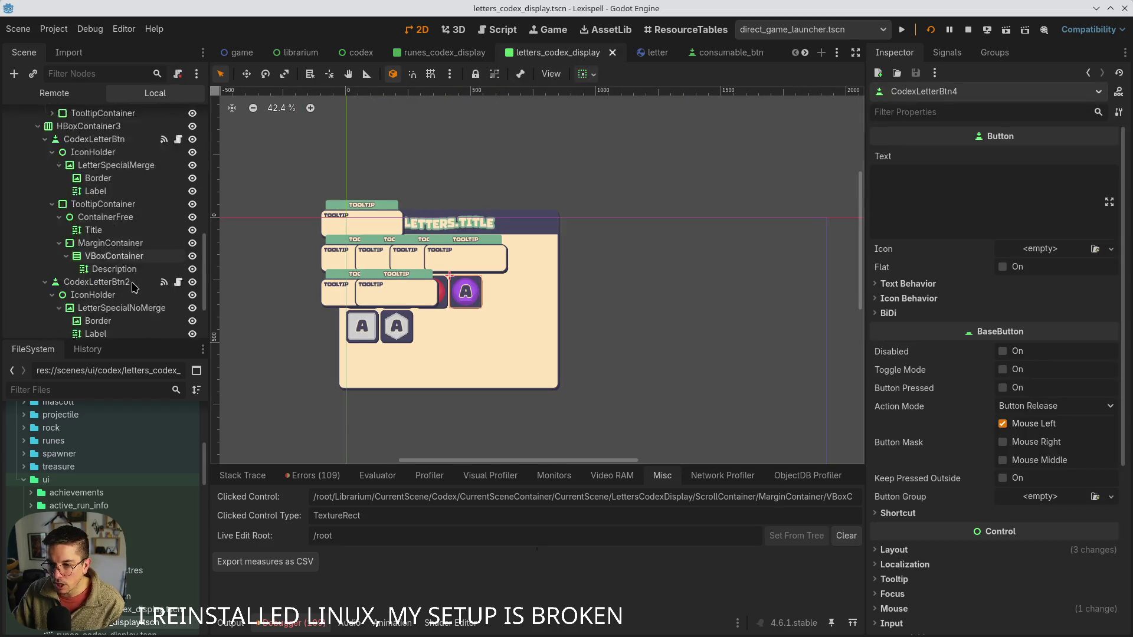
{"action": "left_click", "coordinate": [98, 195]}
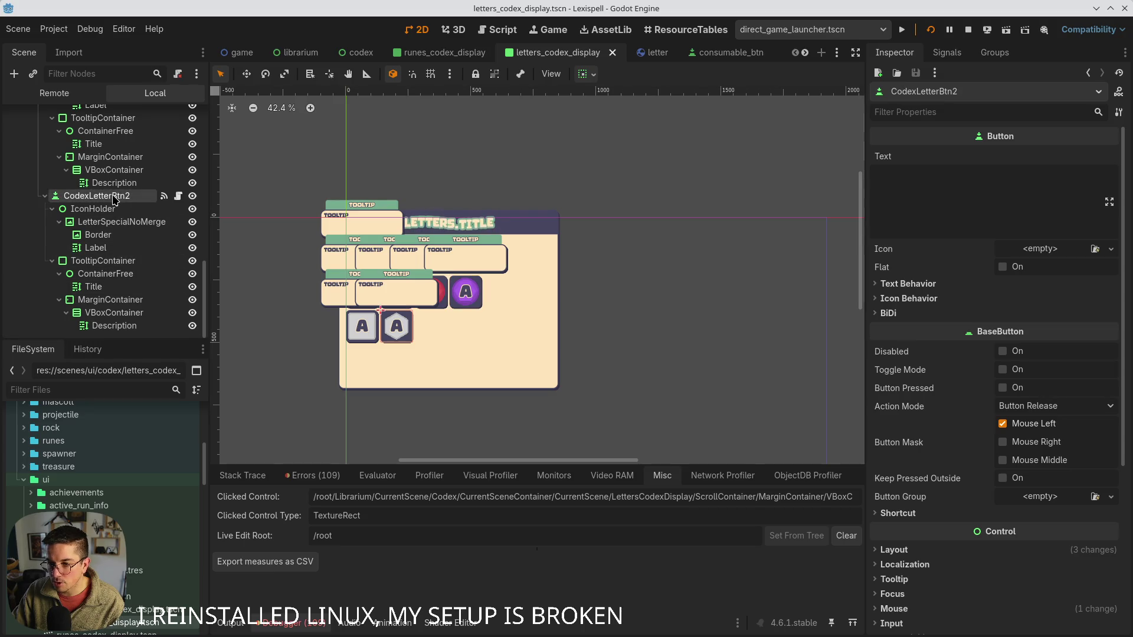
{"action": "left_click", "coordinate": [93, 209]}
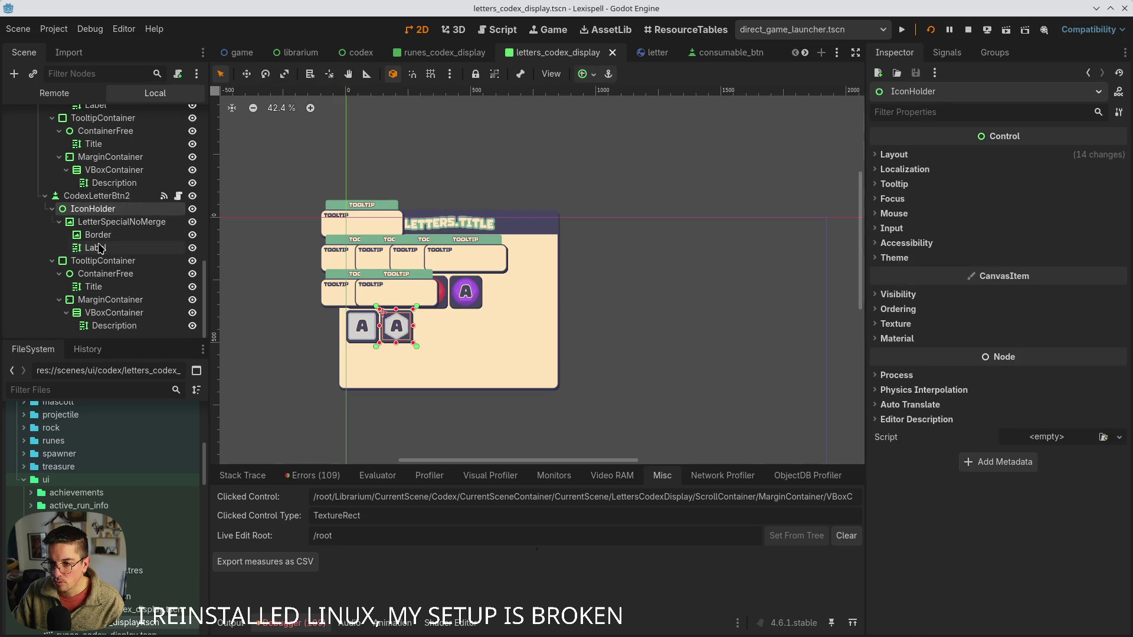
{"action": "left_click", "coordinate": [95, 248], "text": "shift"}
{"action": "left_click", "coordinate": [890, 199]}
{"action": "left_click", "coordinate": [891, 199]}
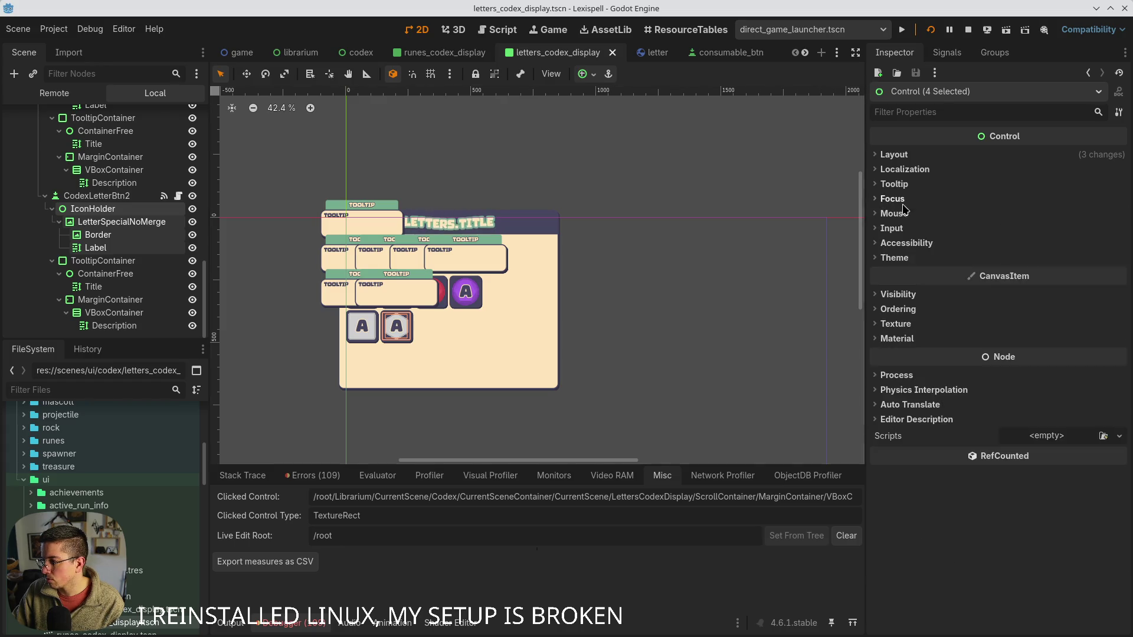
{"action": "left_click", "coordinate": [893, 213]}
{"action": "left_click", "coordinate": [1062, 228]}
{"action": "left_click", "coordinate": [1038, 276]}
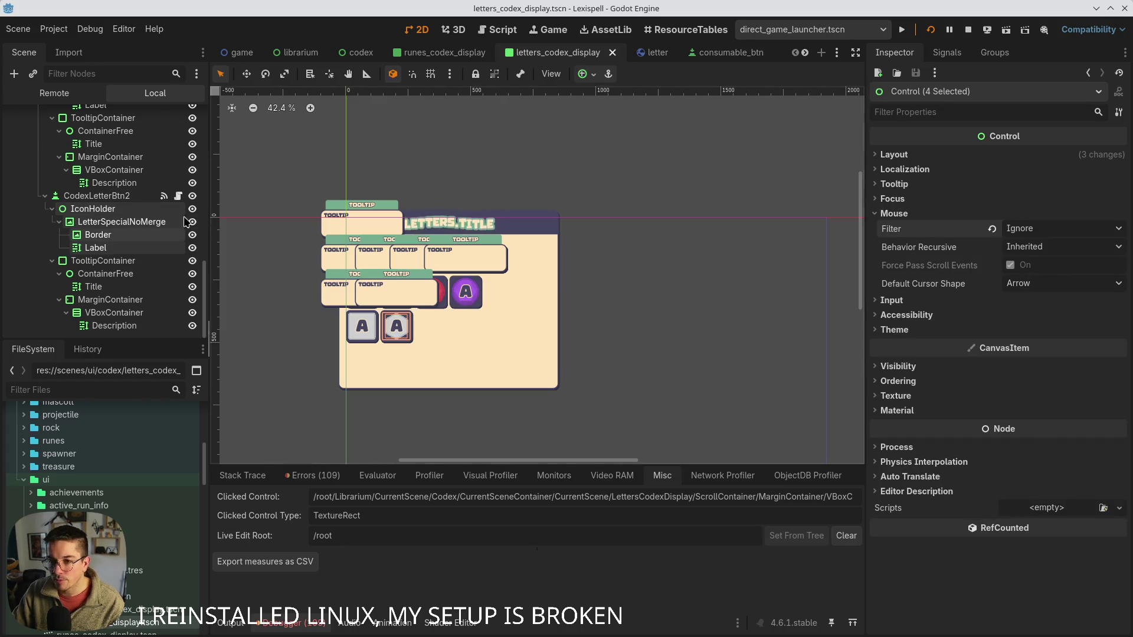
- Set the special-merge button's IconHolder through Label to mouse filter Ignore and run the game
{"action": "scroll", "coordinate": [127, 192], "scroll_direction": "up", "scroll_amount": 3}
{"action": "left_click", "coordinate": [95, 164]}
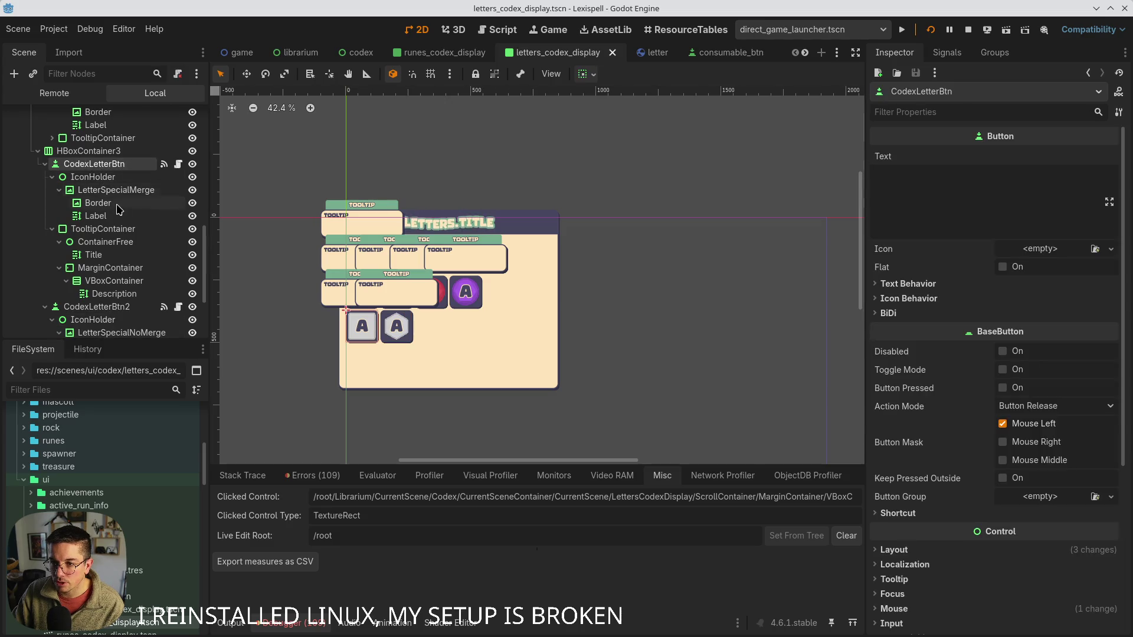
{"action": "left_click", "coordinate": [93, 177]}
{"action": "left_click", "coordinate": [95, 216], "text": "shift"}
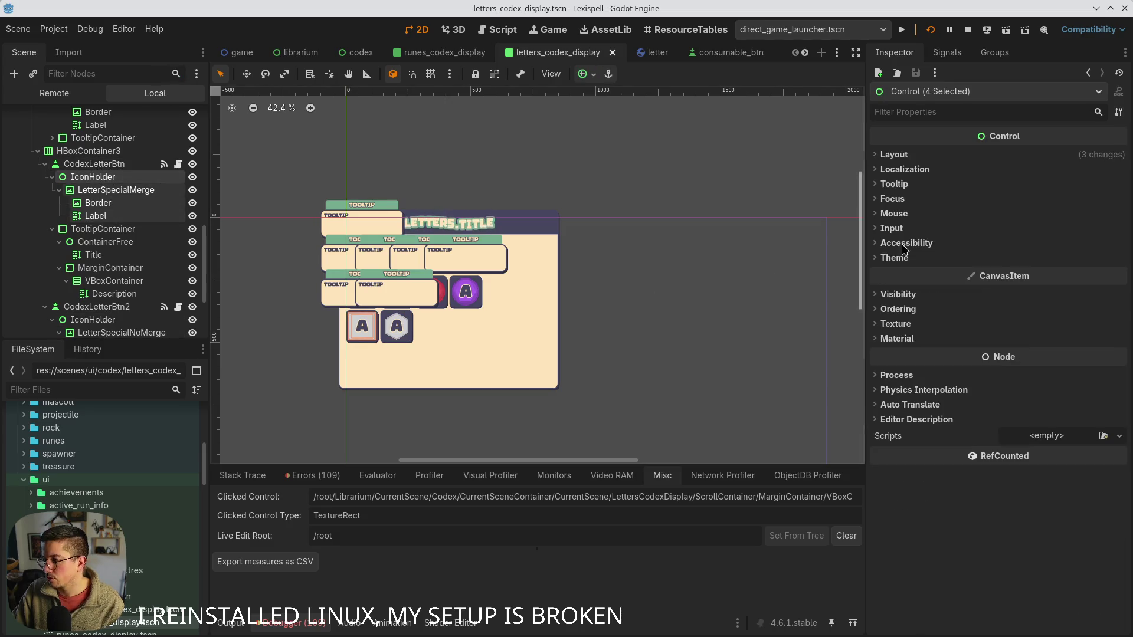
{"action": "left_click", "coordinate": [894, 213]}
{"action": "left_click", "coordinate": [1038, 230]}
{"action": "left_click", "coordinate": [1029, 272]}
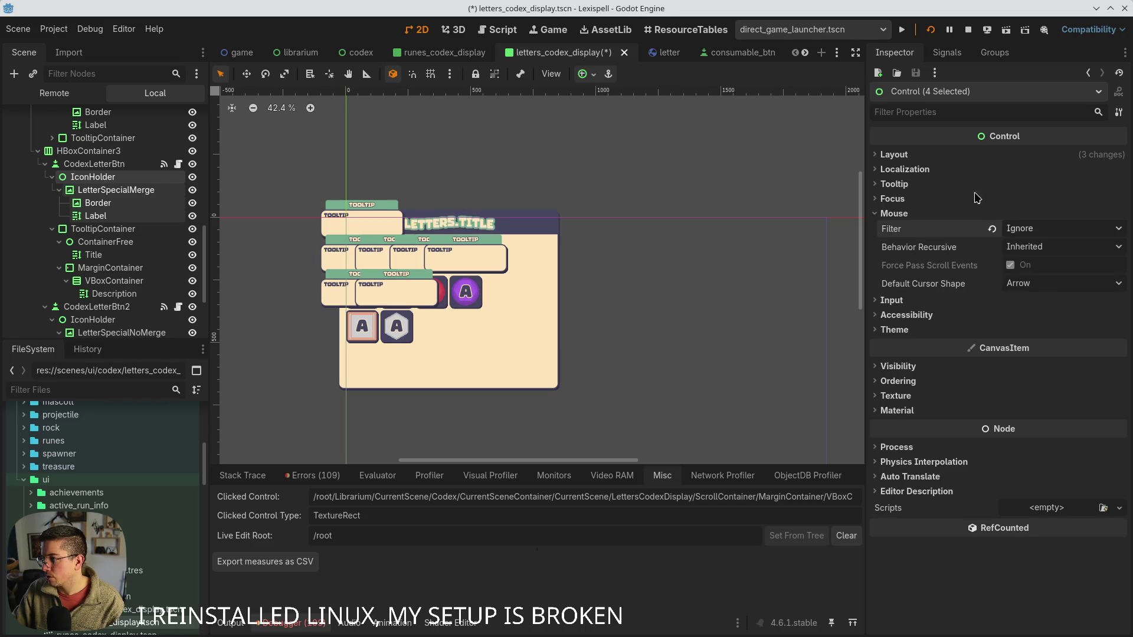
{"action": "left_click", "coordinate": [548, 29]}
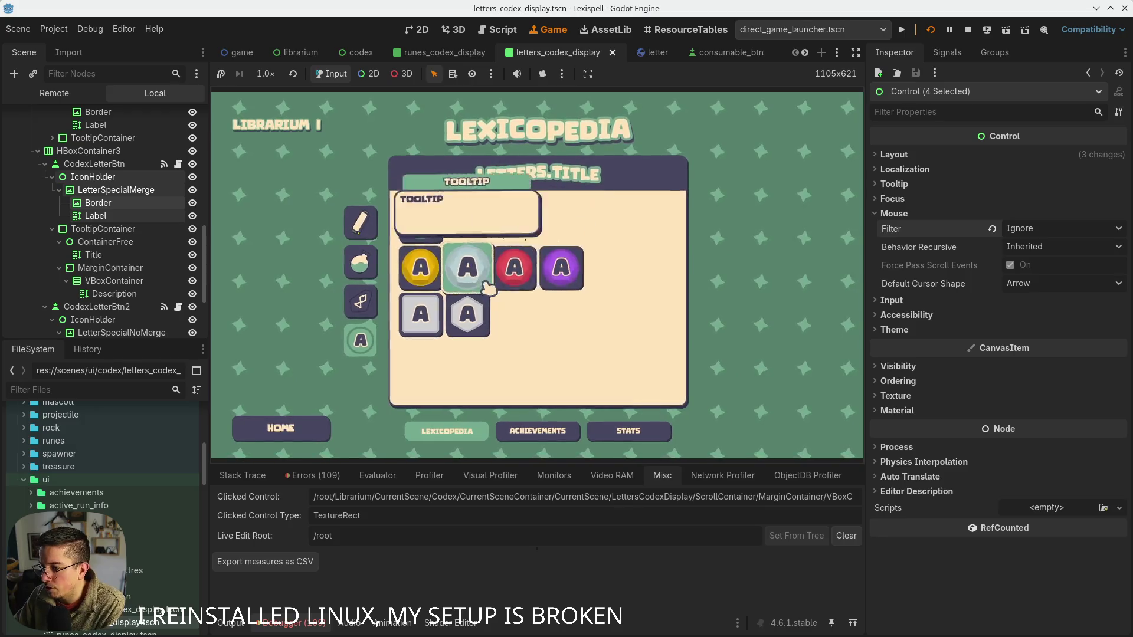
- Stop the game, briefly check the Output log, and open the letter.tscn scene
{"action": "left_click", "coordinate": [967, 30]}
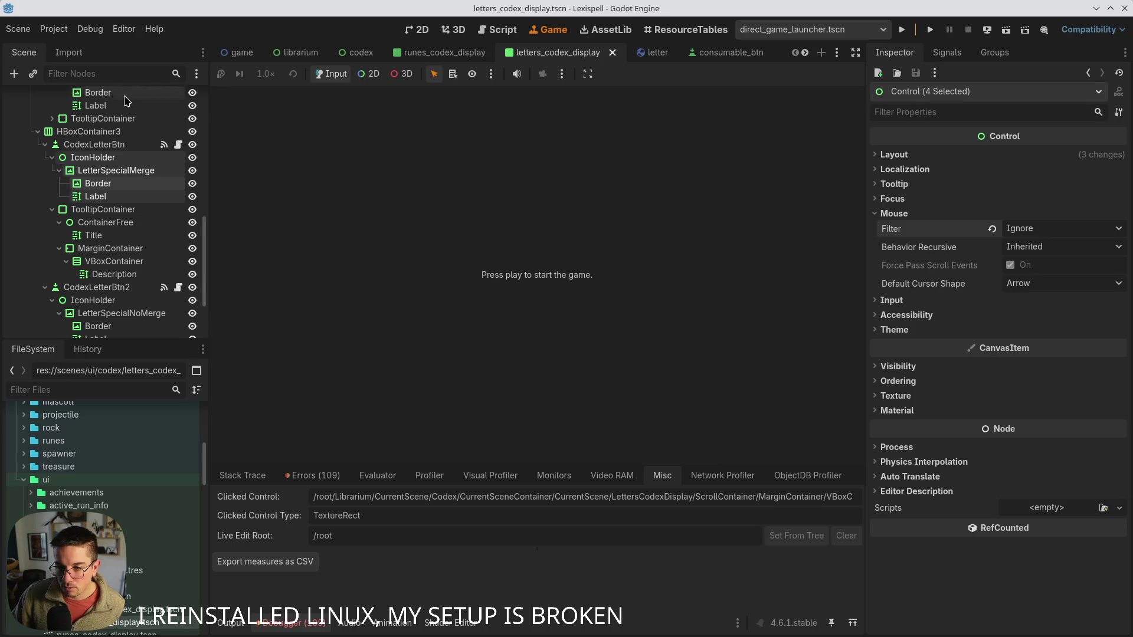
{"action": "mouse_move", "coordinate": [808, 631]}
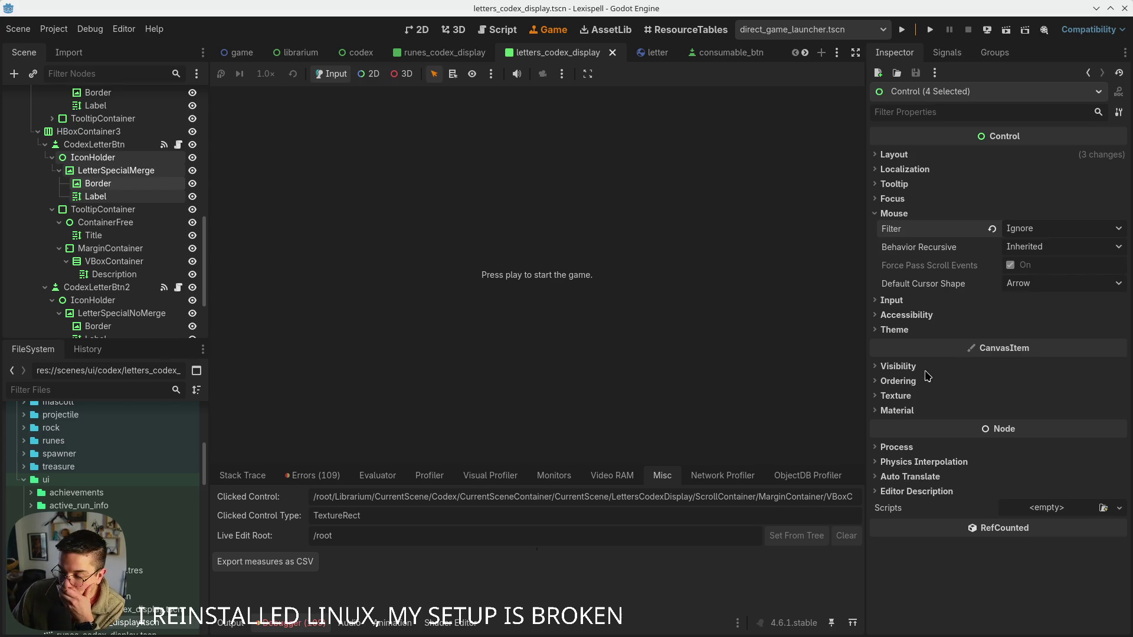
{"action": "left_click", "coordinate": [232, 622]}
{"action": "left_click", "coordinate": [232, 622]}
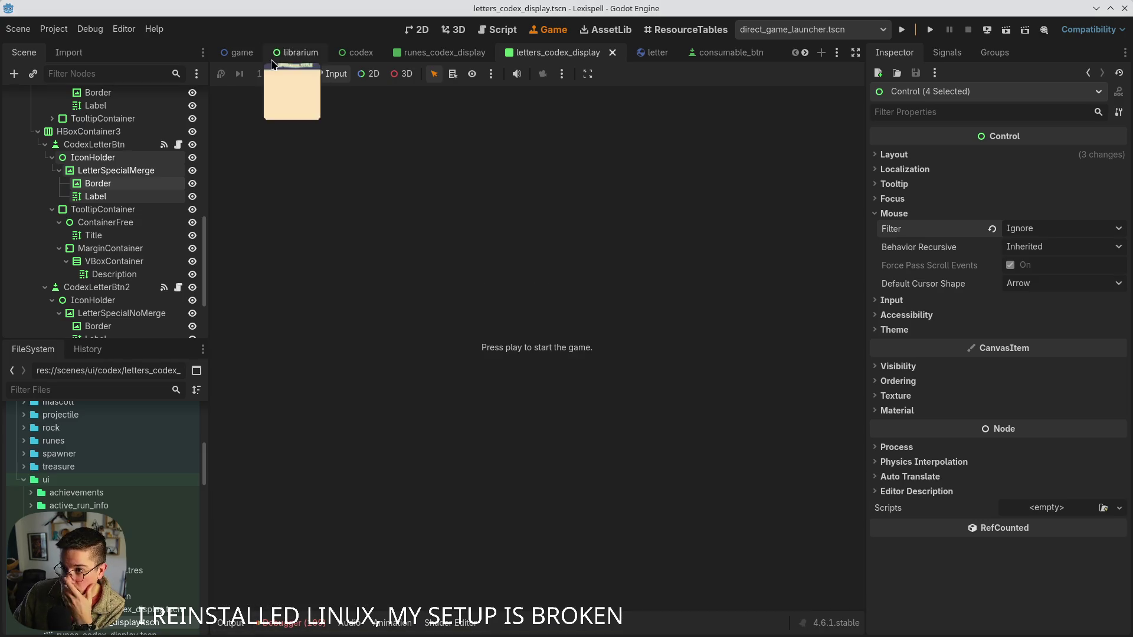
{"action": "left_click", "coordinate": [656, 58]}
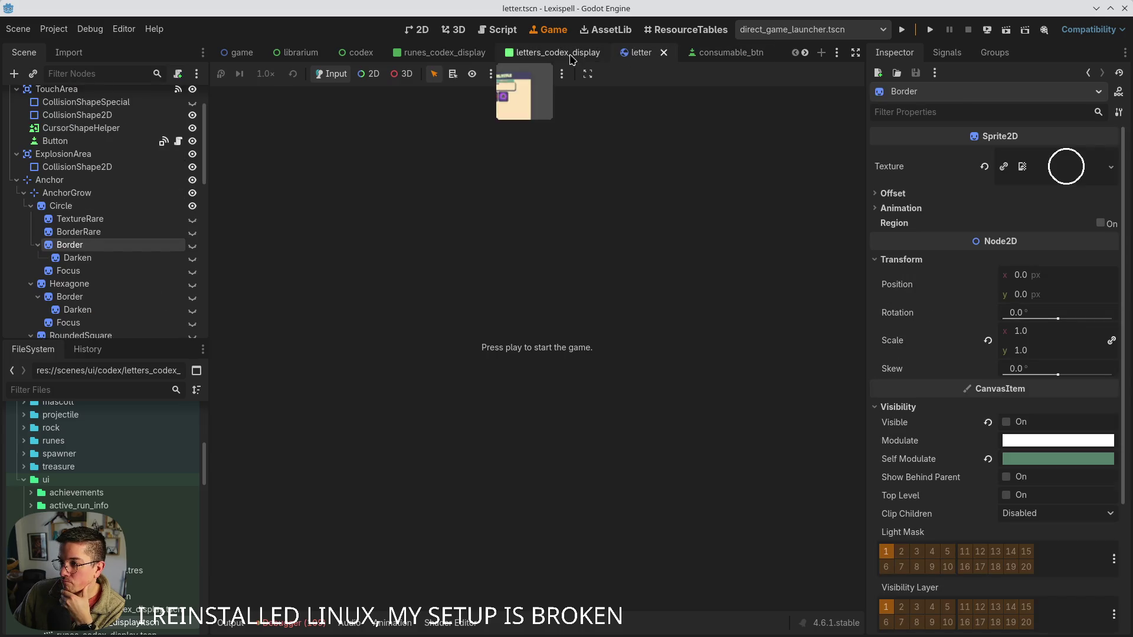
{"action": "mouse_move", "coordinate": [232, 636]}
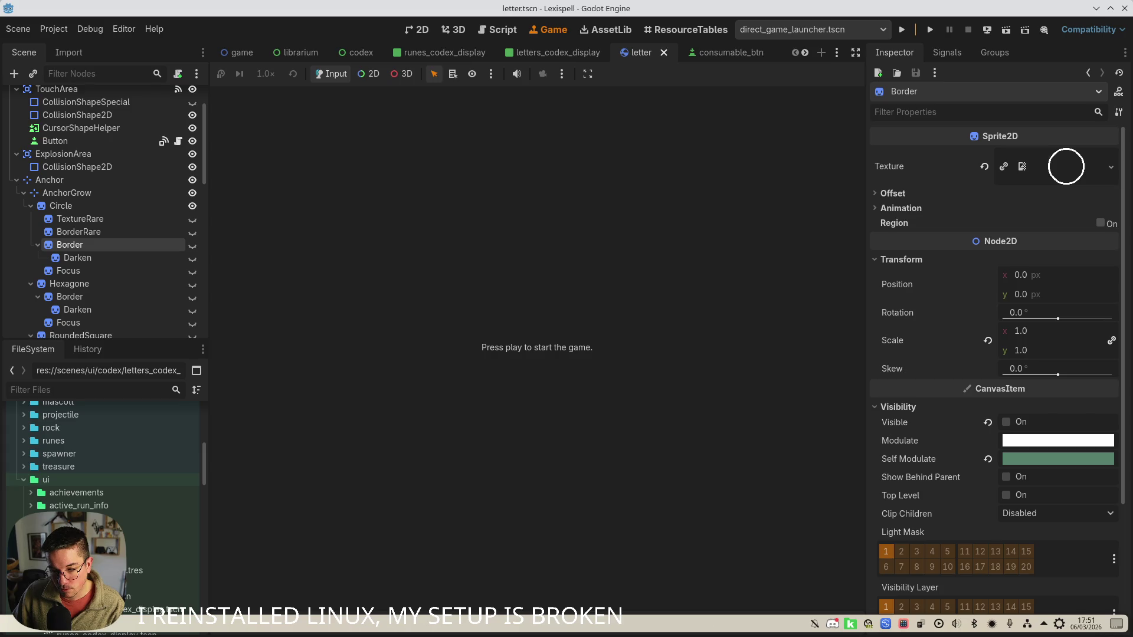
{"action": "left_click", "coordinate": [232, 625]}
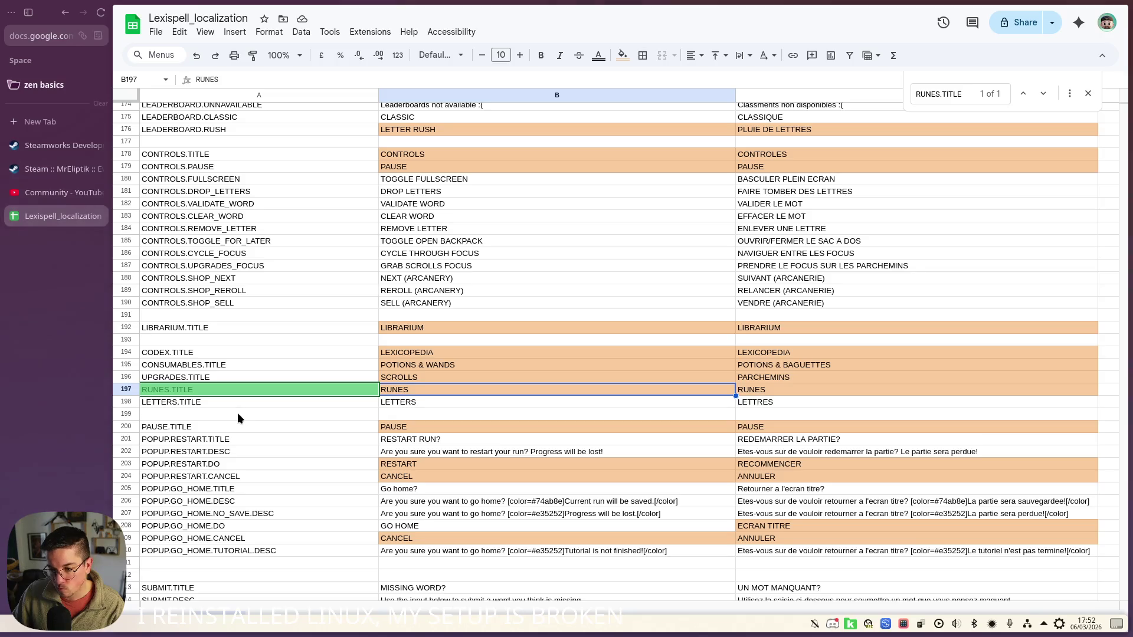
{"action": "scroll", "coordinate": [218, 310], "scroll_direction": "down", "scroll_amount": 10}
{"action": "left_click", "coordinate": [220, 338]}
{"action": "scroll", "coordinate": [221, 338], "scroll_direction": "down", "scroll_amount": 15}
{"action": "scroll", "coordinate": [235, 394], "scroll_direction": "down", "scroll_amount": 20}
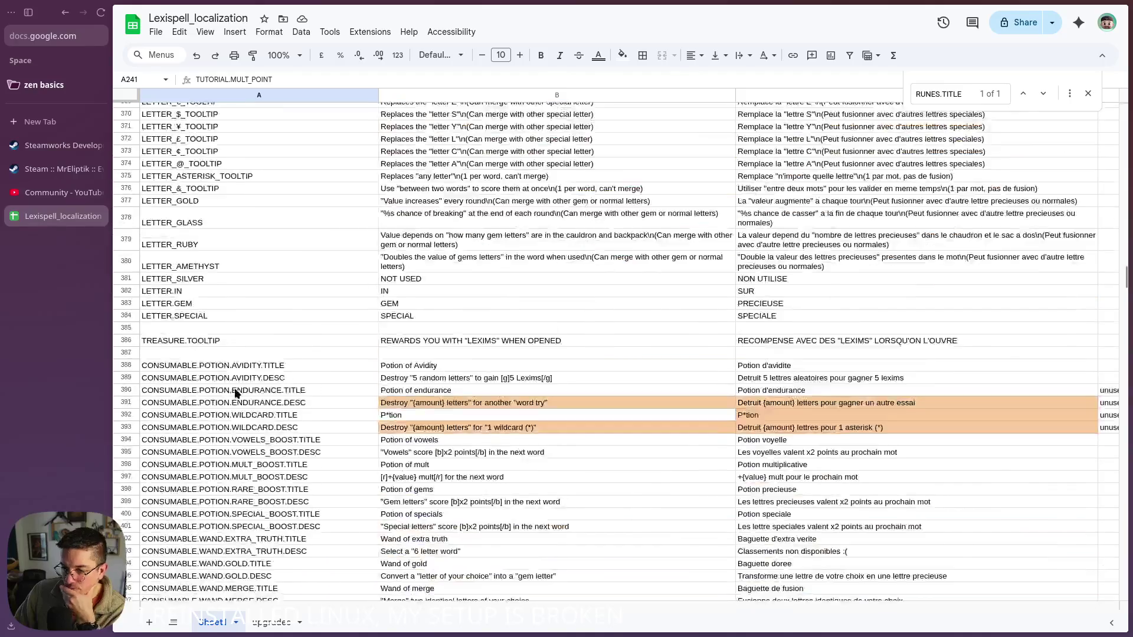
{"action": "scroll", "coordinate": [248, 384], "scroll_direction": "up", "scroll_amount": 20}
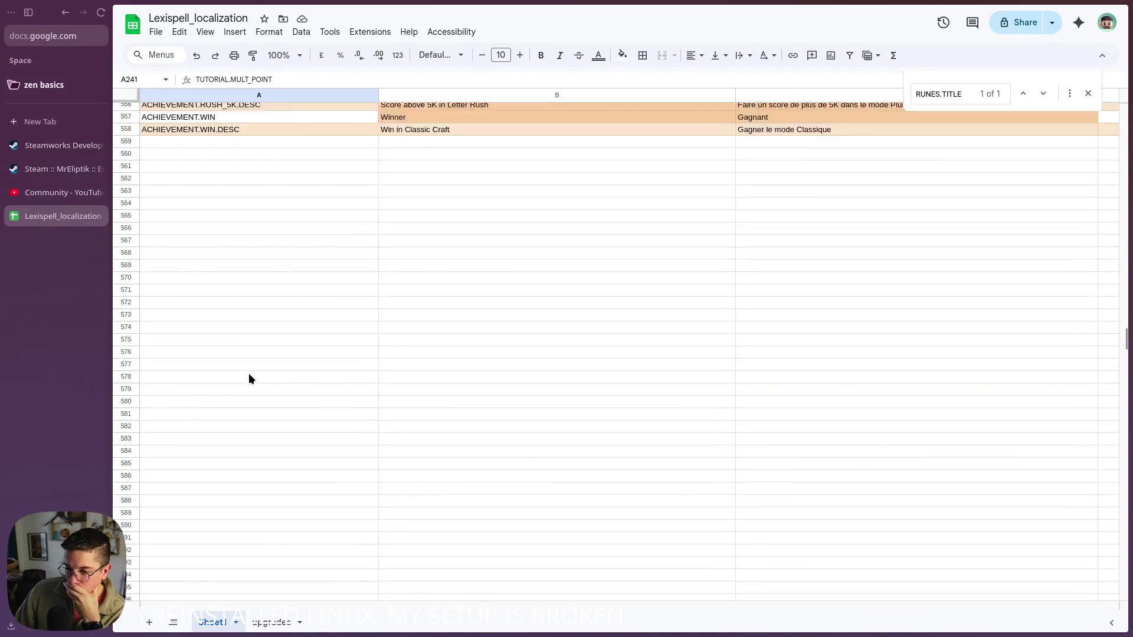
{"action": "scroll", "coordinate": [239, 377], "scroll_direction": "up", "scroll_amount": 10}
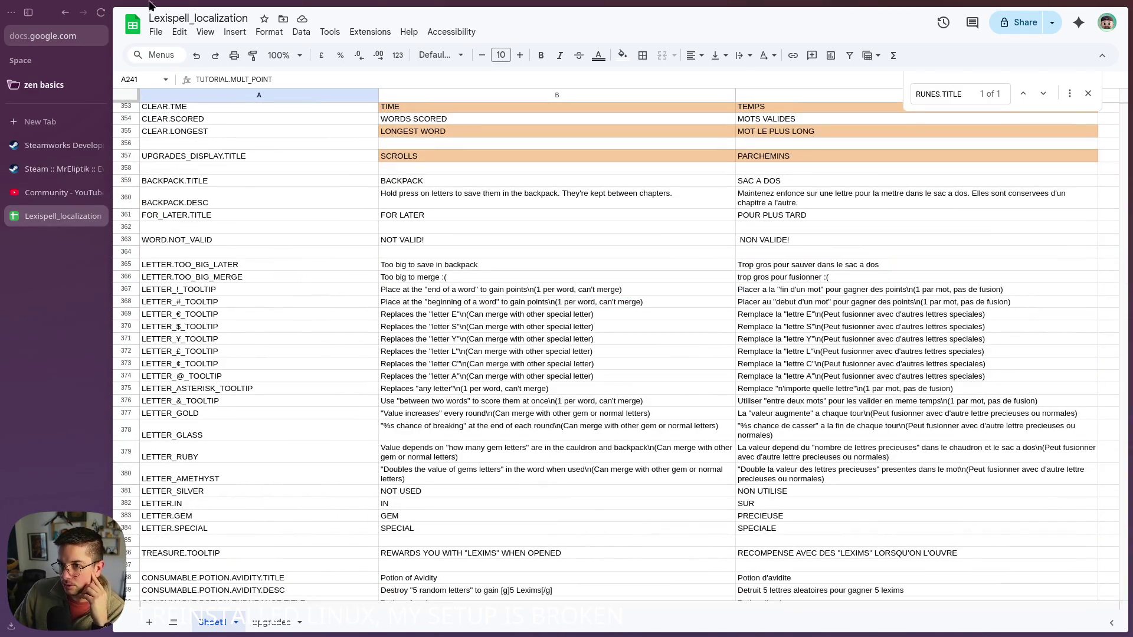
{"action": "key", "text": "alt+Tab"}
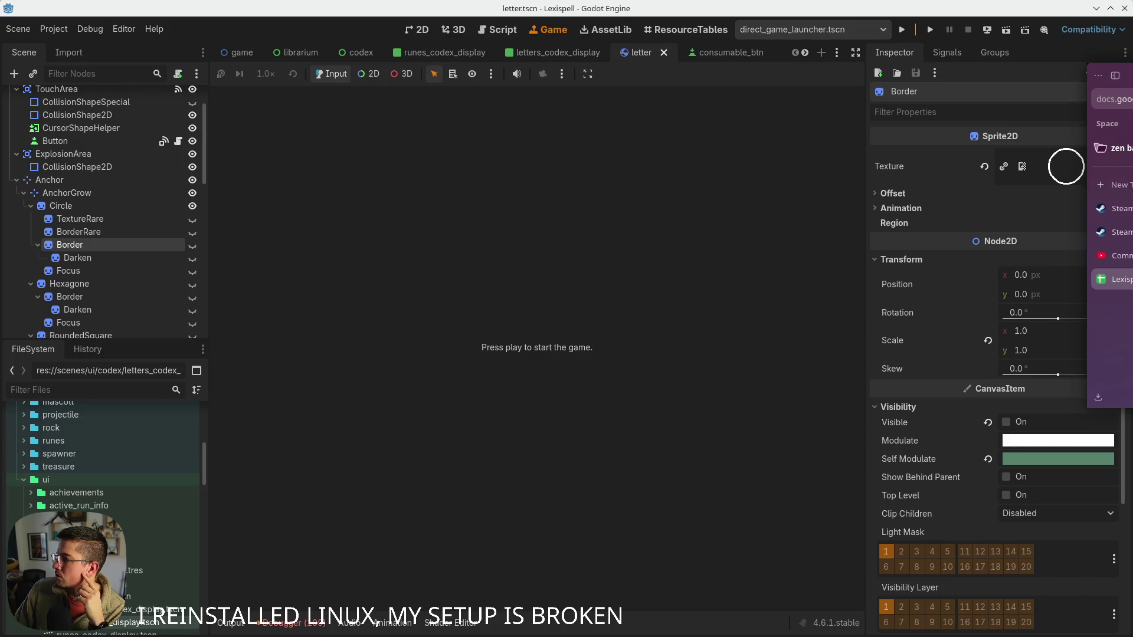
- Close the letter scene and return to the letters_codex_display scene
{"action": "left_click", "coordinate": [420, 29]}
{"action": "scroll", "coordinate": [446, 155], "scroll_direction": "down", "scroll_amount": 5}
{"action": "left_click", "coordinate": [663, 52]}
{"action": "left_click", "coordinate": [664, 53]}
{"action": "key", "text": "ctrl+shift+Tab"}
{"action": "scroll", "coordinate": [359, 299], "scroll_direction": "up", "scroll_amount": 3}
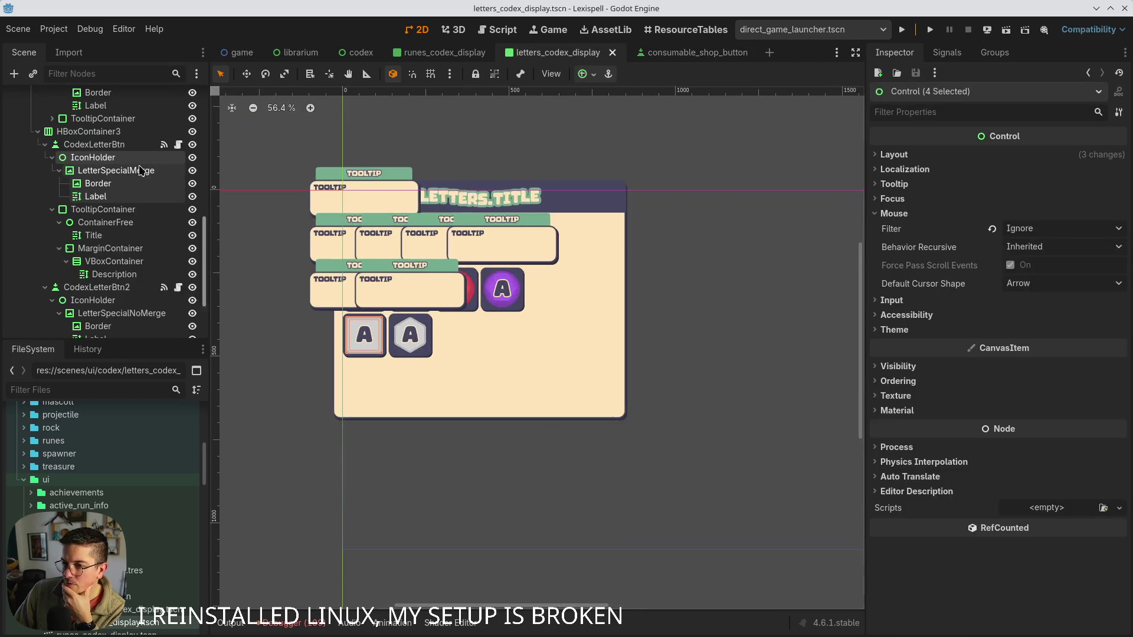
{"action": "scroll", "coordinate": [121, 203], "scroll_direction": "up", "scroll_amount": 5}
{"action": "scroll", "coordinate": [118, 201], "scroll_direction": "up", "scroll_amount": 5}
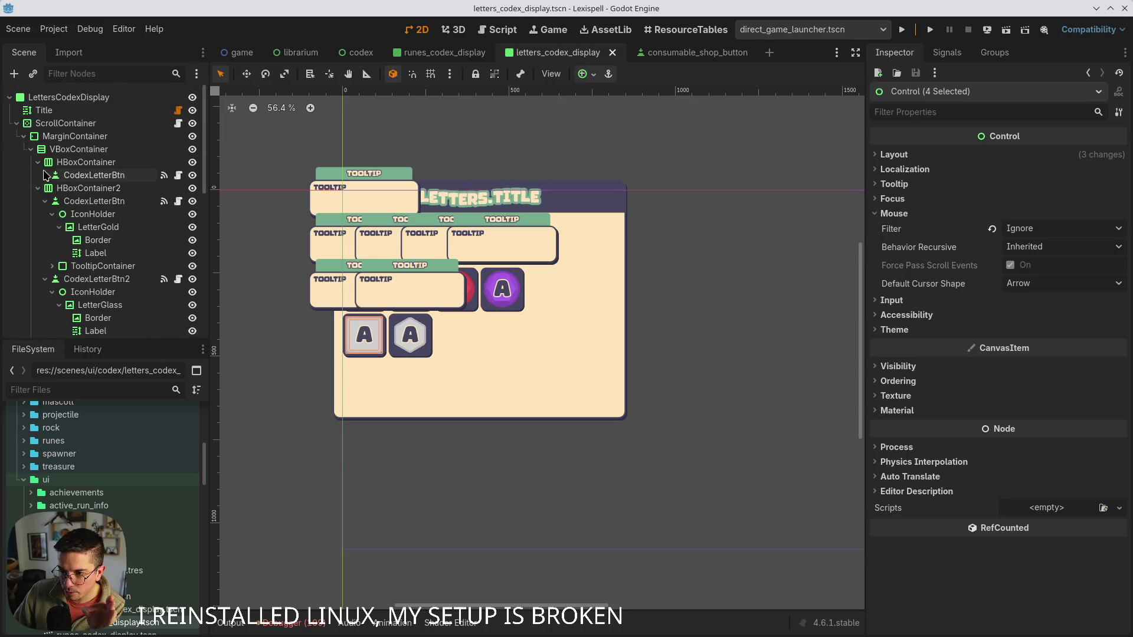
- Expand the first letter button's TooltipContainer and hide its Title node
{"action": "left_click", "coordinate": [44, 175]}
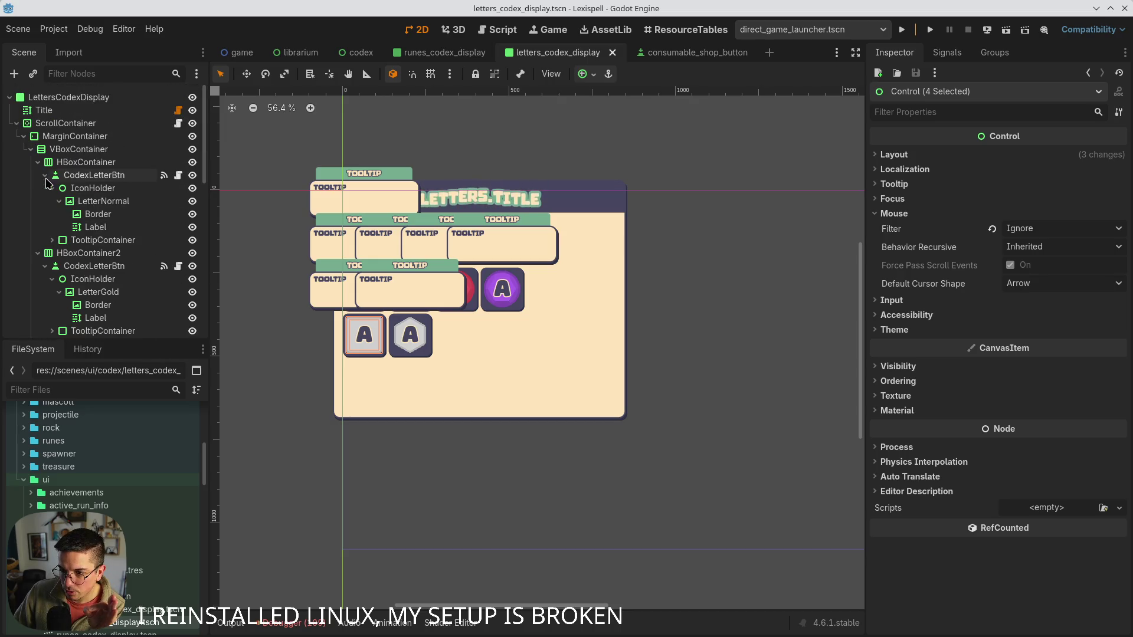
{"action": "left_click", "coordinate": [51, 240]}
{"action": "double_click", "coordinate": [93, 266]}
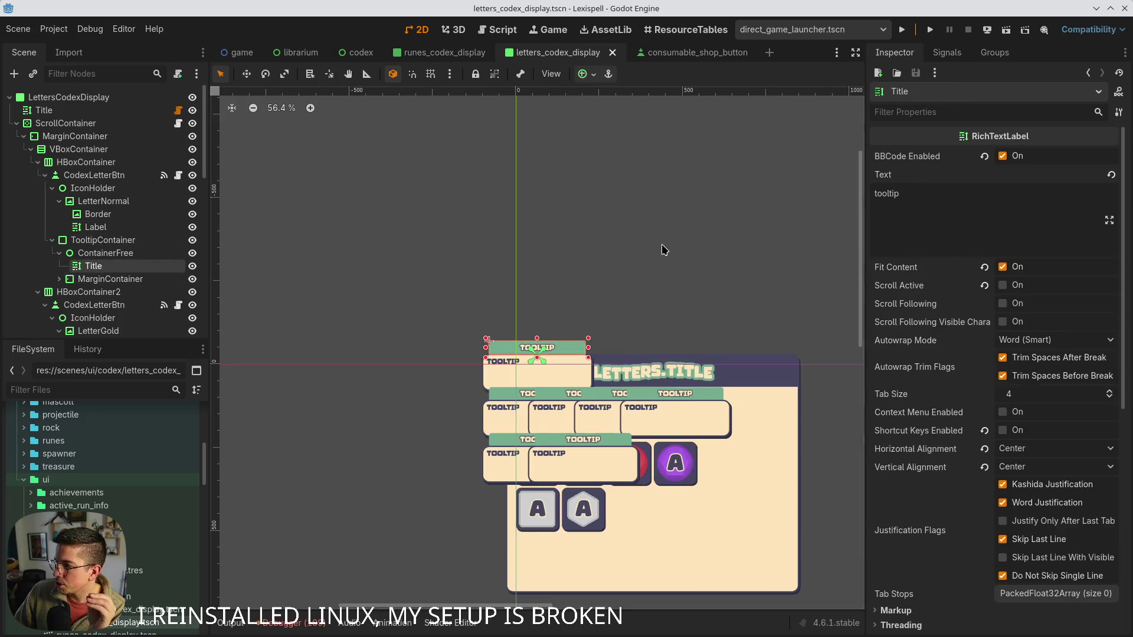
{"action": "scroll", "coordinate": [563, 251], "scroll_direction": "right", "scroll_amount": 3}
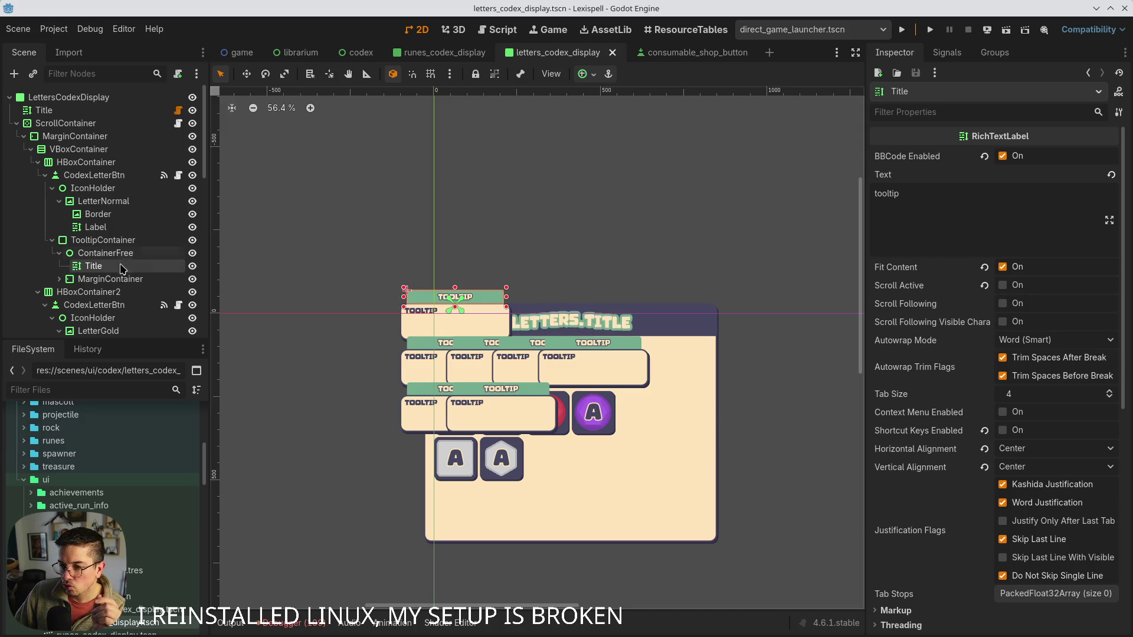
{"action": "left_click", "coordinate": [192, 266]}
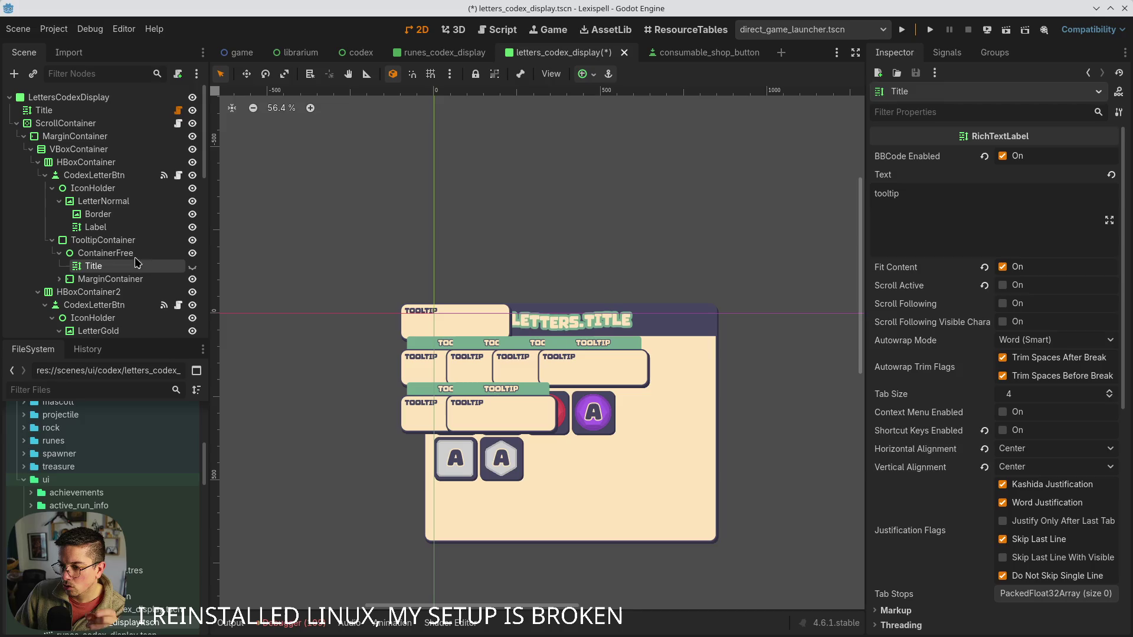
- Set the tooltip Description text to LETTER.NORMAL and save the scene
{"action": "left_click", "coordinate": [59, 279]}
{"action": "left_click", "coordinate": [121, 305]}
{"action": "double_click", "coordinate": [944, 207]}
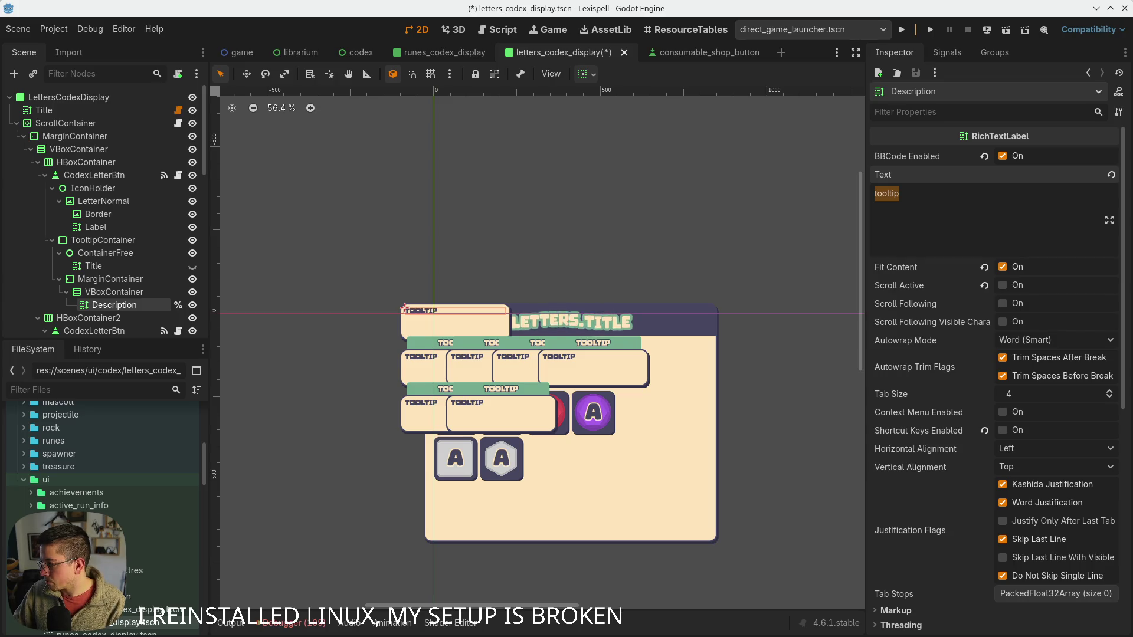
{"action": "key", "text": "ctrl+s"}
{"action": "type", "text": "LETTER.NORMAL"}
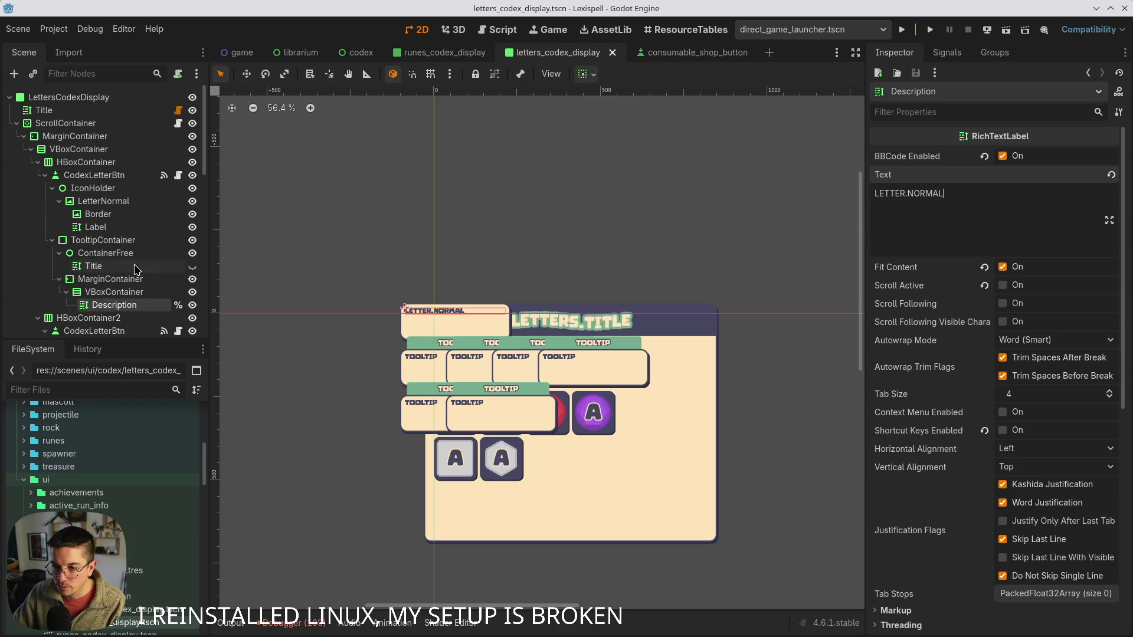
{"action": "left_click", "coordinate": [46, 175]}
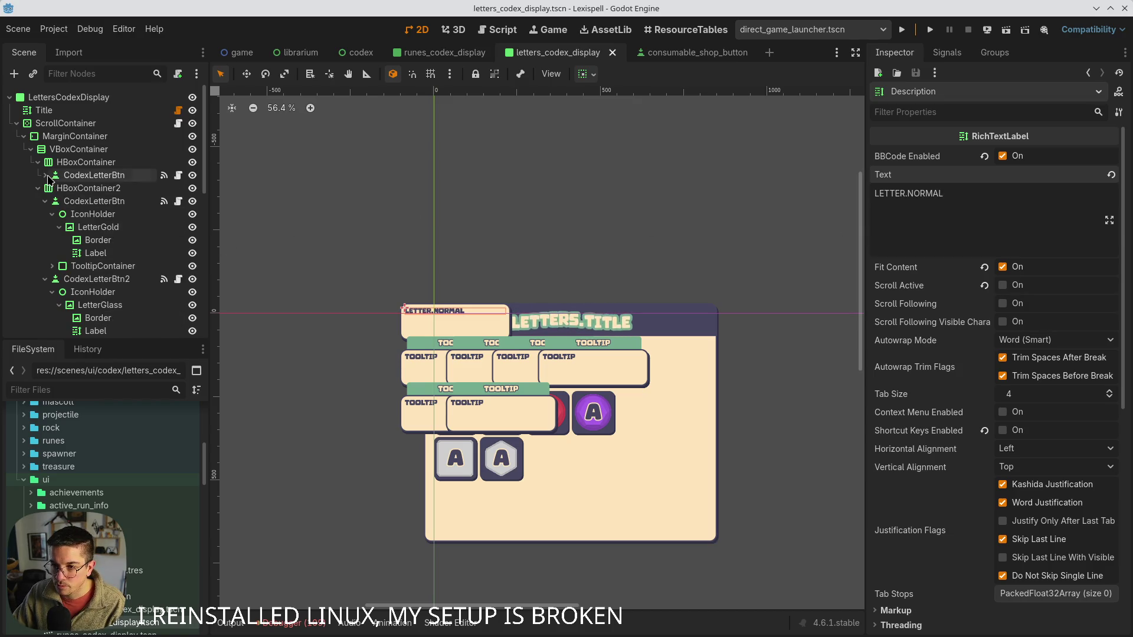
- Set the gold letter tooltip's Description text to LETTER_GOLD and save
{"action": "left_click", "coordinate": [103, 202]}
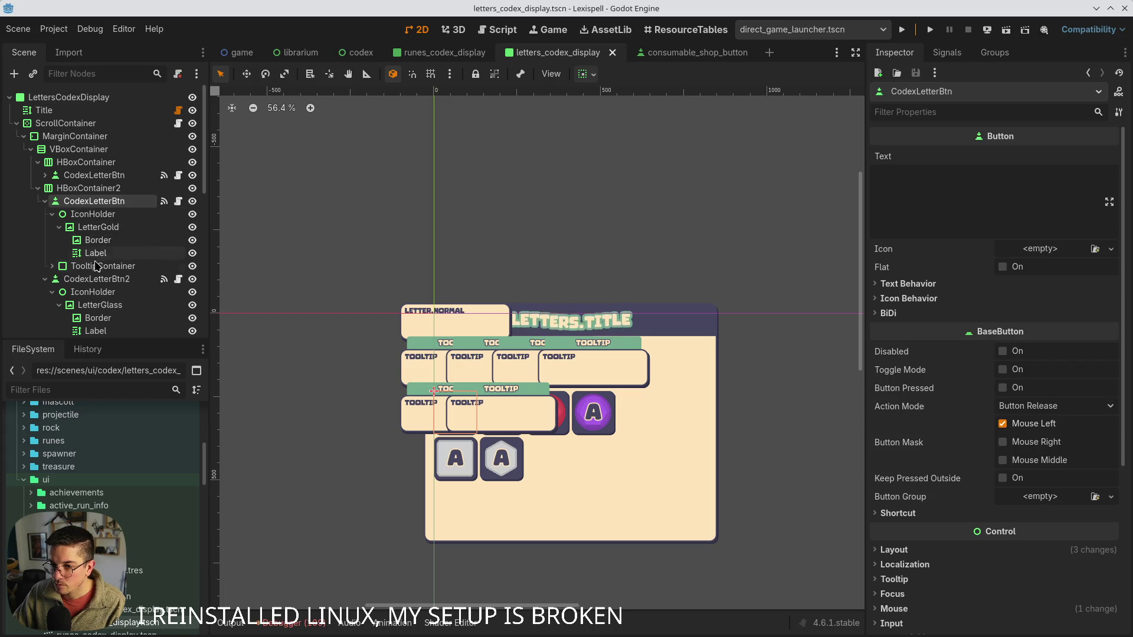
{"action": "left_click", "coordinate": [53, 266]}
{"action": "left_click", "coordinate": [95, 292]}
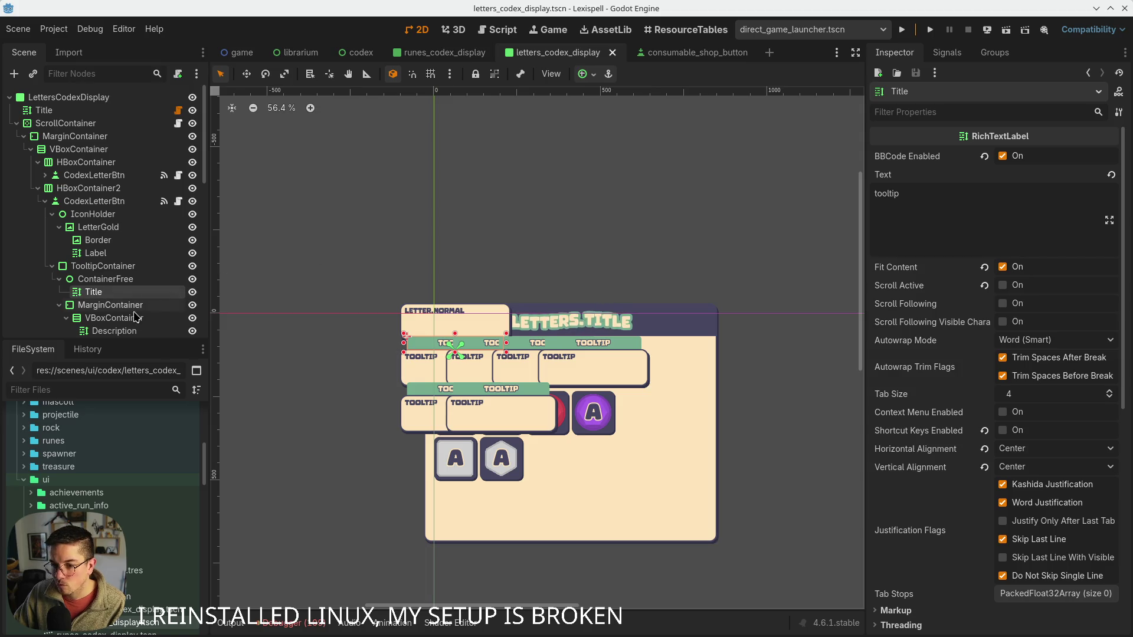
{"action": "left_click", "coordinate": [113, 330]}
{"action": "left_click", "coordinate": [937, 218]}
{"action": "key", "text": "ctrl+a"}
{"action": "type", "text": "LETTER_GOLD"}
{"action": "key", "text": "ctrl+s"}
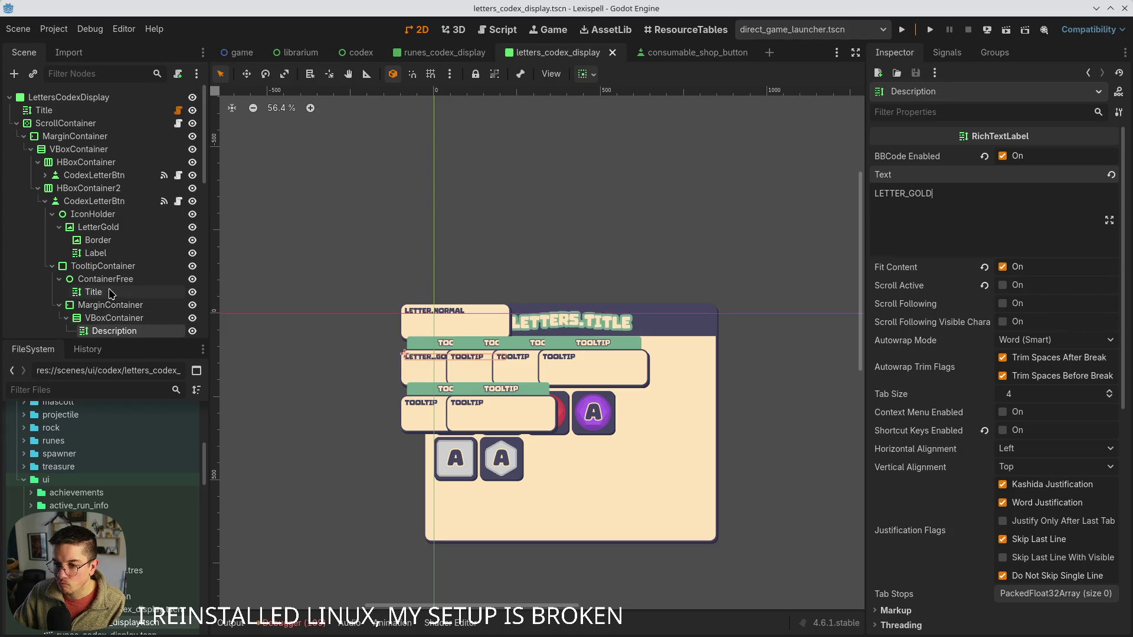
- Replace the gold letter tooltip's Title text with LETTER.GEM
{"action": "left_click", "coordinate": [125, 292]}
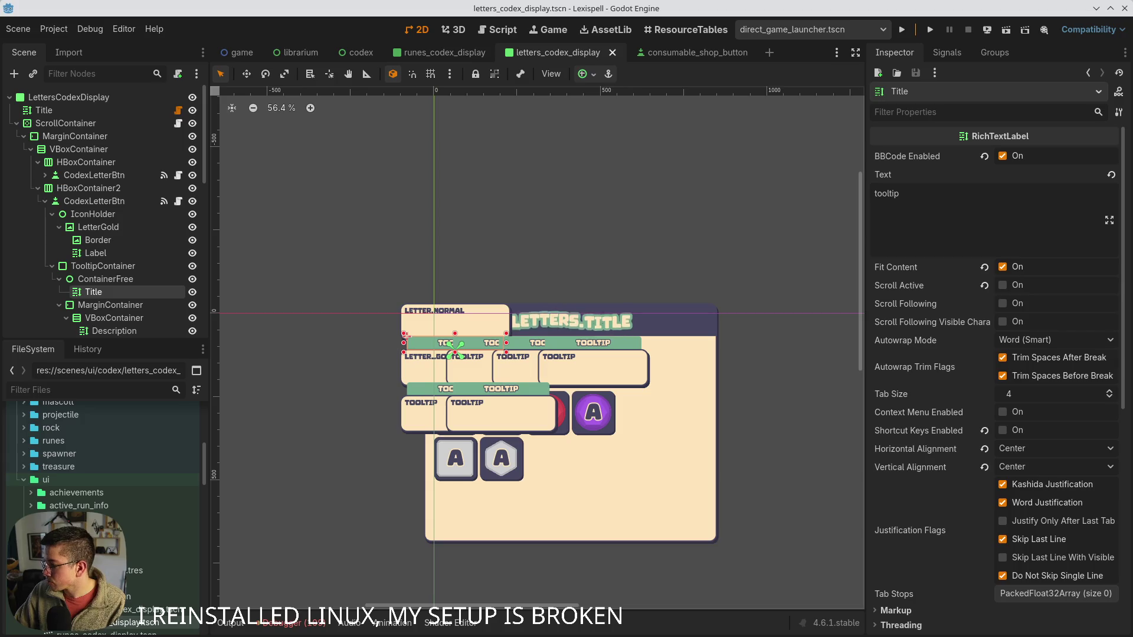
{"action": "left_click", "coordinate": [994, 230]}
{"action": "key", "text": "ctrl+a"}
{"action": "type", "text": "LETTER.GEM"}
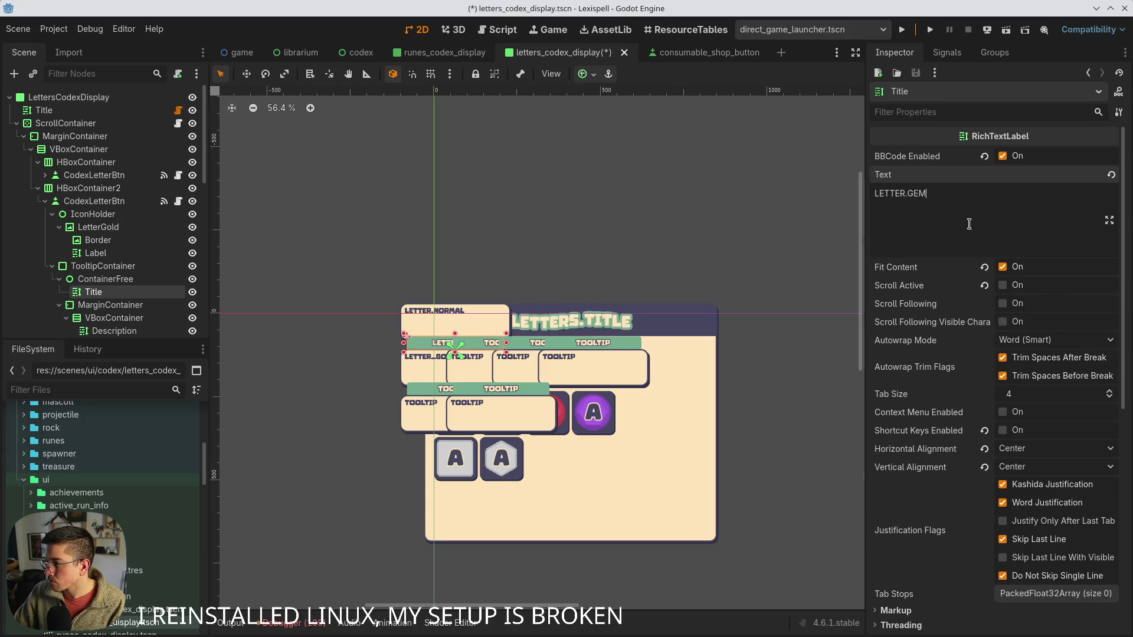
{"action": "scroll", "coordinate": [106, 283], "scroll_direction": "down", "scroll_amount": 3}
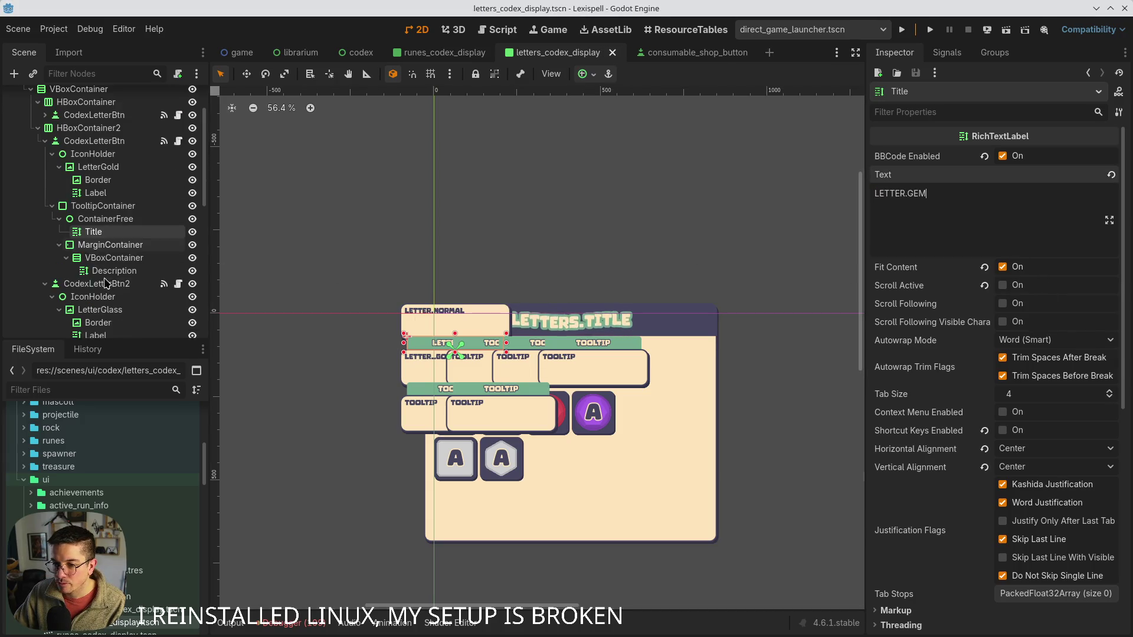
{"action": "left_click", "coordinate": [45, 140]}
- Multi-select the glass, ruby and amethyst tooltip Titles and set their text to LETTER.GEM
{"action": "left_click", "coordinate": [52, 219]}
{"action": "left_click", "coordinate": [106, 232]}
{"action": "left_click", "coordinate": [94, 245]}
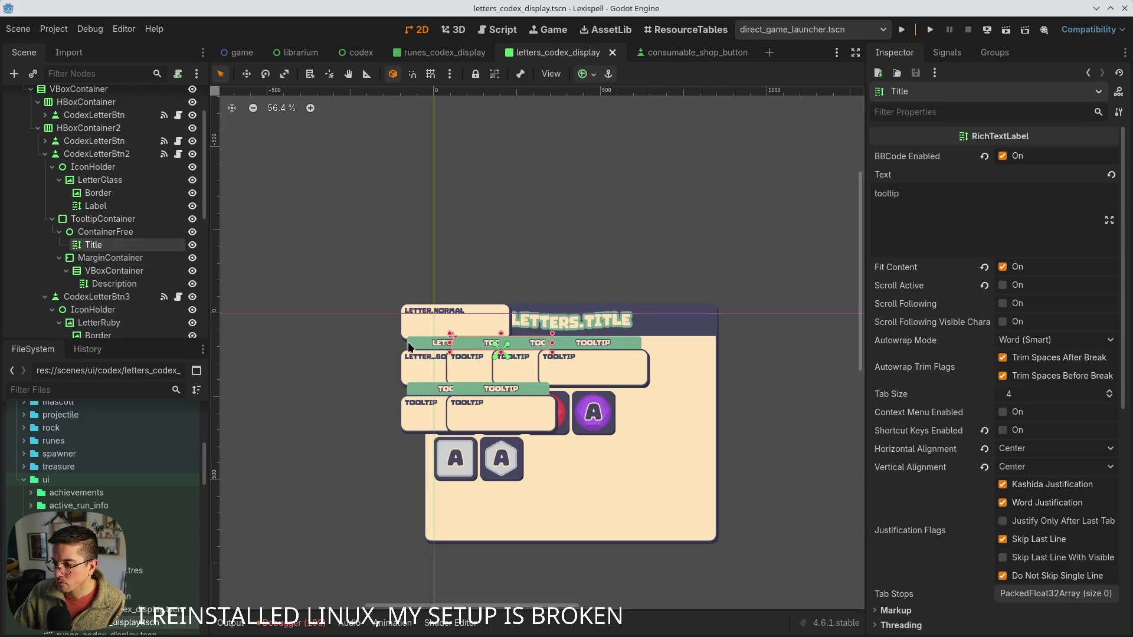
{"action": "scroll", "coordinate": [94, 260], "scroll_direction": "down", "scroll_amount": 4}
{"action": "left_click", "coordinate": [52, 242]}
{"action": "left_click", "coordinate": [94, 267], "text": "ctrl"}
{"action": "scroll", "coordinate": [98, 264], "scroll_direction": "down", "scroll_amount": 1}
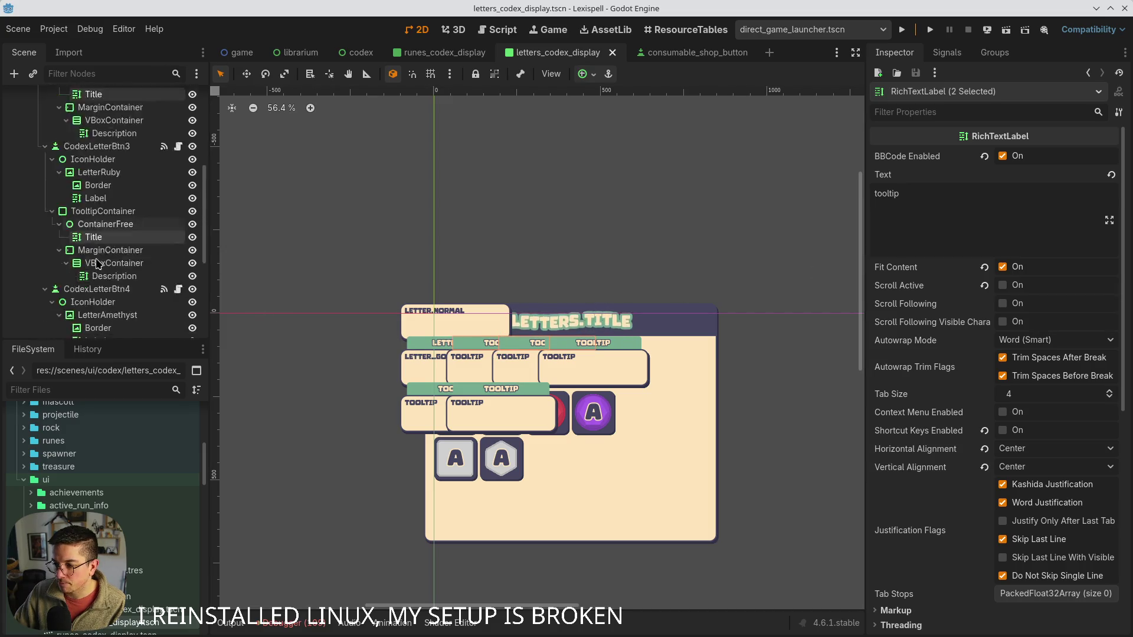
{"action": "scroll", "coordinate": [98, 264], "scroll_direction": "down", "scroll_amount": 1}
{"action": "left_click", "coordinate": [52, 323]}
{"action": "scroll", "coordinate": [108, 306], "scroll_direction": "down", "scroll_amount": 3}
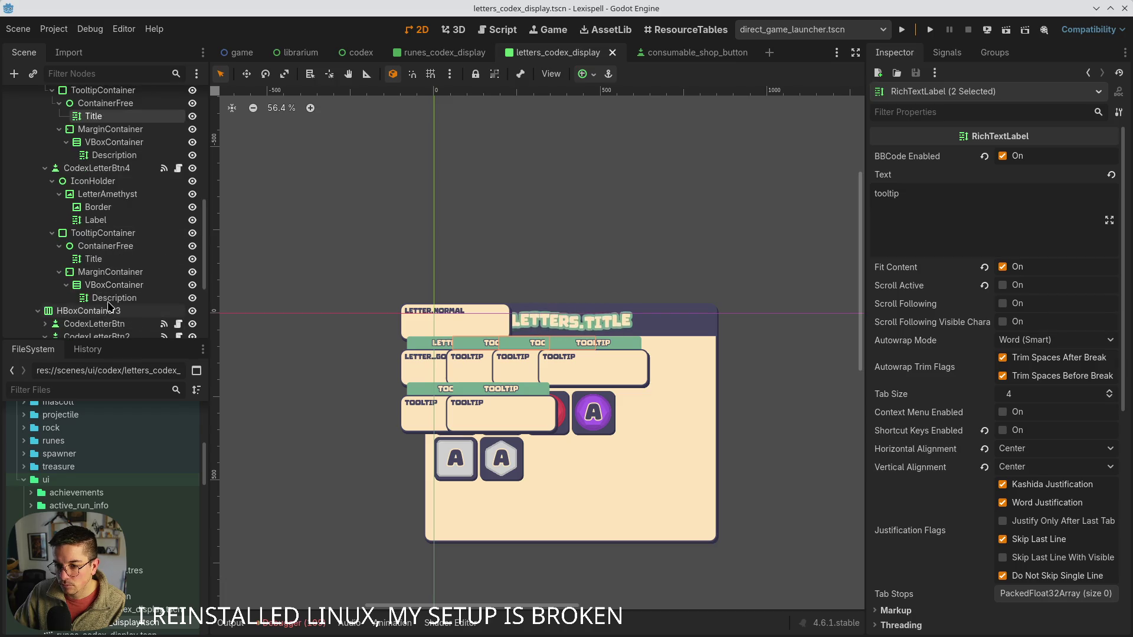
{"action": "left_click", "coordinate": [109, 263], "text": "ctrl"}
{"action": "left_click", "coordinate": [920, 208]}
{"action": "key", "text": "ctrl+a"}
{"action": "type", "text": "LETTER.GEM"}
- Inspect the ruby letter's image and label, then select the glass tooltip's description text for replacement
{"action": "scroll", "coordinate": [80, 217], "scroll_direction": "up", "scroll_amount": 3}
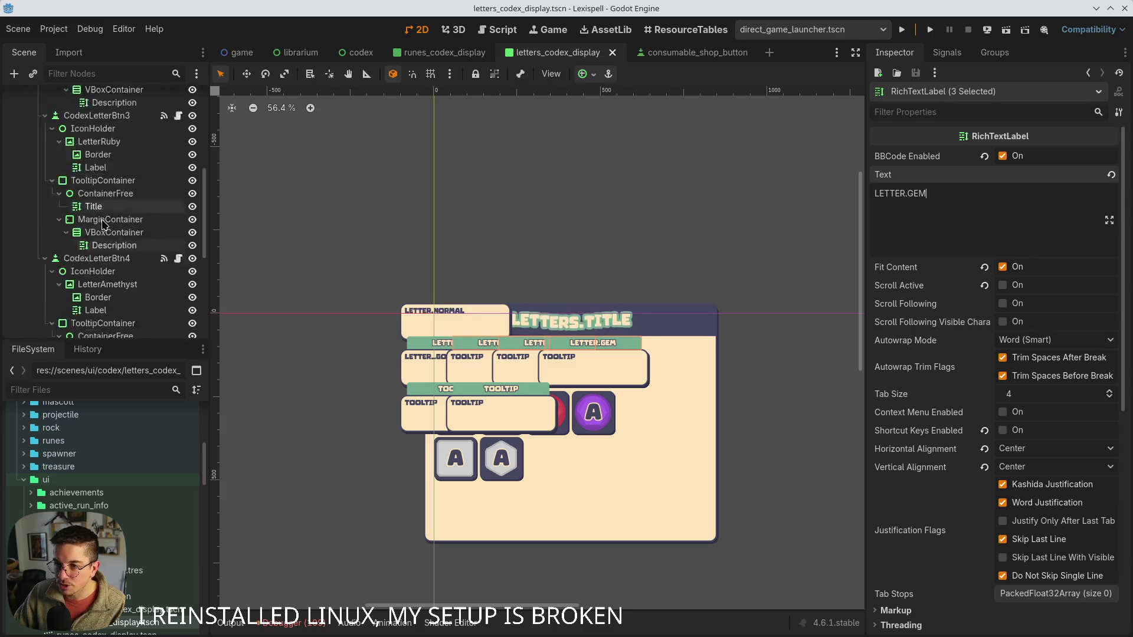
{"action": "left_click", "coordinate": [115, 202]}
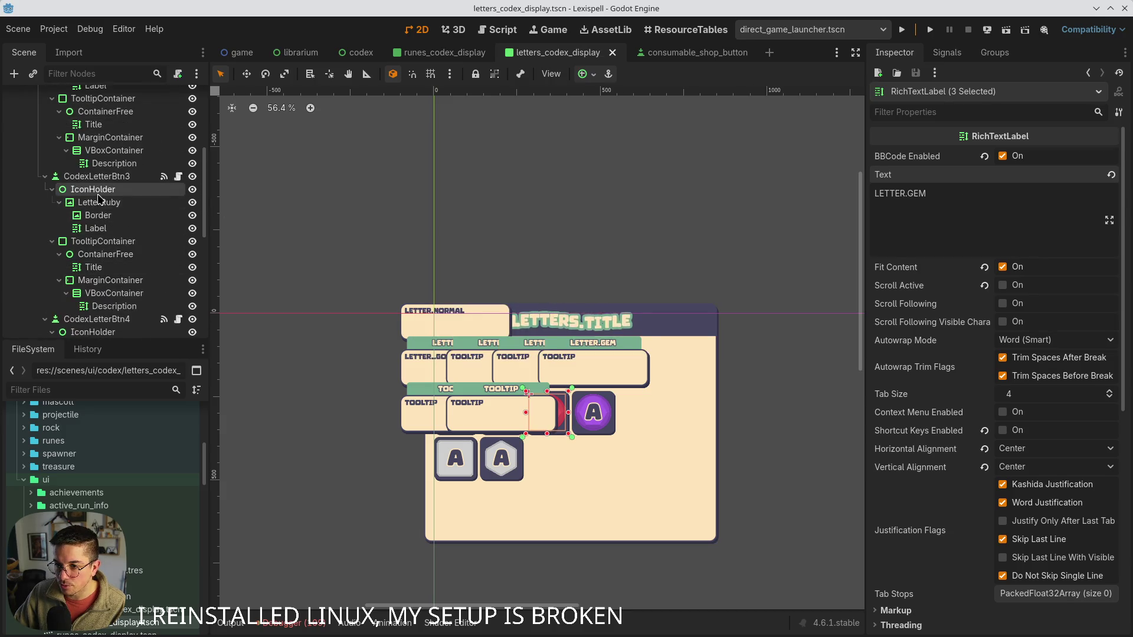
{"action": "left_click", "coordinate": [98, 229]}
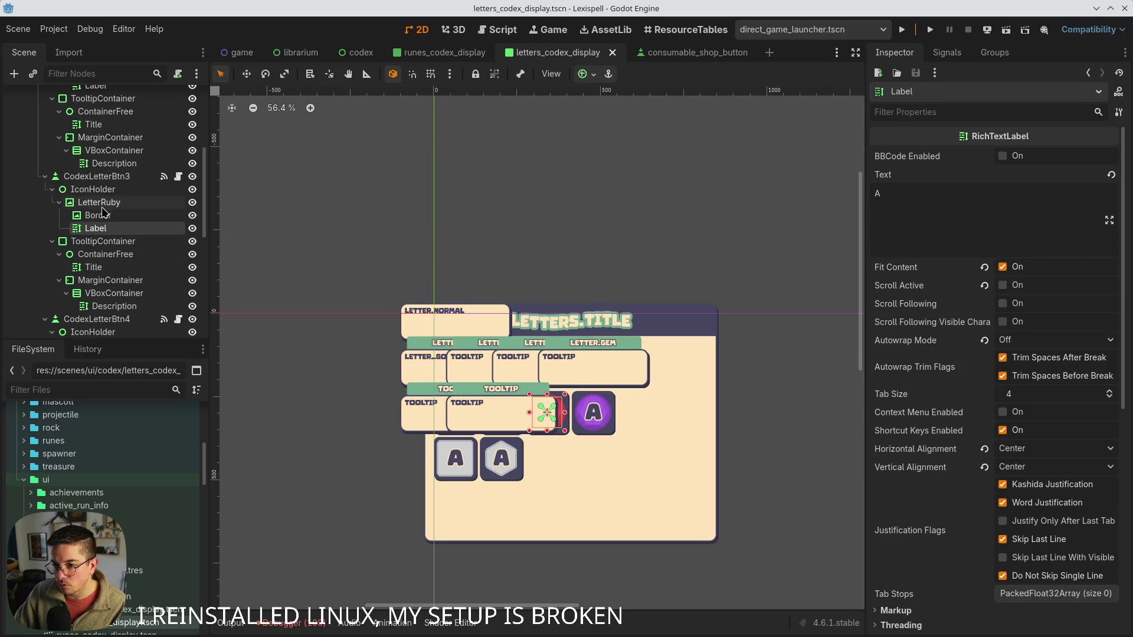
{"action": "left_click", "coordinate": [115, 164]}
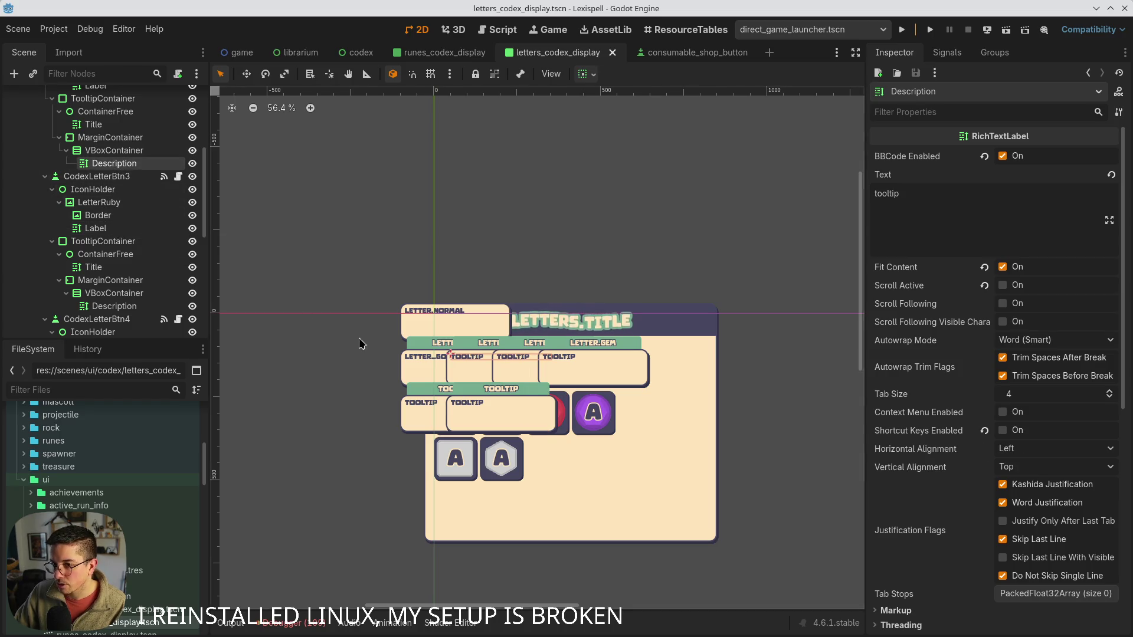
{"action": "scroll", "coordinate": [141, 266], "scroll_direction": "up", "scroll_amount": 1}
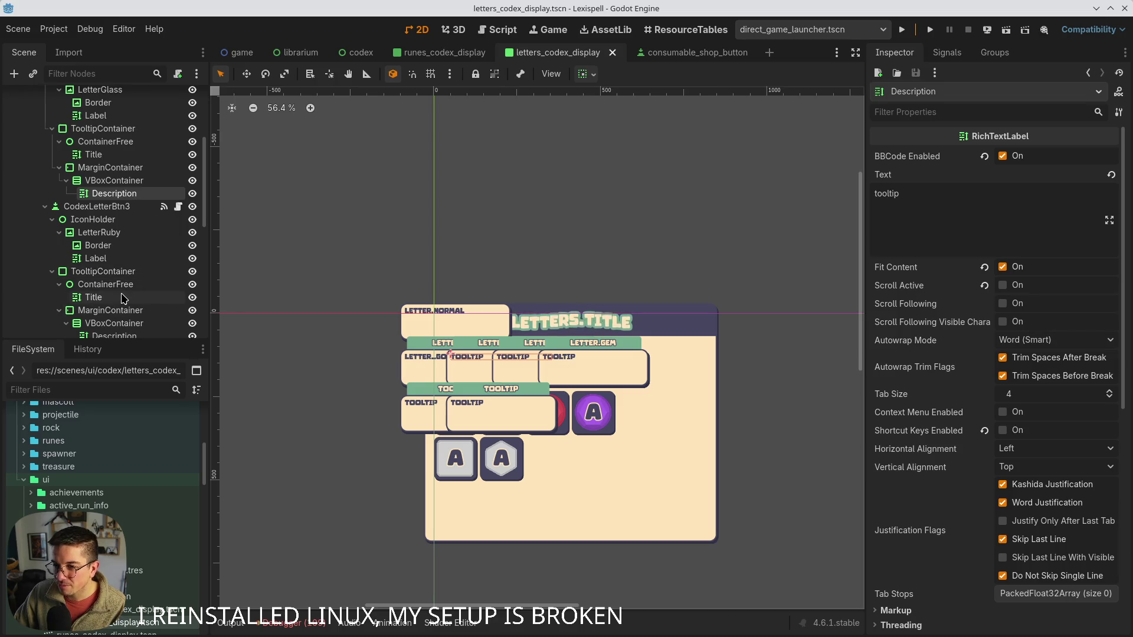
{"action": "scroll", "coordinate": [118, 322], "scroll_direction": "up", "scroll_amount": 1}
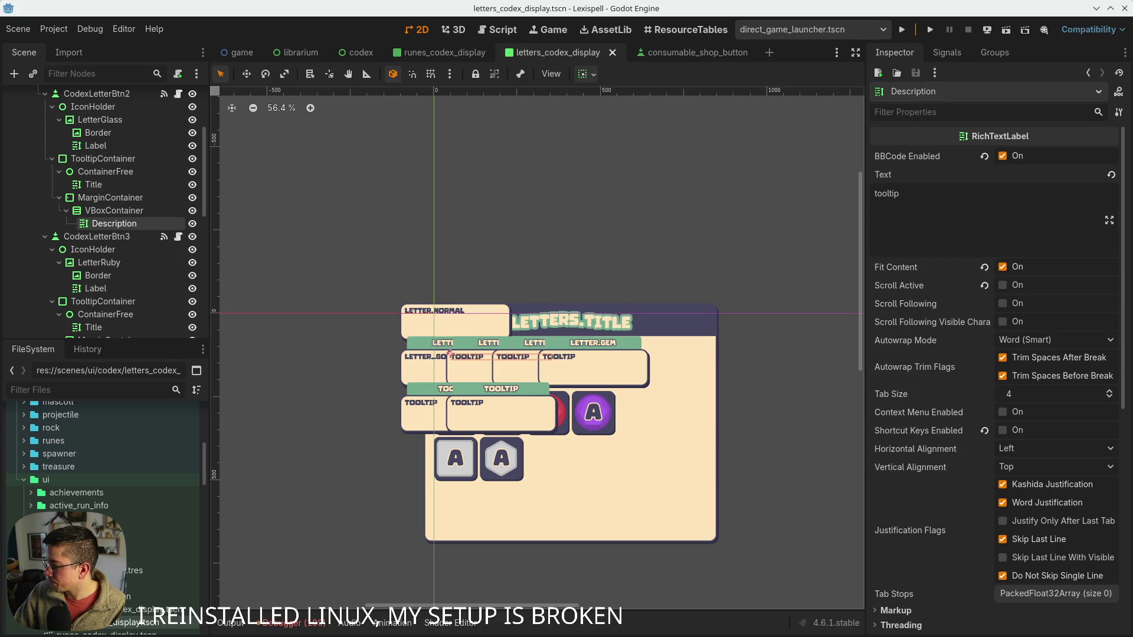
{"action": "double_click", "coordinate": [885, 194]}
- Set the glass and ruby tooltip descriptions to LETTER_GLASS and LETTER_RUBY, then save the scene
{"action": "type", "text": "LETTER_GLASS"}
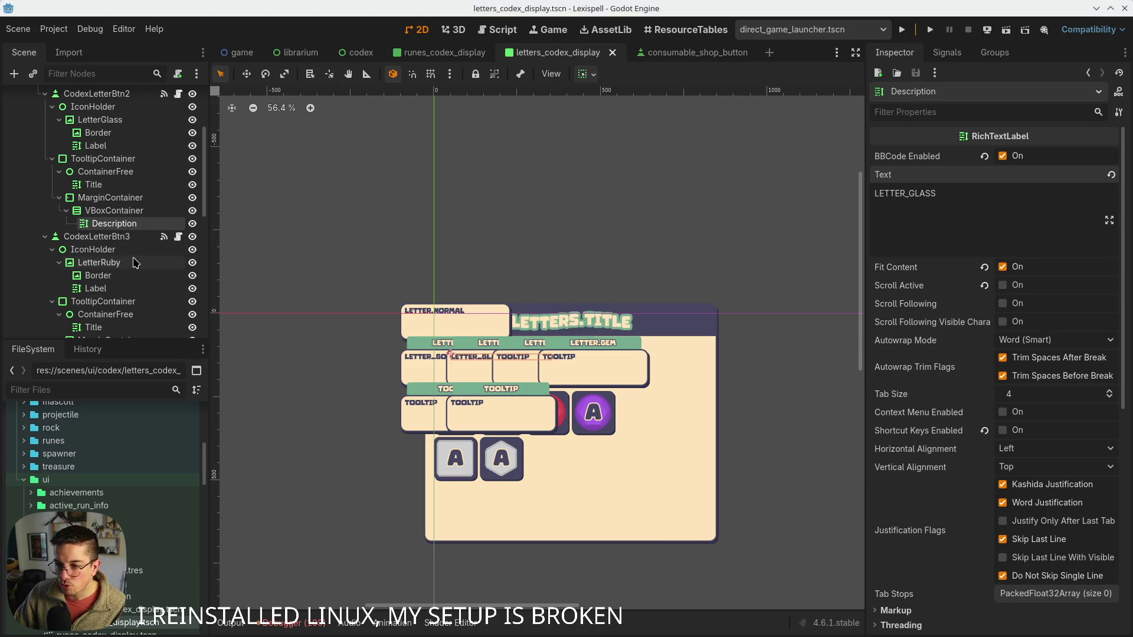
{"action": "scroll", "coordinate": [112, 319], "scroll_direction": "down", "scroll_amount": 1}
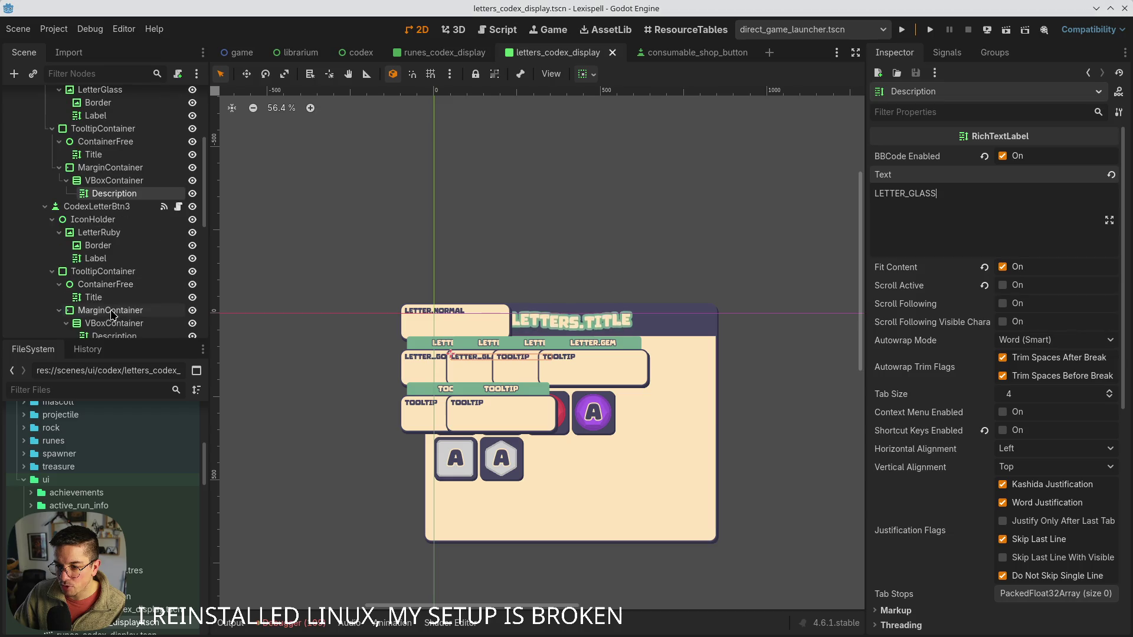
{"action": "left_click", "coordinate": [109, 324]}
{"action": "left_click", "coordinate": [114, 335]}
{"action": "left_click", "coordinate": [980, 236]}
{"action": "type", "text": "LETTER_RUBY"}
{"action": "key", "text": "ctrl+s"}
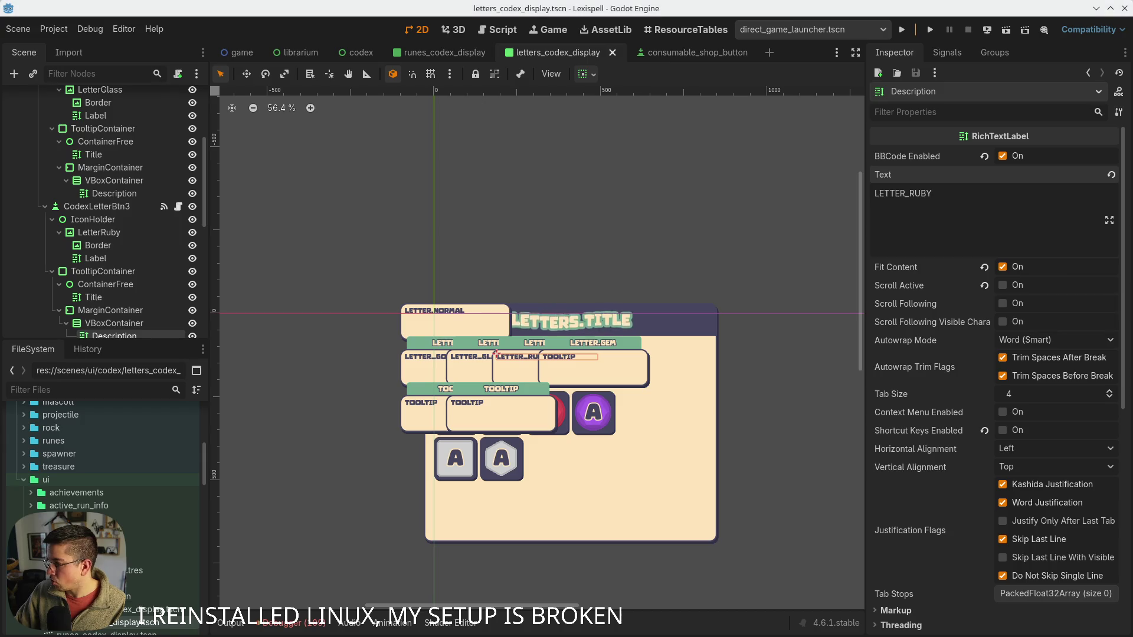
- Replace the amethyst tooltip's description text with LETTER_AMETHYST
{"action": "scroll", "coordinate": [153, 289], "scroll_direction": "down", "scroll_amount": 2}
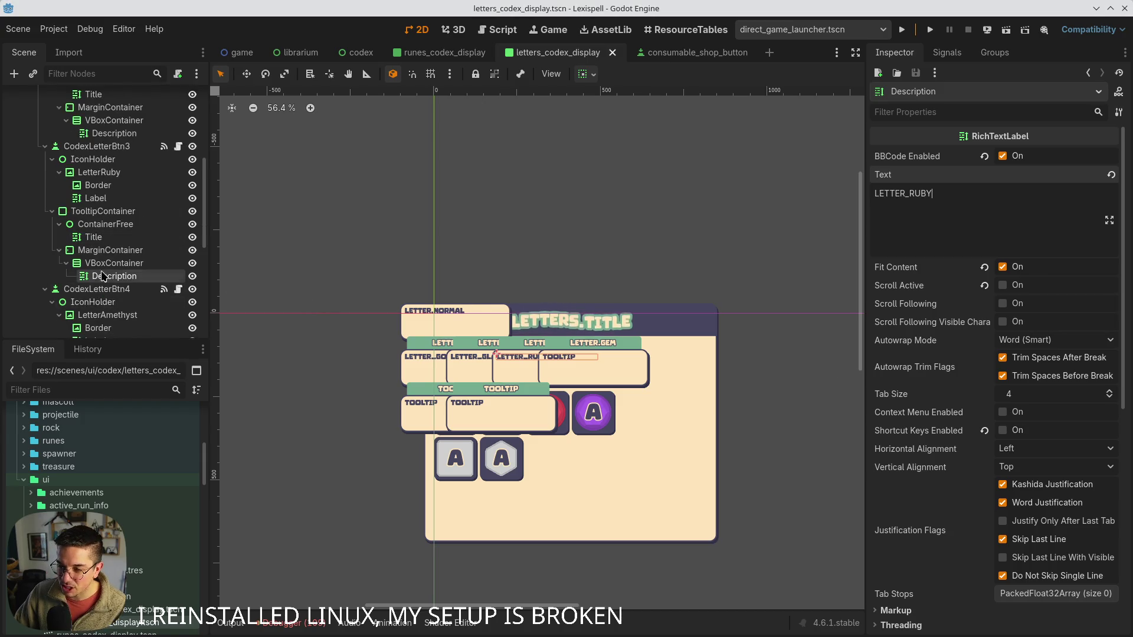
{"action": "scroll", "coordinate": [126, 285], "scroll_direction": "down", "scroll_amount": 1}
{"action": "left_click", "coordinate": [126, 285]}
{"action": "left_click", "coordinate": [103, 322]}
{"action": "scroll", "coordinate": [104, 322], "scroll_direction": "down", "scroll_amount": 1}
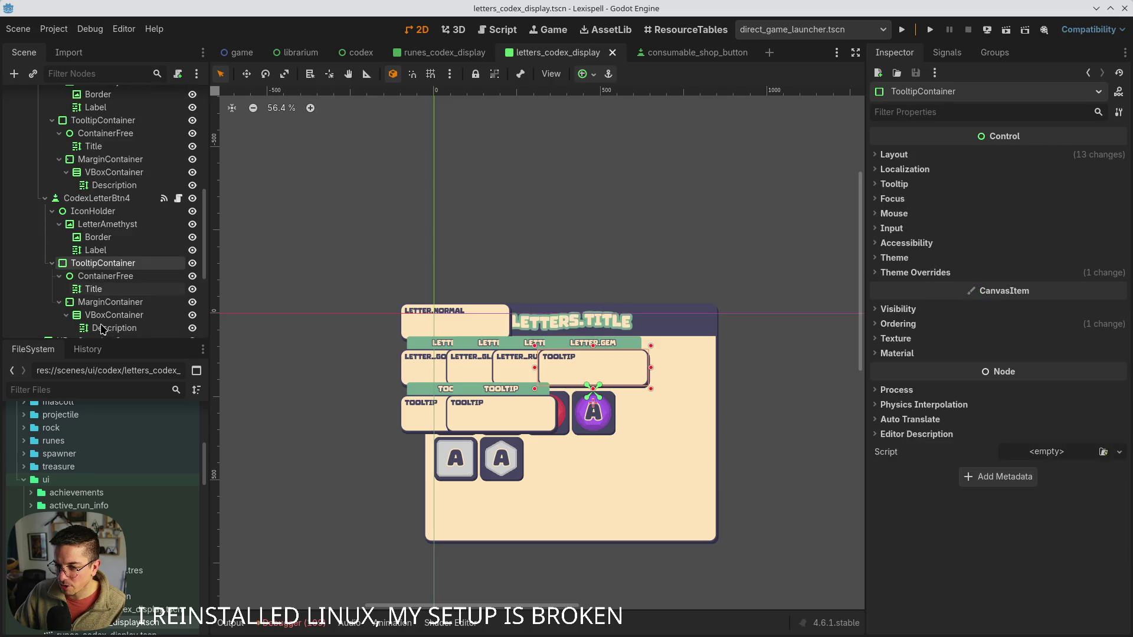
{"action": "left_click", "coordinate": [114, 328]}
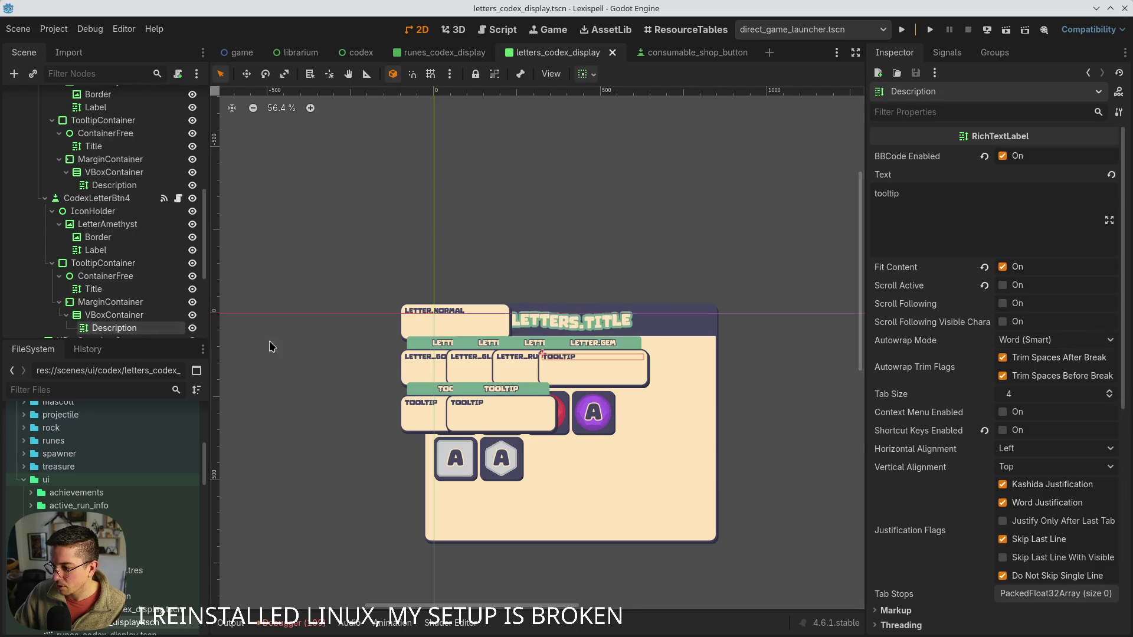
{"action": "left_click", "coordinate": [962, 210]}
{"action": "key", "text": "ctrl+a"}
{"action": "type", "text": "LETTER_AMETHYST"}
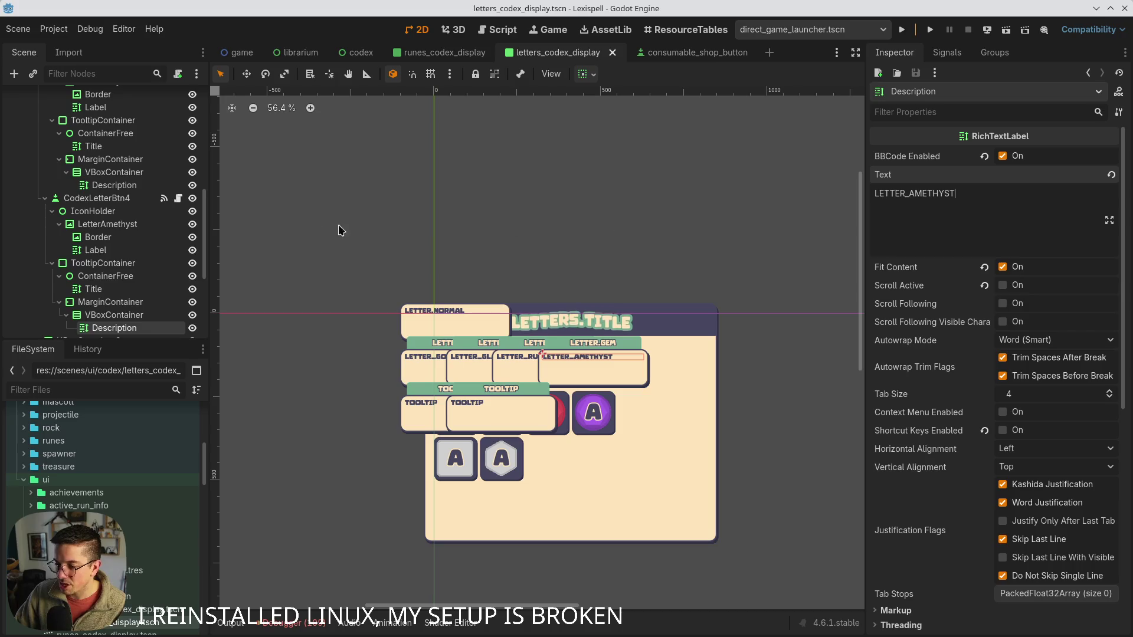
- Collapse the second special letter's nodes and expand the first special letter's nodes in the scene tree
{"action": "scroll", "coordinate": [107, 265], "scroll_direction": "down", "scroll_amount": 4}
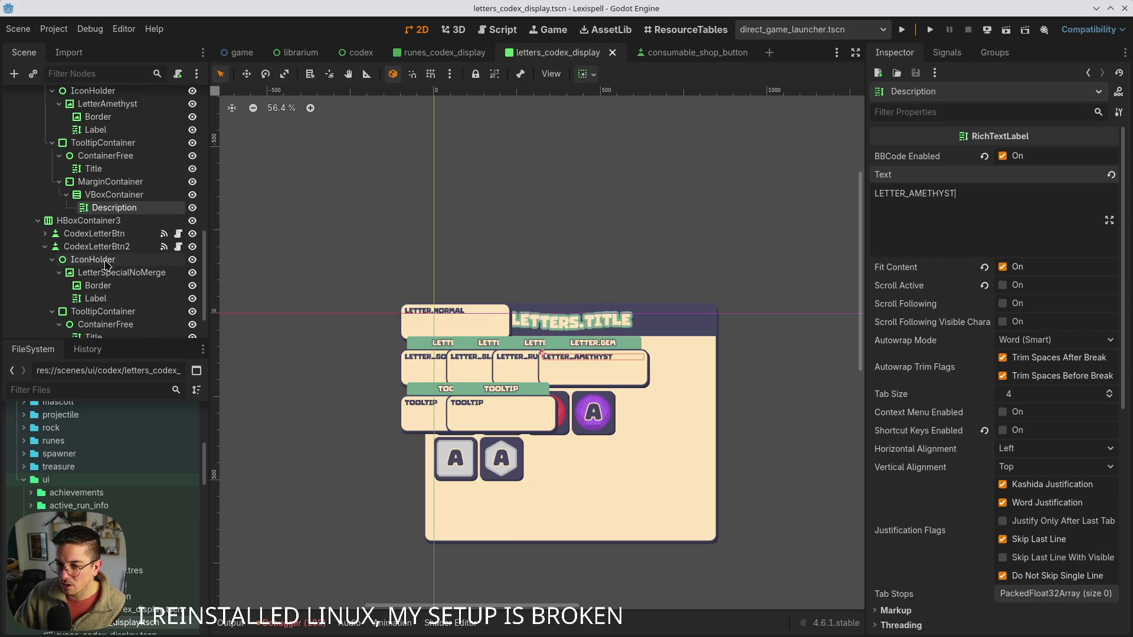
{"action": "left_click", "coordinate": [45, 246]}
{"action": "left_click", "coordinate": [45, 313]}
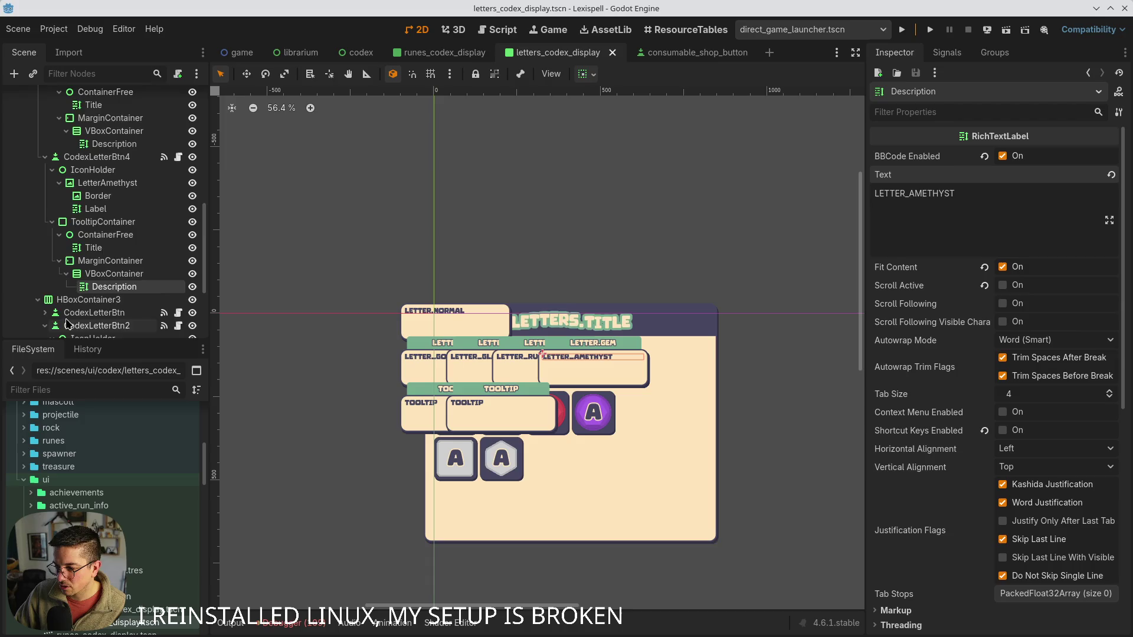
{"action": "scroll", "coordinate": [89, 283], "scroll_direction": "down", "scroll_amount": 2}
{"action": "scroll", "coordinate": [118, 261], "scroll_direction": "down", "scroll_amount": 1}
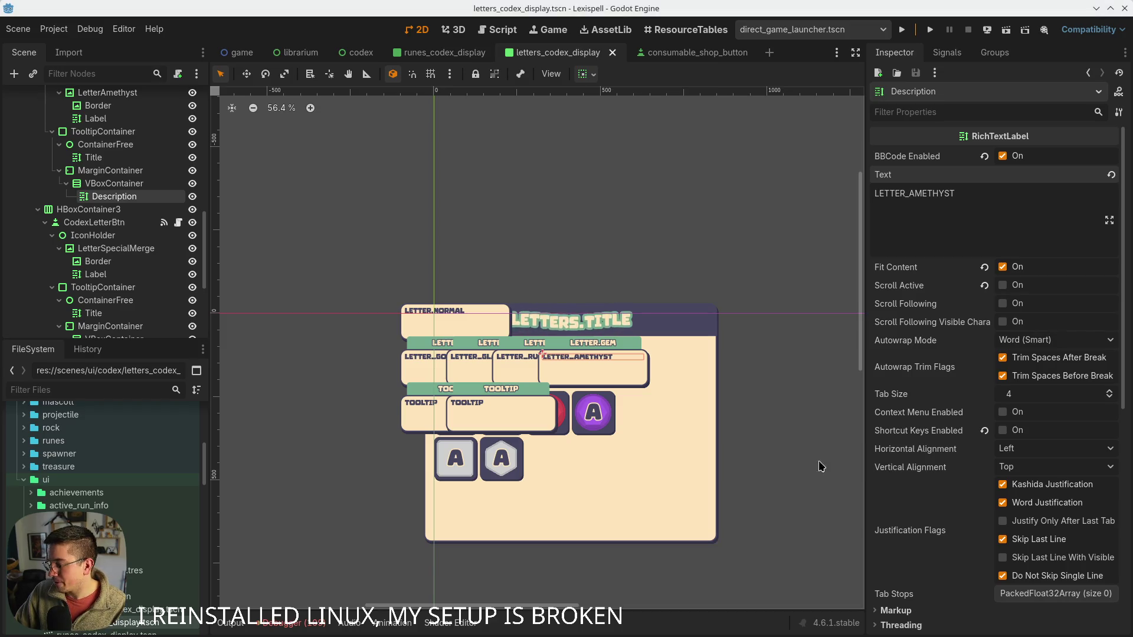
{"action": "scroll", "coordinate": [89, 253], "scroll_direction": "down", "scroll_amount": 3}
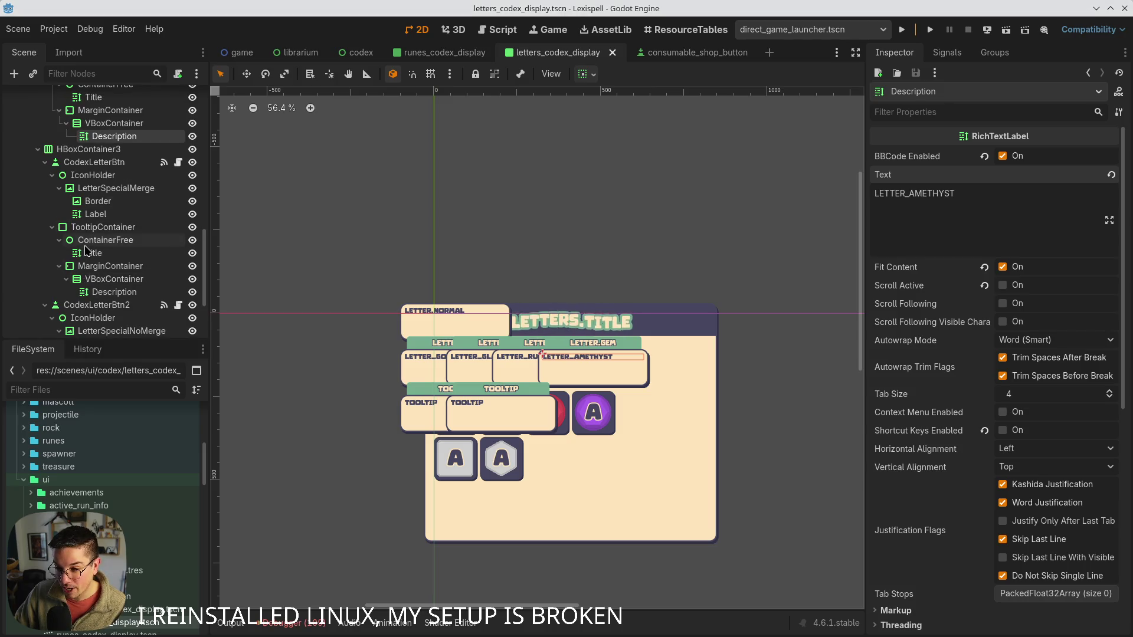
- Set both special letter tooltips' Title text to LETTER.SPECIAL together
{"action": "left_click", "coordinate": [86, 253]}
{"action": "scroll", "coordinate": [89, 253], "scroll_direction": "down", "scroll_amount": 3}
{"action": "left_click", "coordinate": [104, 305], "text": "ctrl"}
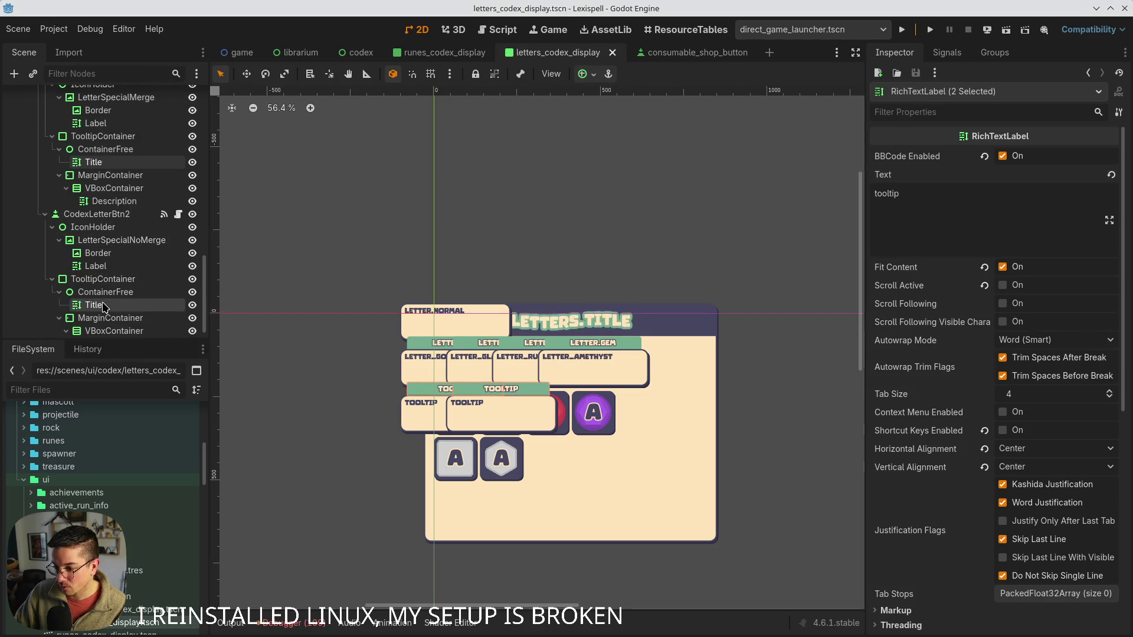
{"action": "left_click", "coordinate": [957, 218]}
{"action": "key", "text": "ctrl+a"}
{"action": "type", "text": "LETTER.SPECIAL"}
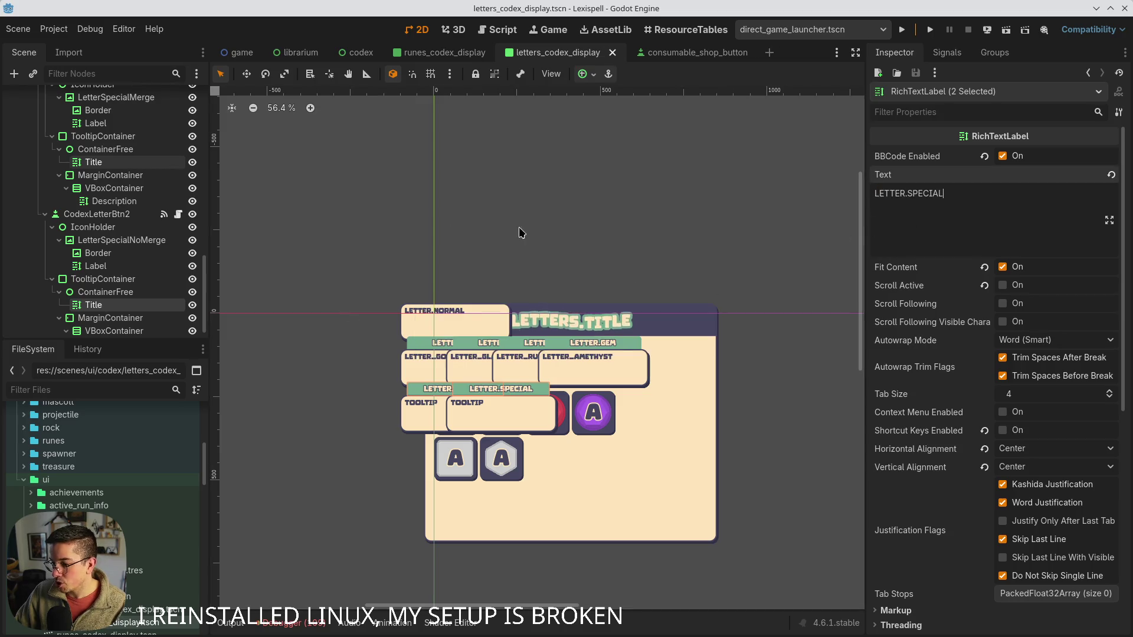
{"action": "scroll", "coordinate": [112, 272], "scroll_direction": "down", "scroll_amount": 1}
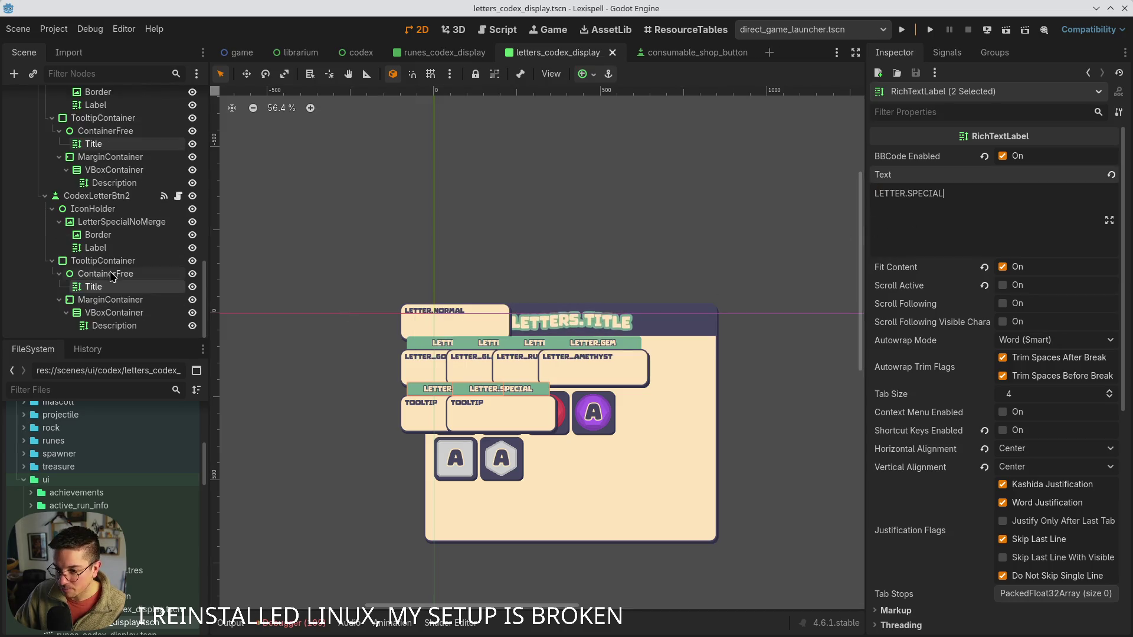
{"action": "left_click", "coordinate": [110, 327]}
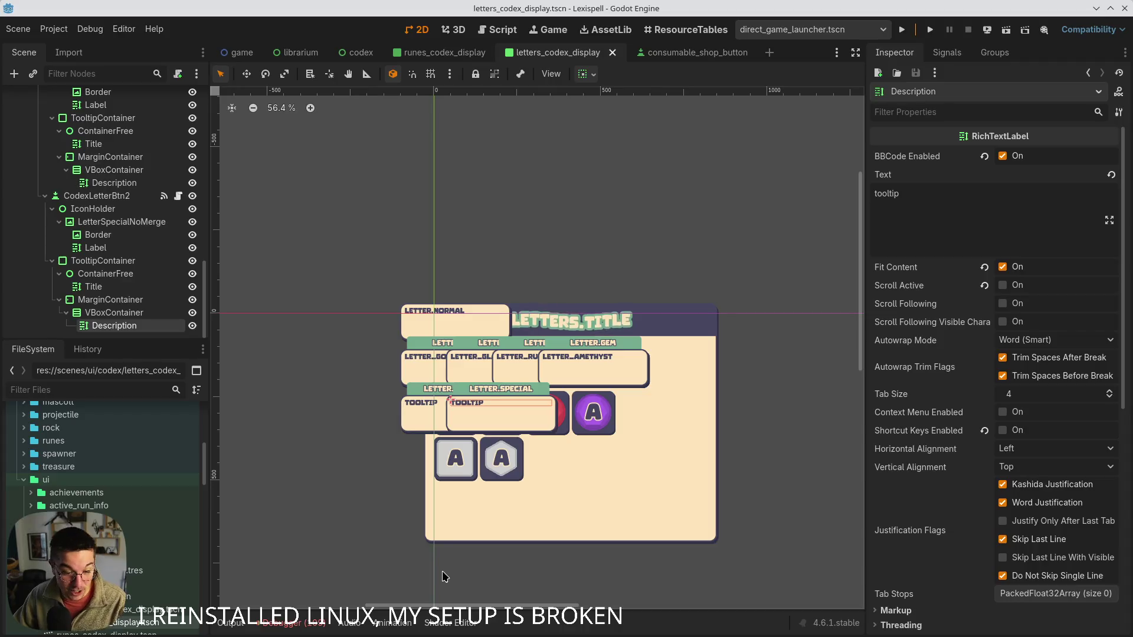
- Clear all entries from the Debugger's Errors list
{"action": "left_click", "coordinate": [121, 300]}
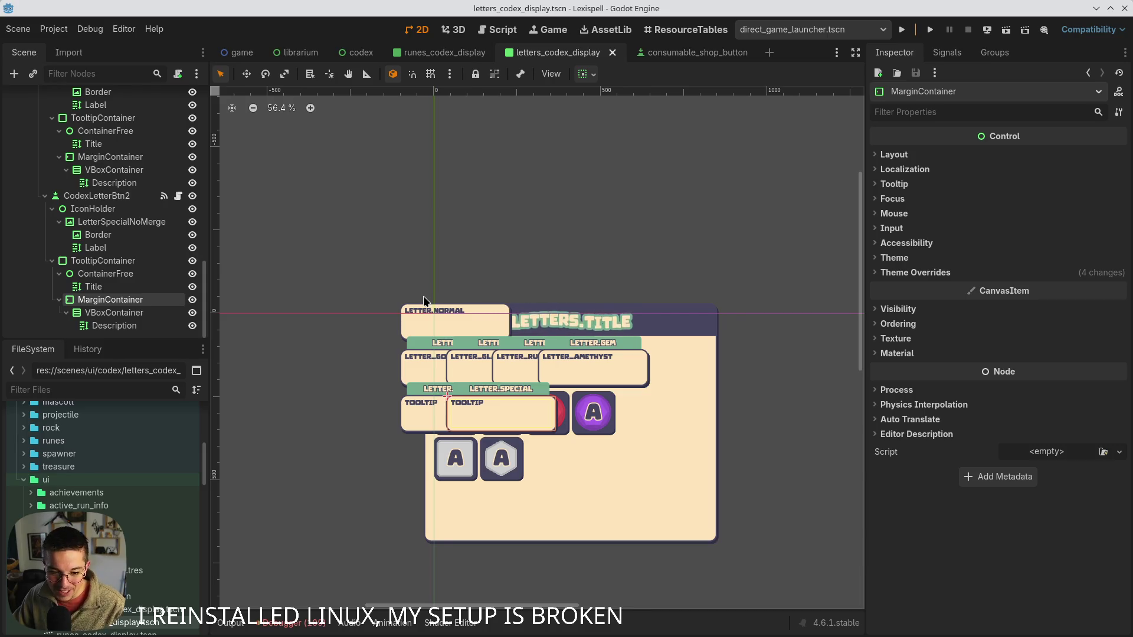
{"action": "scroll", "coordinate": [290, 572], "scroll_direction": "down", "scroll_amount": 1}
{"action": "scroll", "coordinate": [290, 572], "scroll_direction": "down", "scroll_amount": 1}
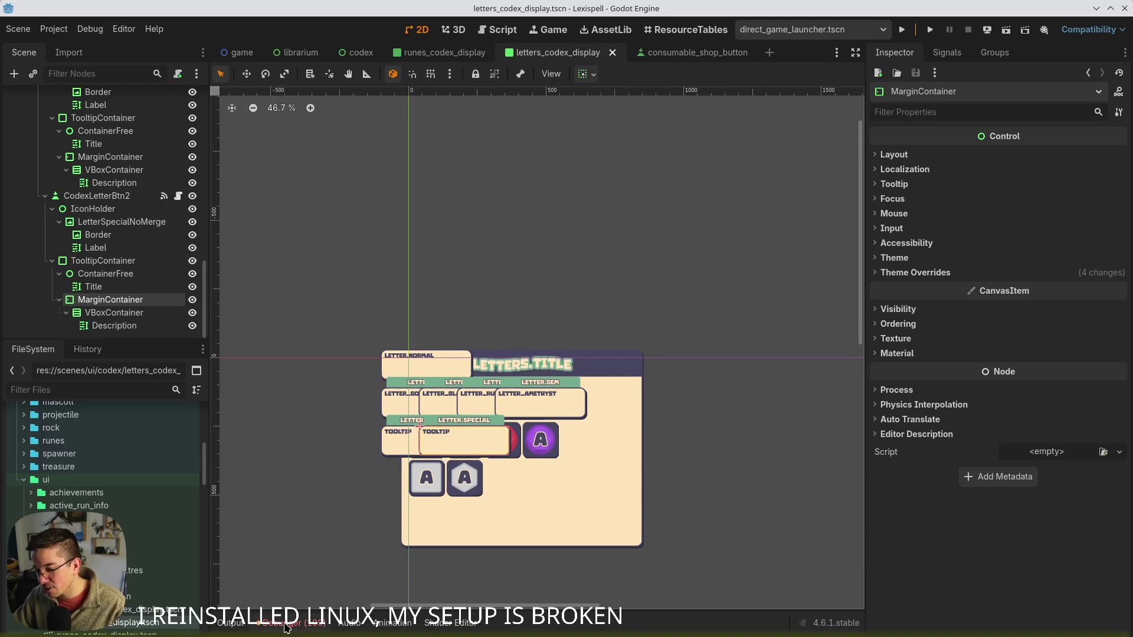
{"action": "left_click", "coordinate": [293, 623]}
{"action": "scroll", "coordinate": [531, 561], "scroll_direction": "down", "scroll_amount": 15}
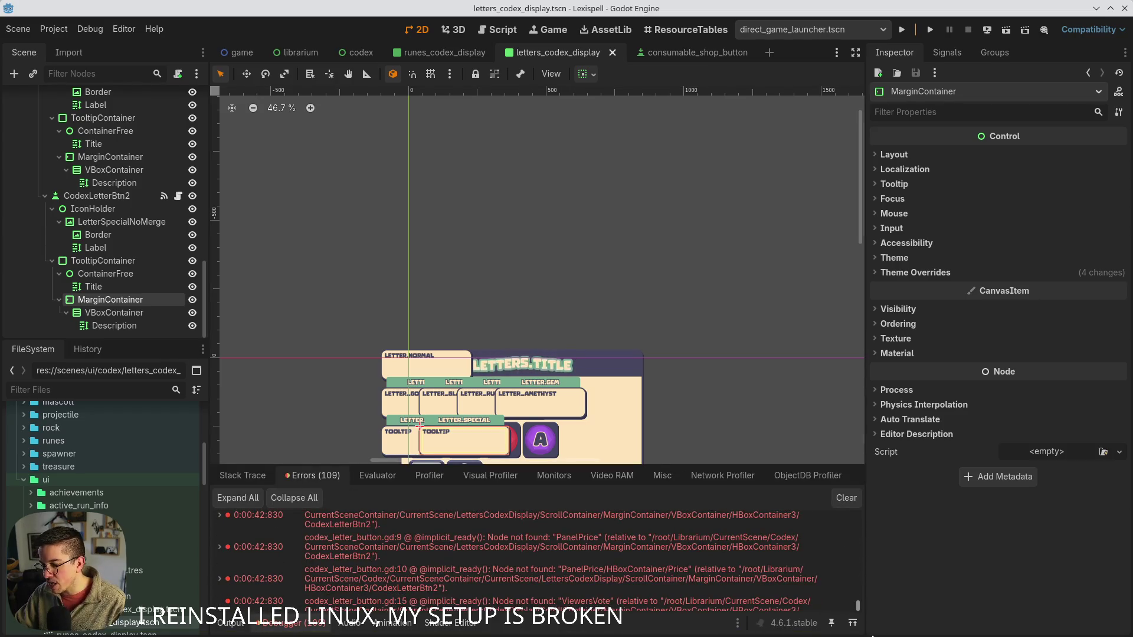
{"action": "left_click", "coordinate": [846, 497]}
- Leave the Debugger panel open, pan the 2D canvas, and select the first button's A label
{"action": "left_click", "coordinate": [277, 624]}
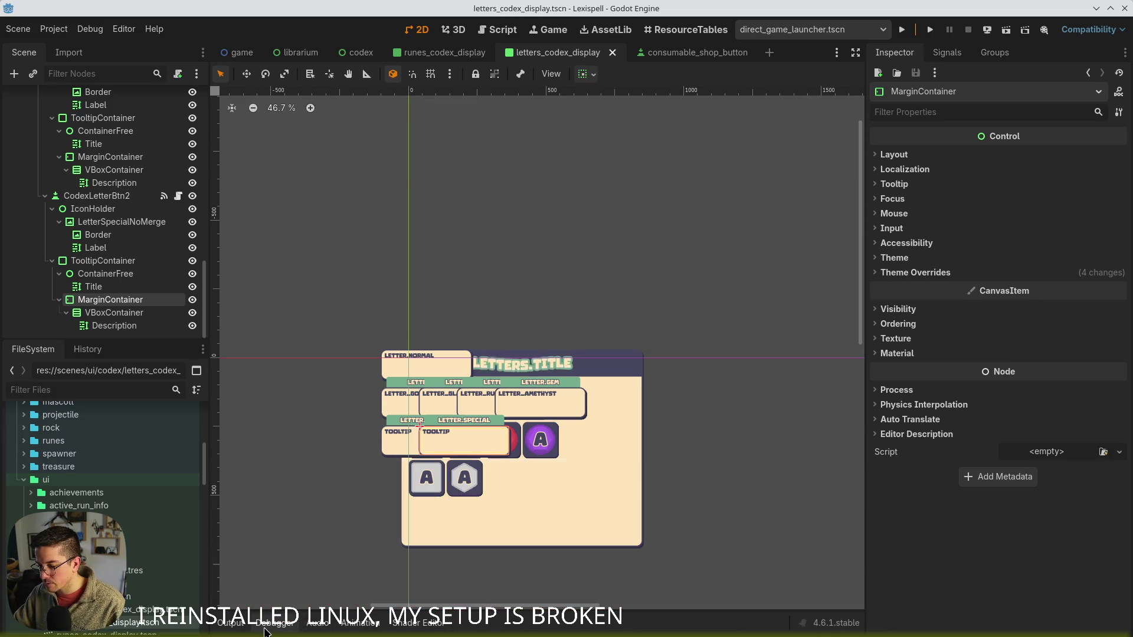
{"action": "left_click", "coordinate": [281, 628]}
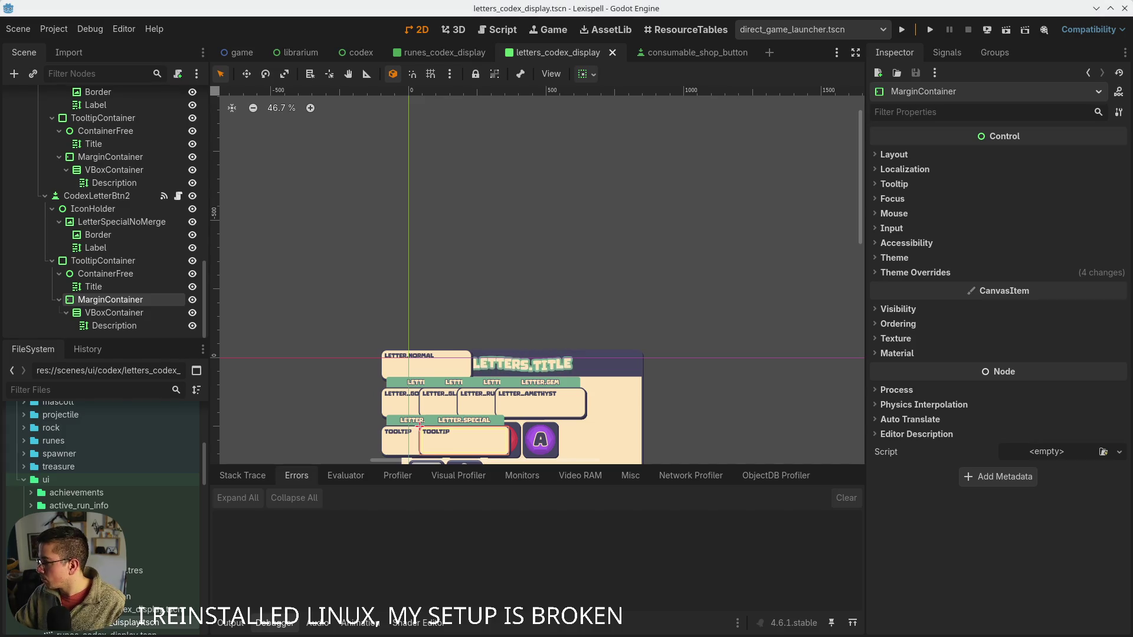
{"action": "scroll", "coordinate": [470, 304], "scroll_direction": "down", "scroll_amount": 5}
{"action": "scroll", "coordinate": [469, 304], "scroll_direction": "right", "scroll_amount": 2}
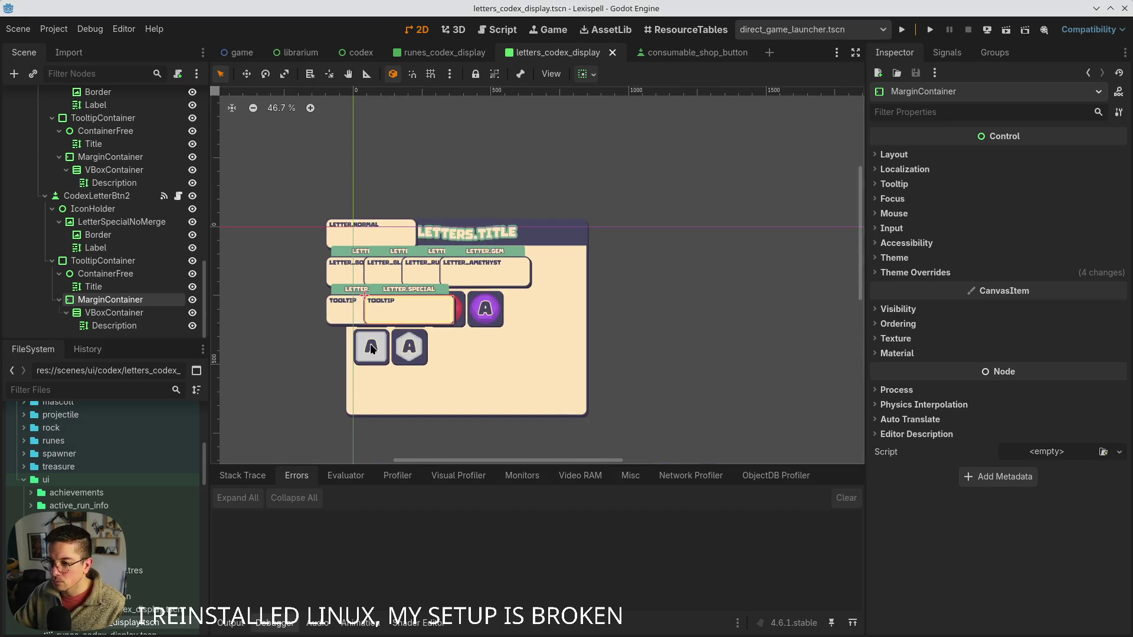
{"action": "left_click", "coordinate": [369, 345]}
{"action": "scroll", "coordinate": [88, 148], "scroll_direction": "up", "scroll_amount": 2}
{"action": "left_click", "coordinate": [104, 148]}
- Change the first button's letter to ! with tooltip description LETTER_!_TOOLTIP, and save
{"action": "left_click", "coordinate": [121, 136]}
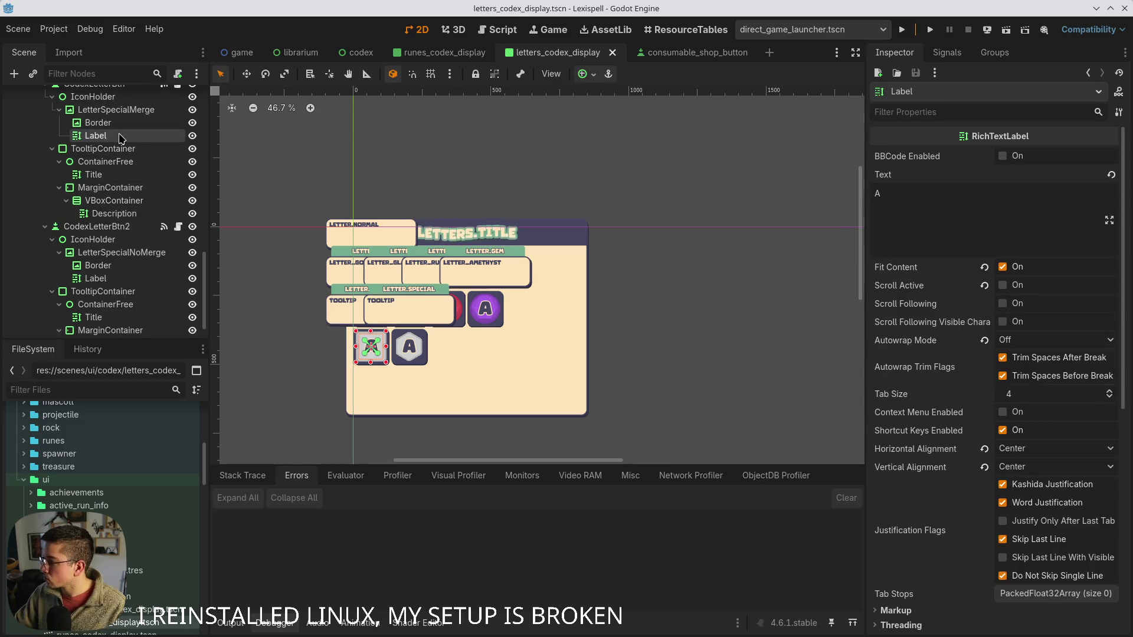
{"action": "double_click", "coordinate": [924, 191]}
{"action": "type", "text": "!"}
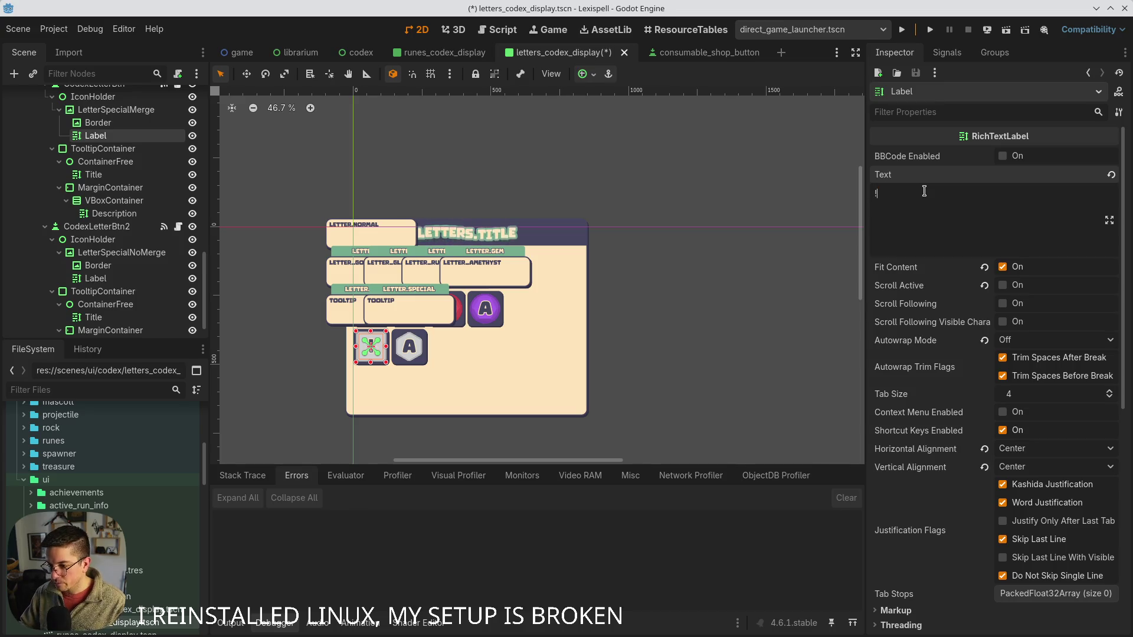
{"action": "left_click", "coordinate": [109, 217]}
{"action": "left_click", "coordinate": [108, 216]}
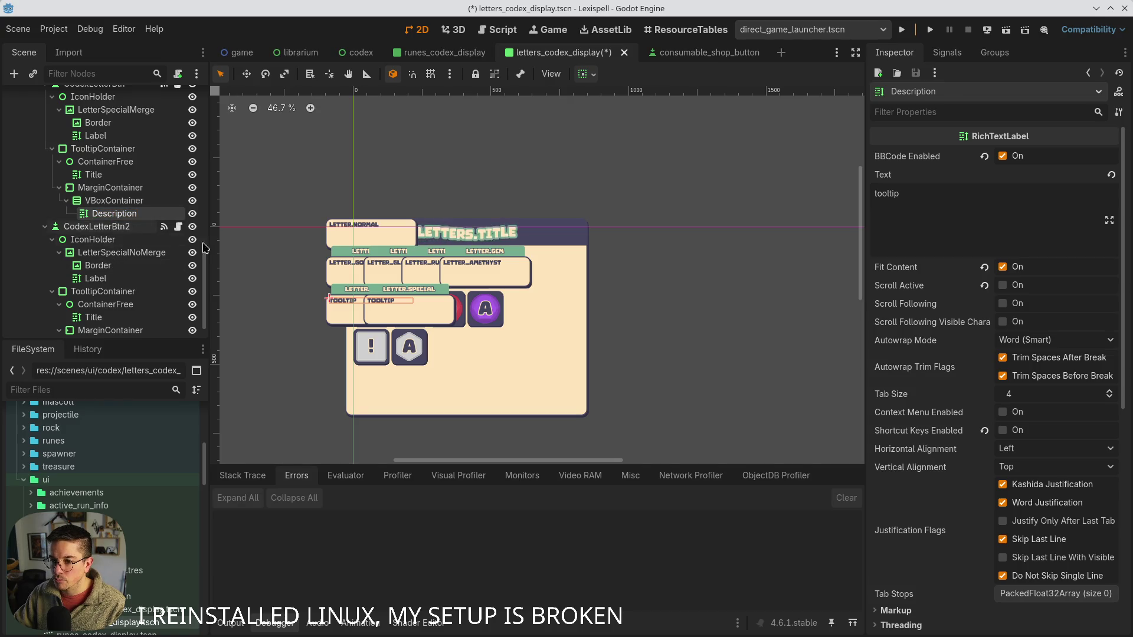
{"action": "double_click", "coordinate": [930, 208]}
{"action": "type", "text": "LETTER_!_TOOLTIP"}
{"action": "key", "text": "ctrl+s"}
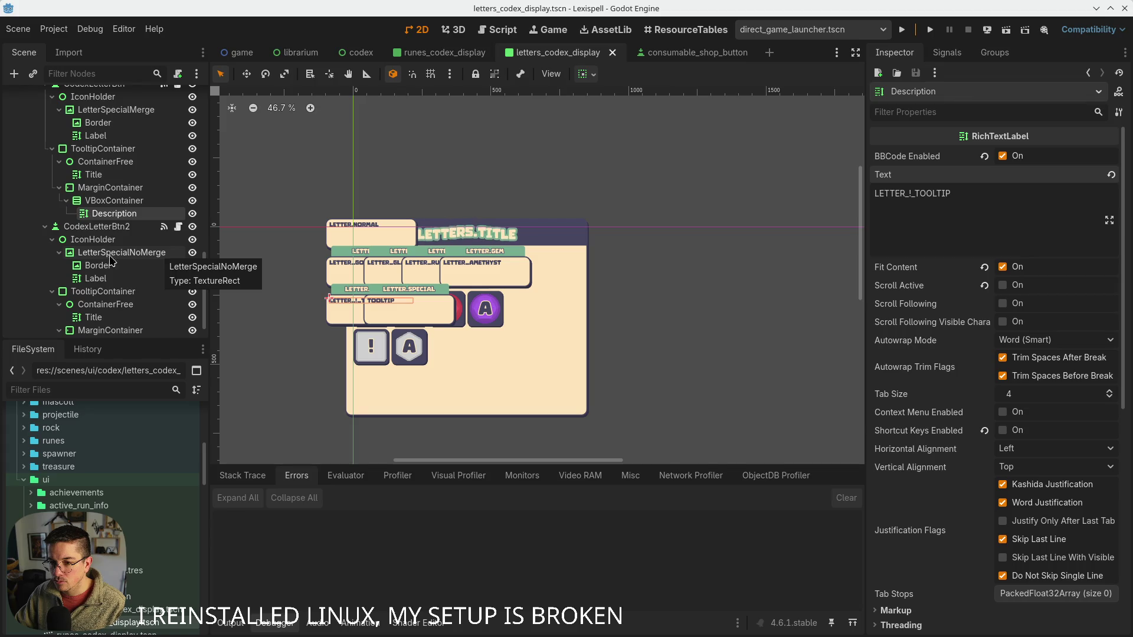
- Change the second letter button's label from A to !
{"action": "left_click", "coordinate": [112, 265]}
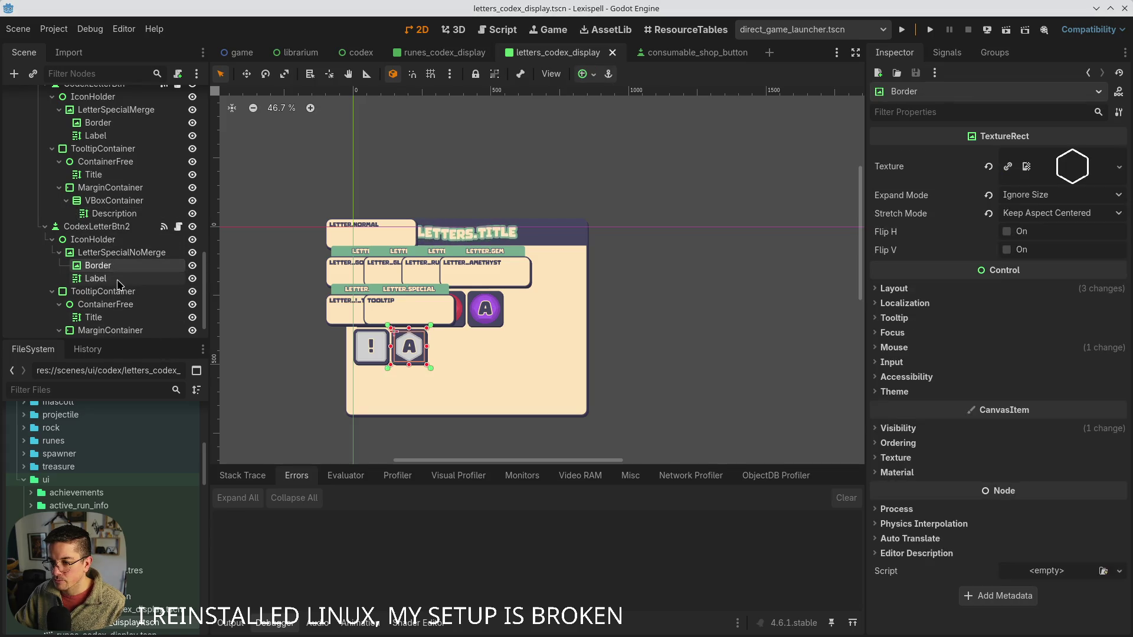
{"action": "left_click", "coordinate": [97, 278]}
{"action": "left_click", "coordinate": [928, 202]}
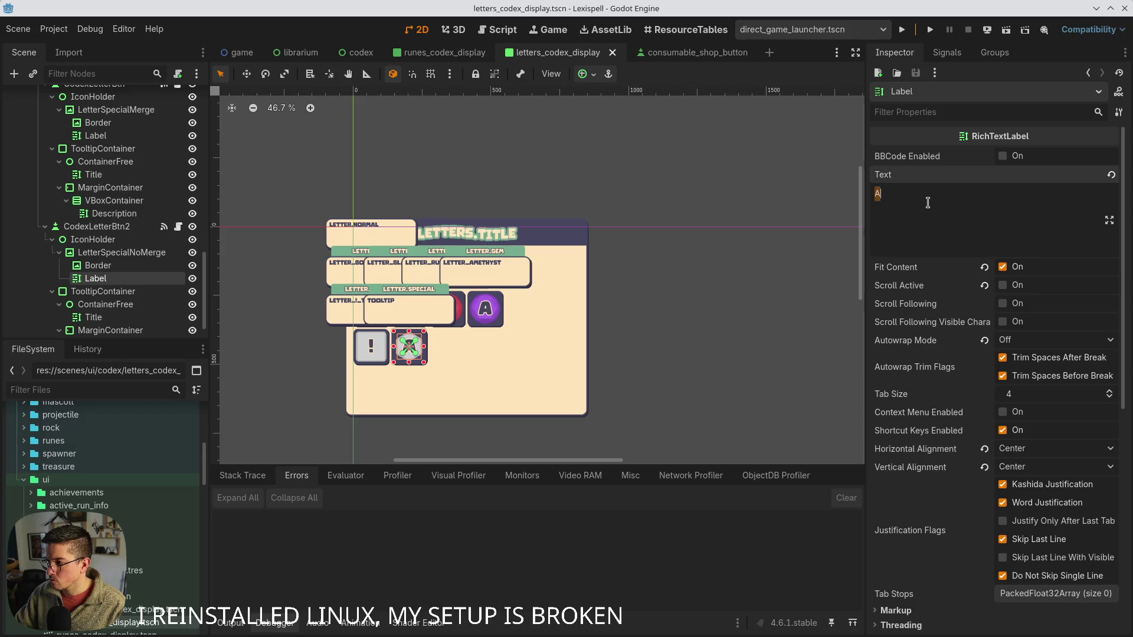
{"action": "type", "text": "!"}
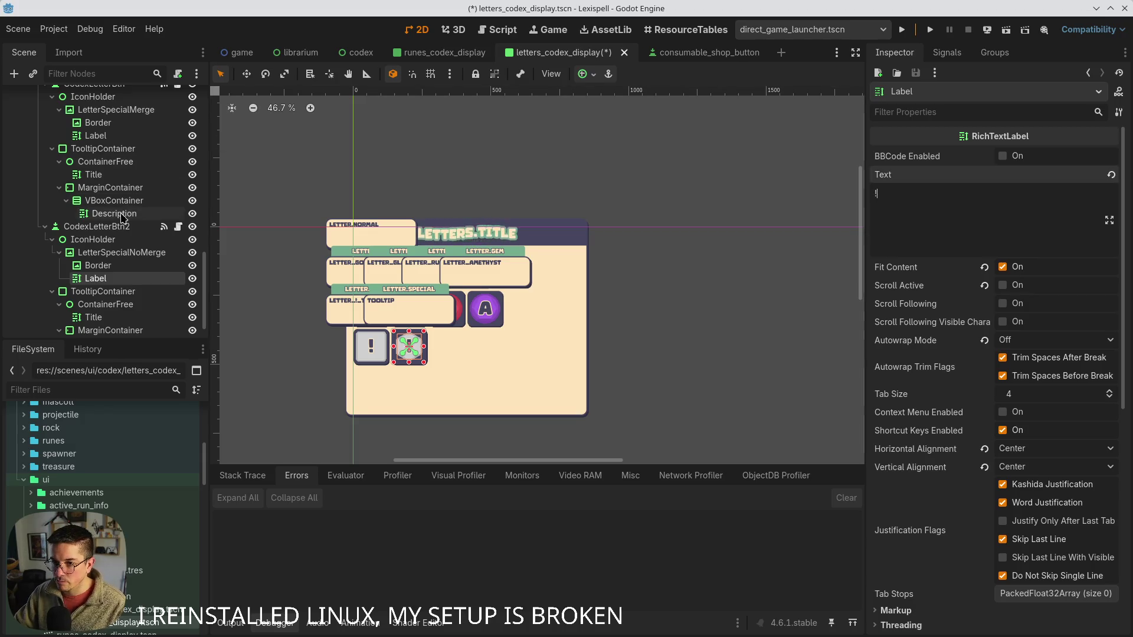
{"action": "left_click", "coordinate": [96, 135]}
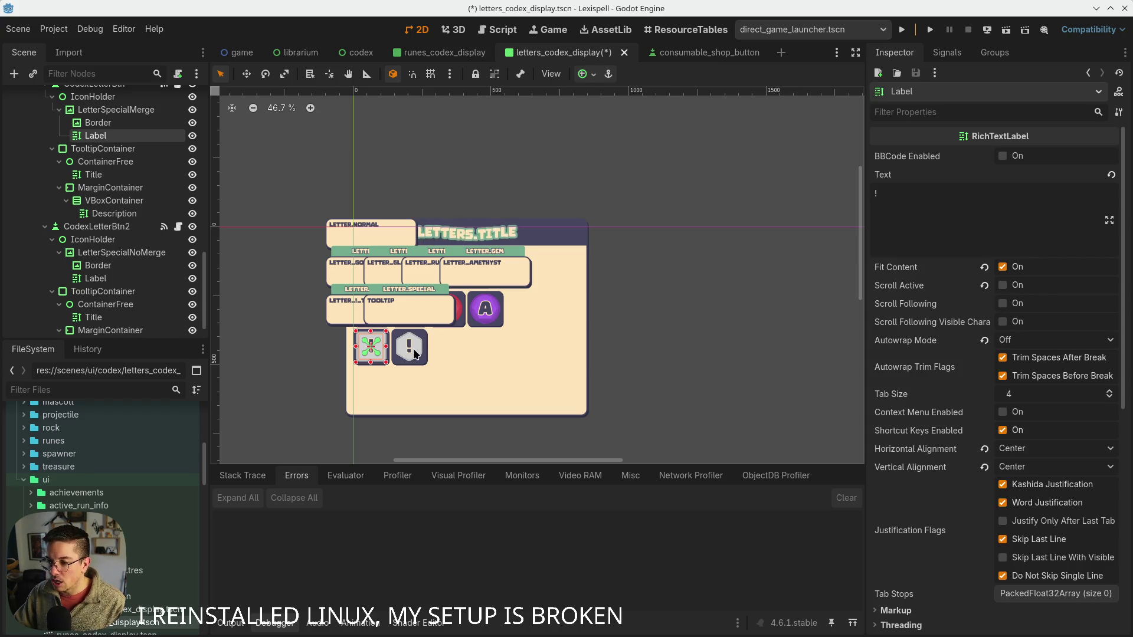
{"action": "left_click", "coordinate": [100, 291]}
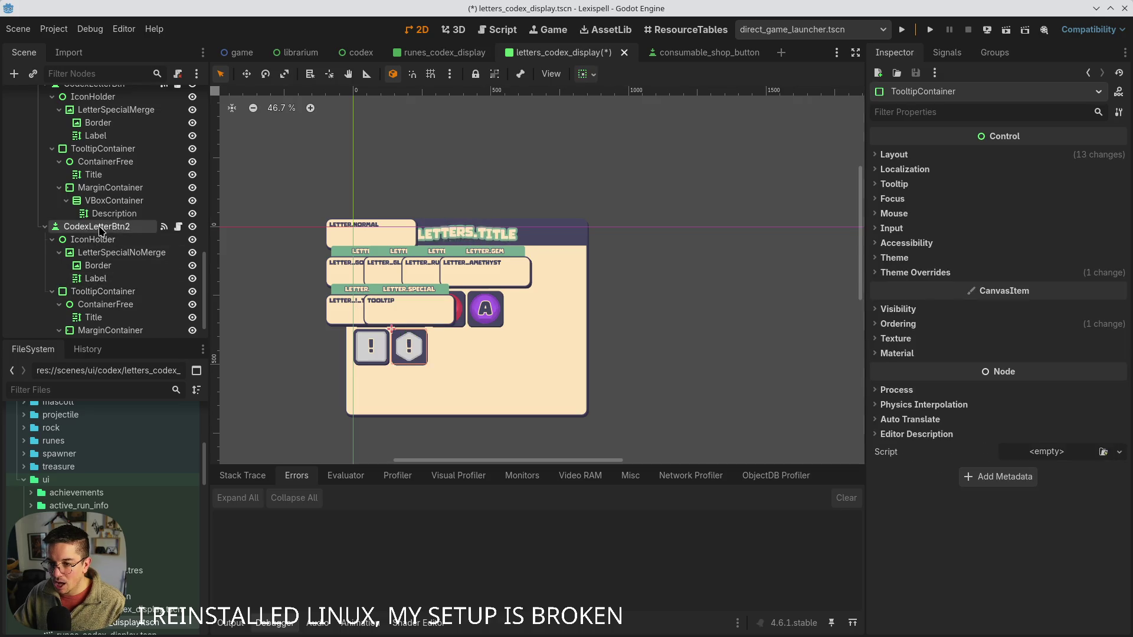
- Duplicate the second letter button and label the new third button #
{"action": "left_click", "coordinate": [100, 231]}
{"action": "key", "text": "ctrl+d"}
{"action": "key", "text": "ctrl+s"}
{"action": "scroll", "coordinate": [118, 293], "scroll_direction": "down", "scroll_amount": 2}
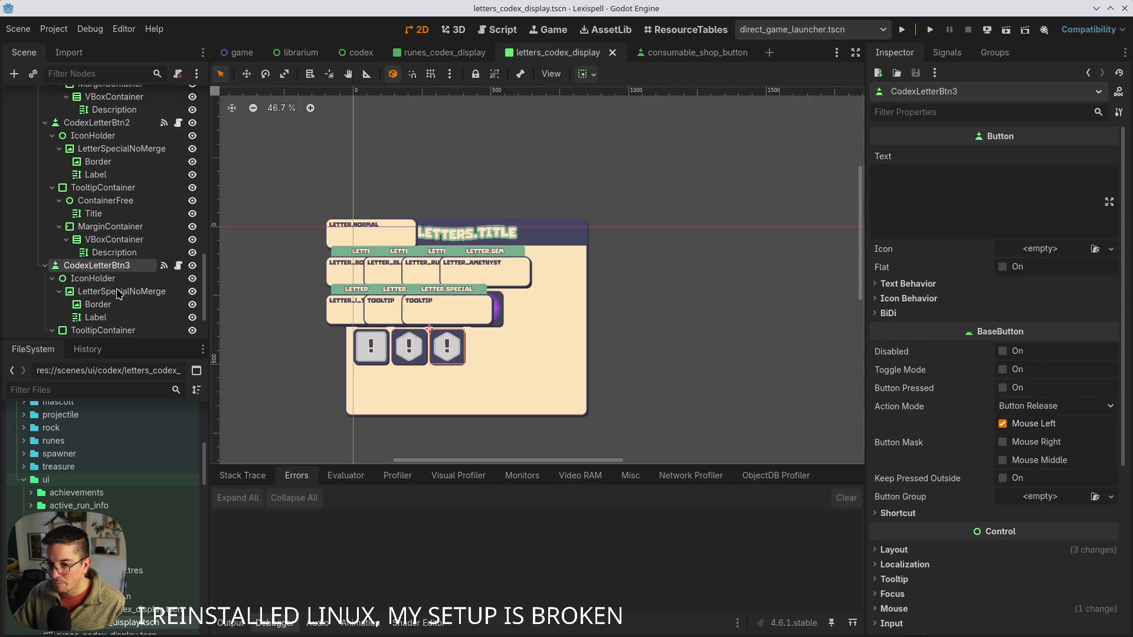
{"action": "left_click", "coordinate": [94, 279]}
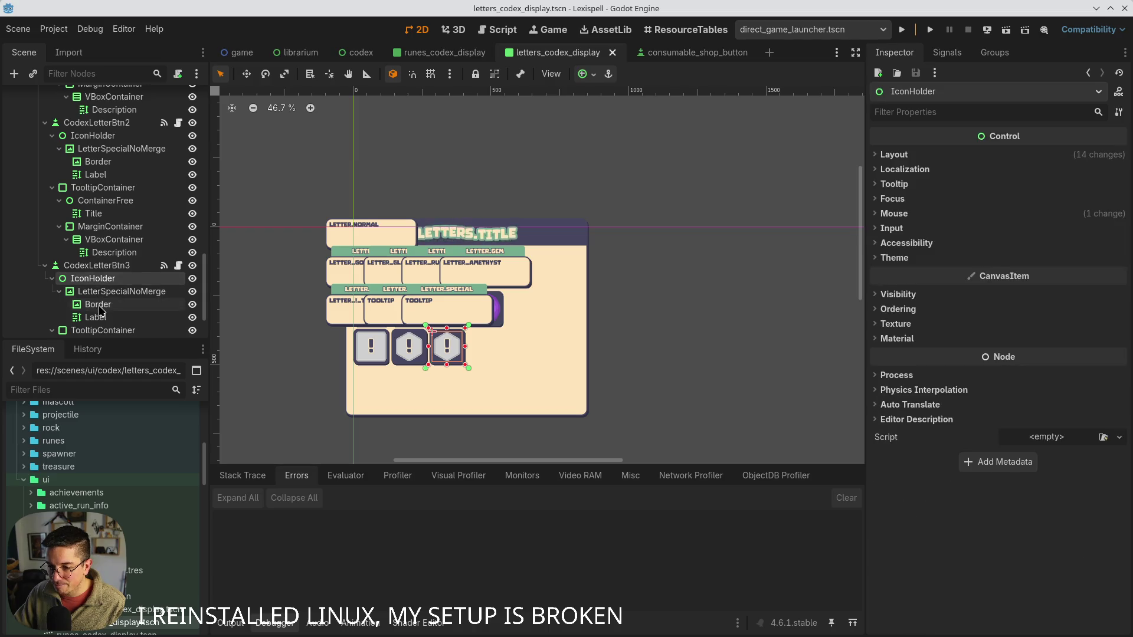
{"action": "left_click", "coordinate": [98, 304]}
{"action": "left_click", "coordinate": [96, 317]}
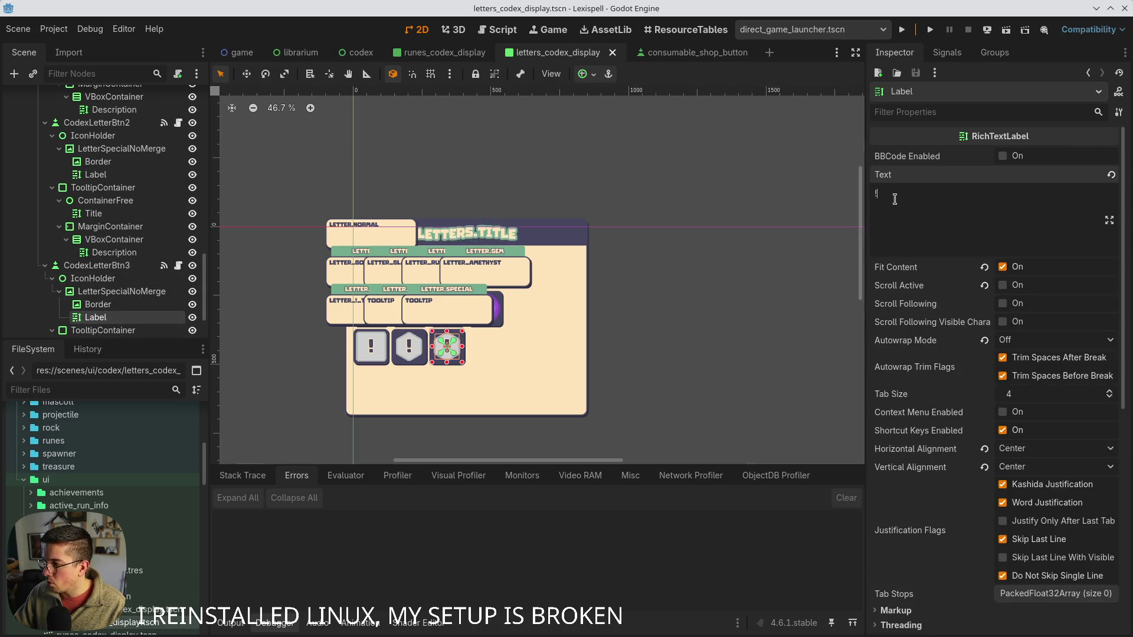
{"action": "key", "text": "BackSpace"}
{"action": "type", "text": "#"}
{"action": "key", "text": "ctrl+s"}
- Set the third button's tooltip description to LETTER_#_TOOLTIP
{"action": "scroll", "coordinate": [106, 260], "scroll_direction": "down", "scroll_amount": 3}
{"action": "left_click", "coordinate": [106, 261]}
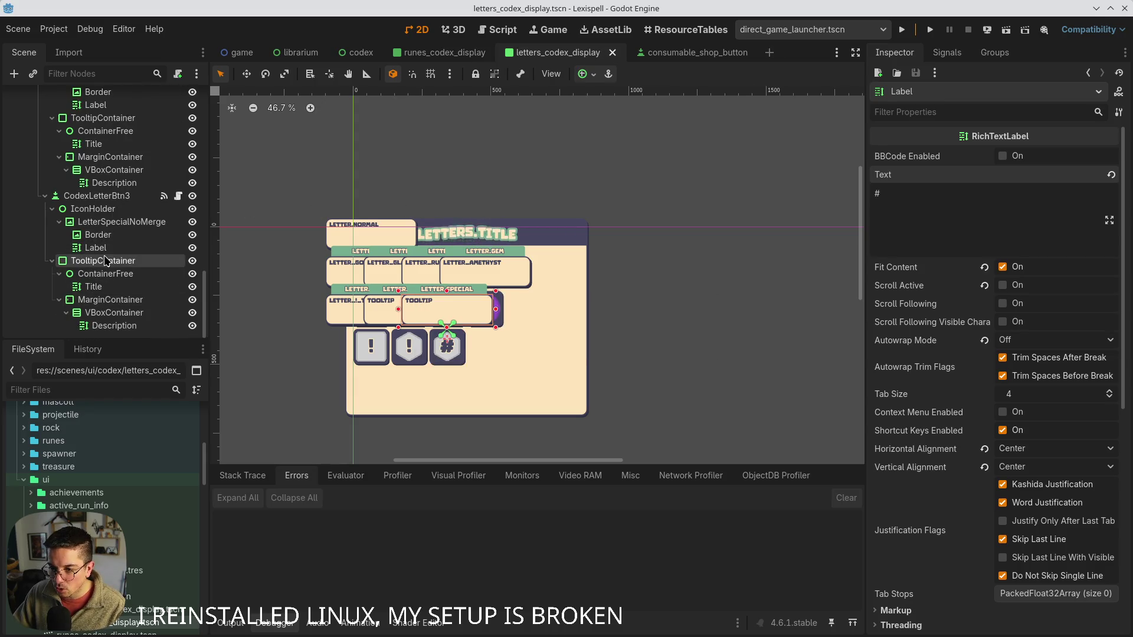
{"action": "left_click", "coordinate": [111, 326]}
{"action": "left_click", "coordinate": [954, 207]}
{"action": "key", "text": "ctrl+a"}
{"action": "type", "text": "LETTER_#_TOOLTIP"}
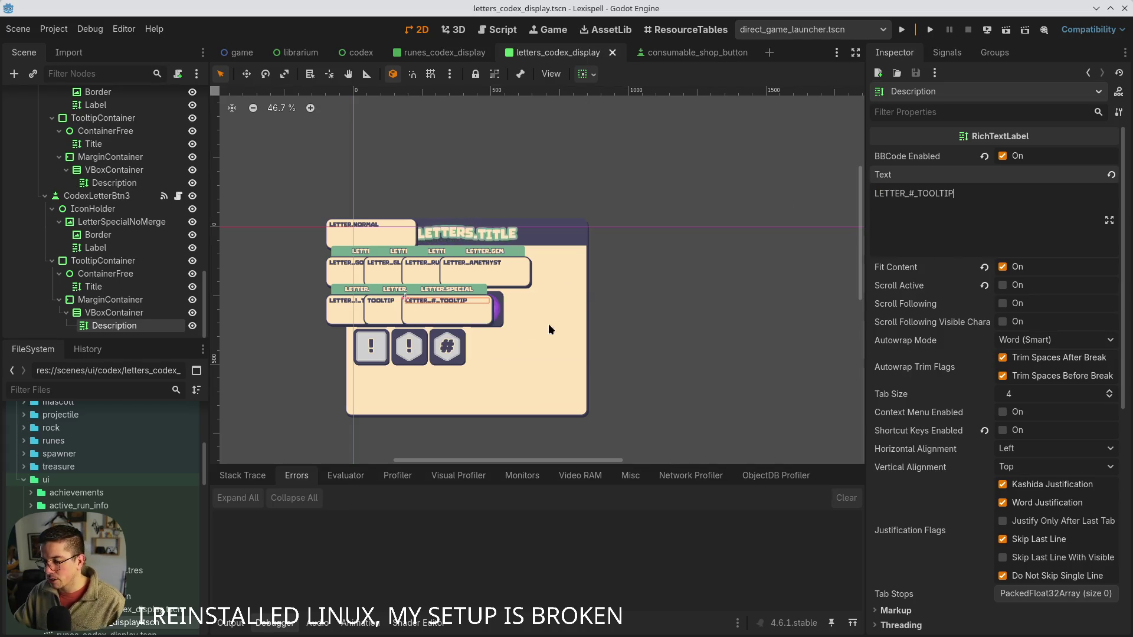
{"action": "scroll", "coordinate": [454, 344], "scroll_direction": "up", "scroll_amount": 2}
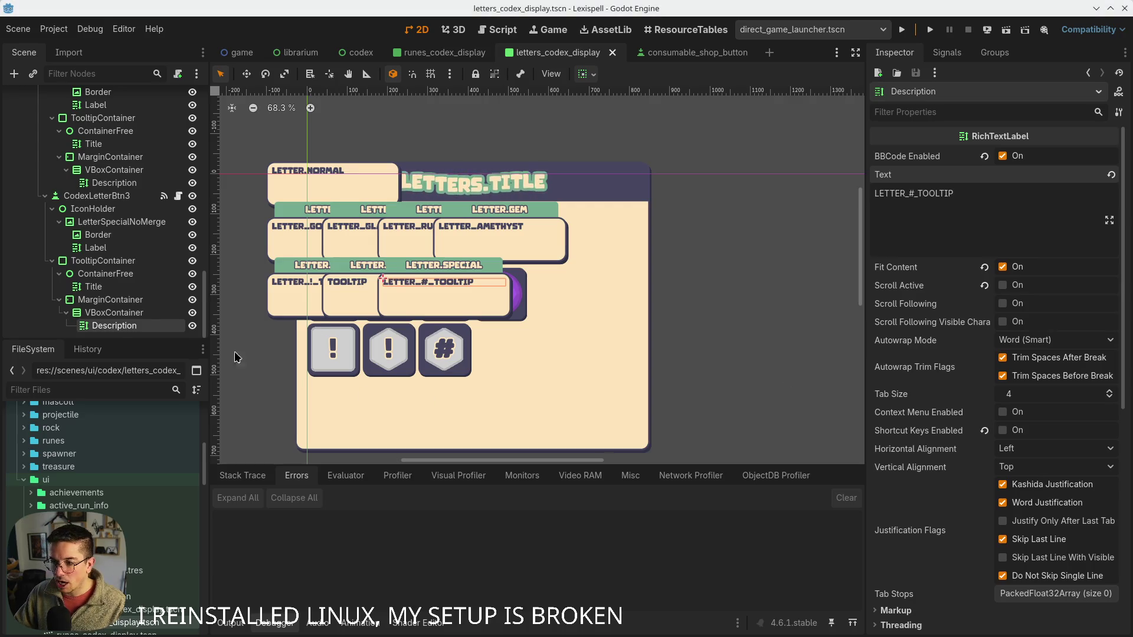
{"action": "left_click", "coordinate": [107, 299]}
{"action": "left_click", "coordinate": [101, 260]}
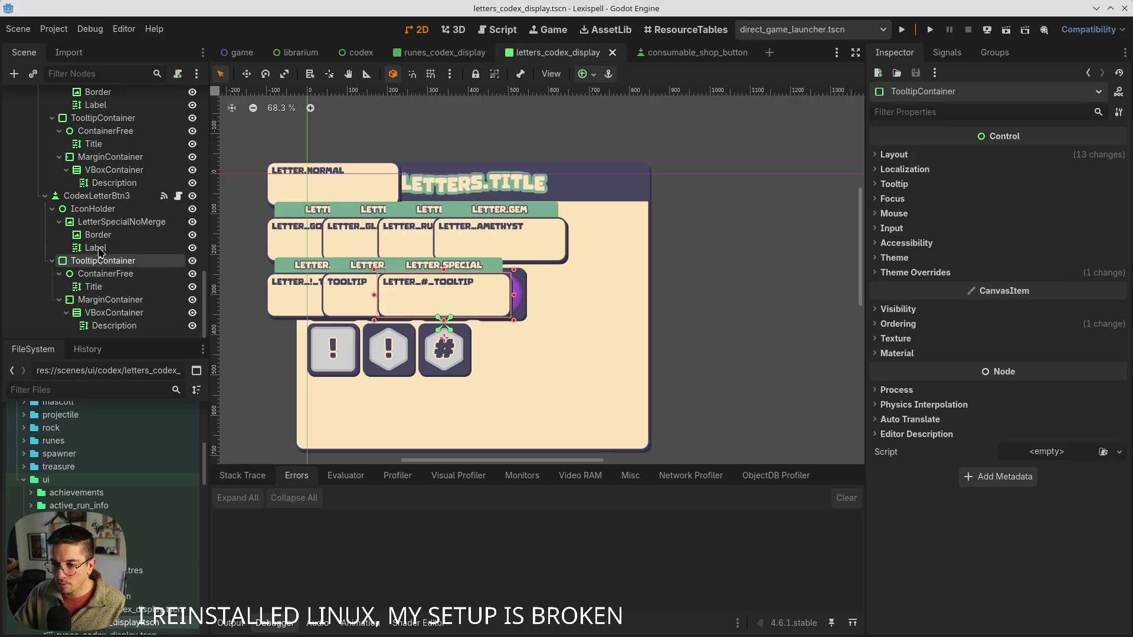
- Duplicate it into a fourth button labelled * with tooltip LETTER_ASTERISK_TOOLTIP
{"action": "left_click", "coordinate": [96, 195]}
{"action": "key", "text": "ctrl+d"}
{"action": "scroll", "coordinate": [131, 288], "scroll_direction": "down", "scroll_amount": 2}
{"action": "scroll", "coordinate": [131, 288], "scroll_direction": "down", "scroll_amount": 2}
{"action": "left_click", "coordinate": [103, 330]}
{"action": "left_click", "coordinate": [95, 317]}
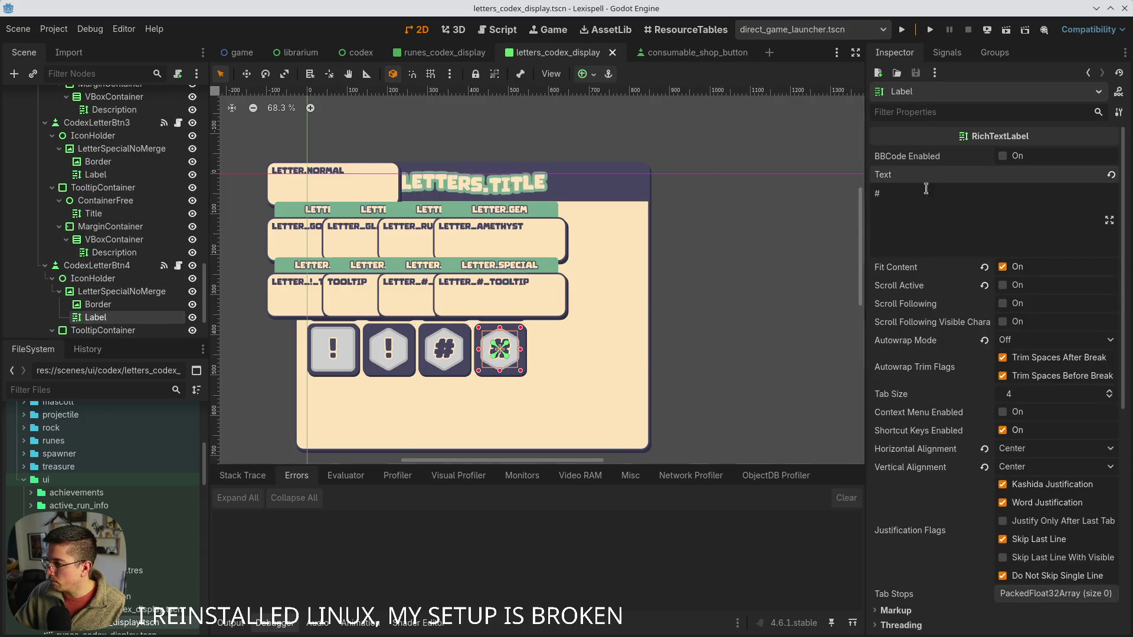
{"action": "key", "text": "BackSpace"}
{"action": "type", "text": "*"}
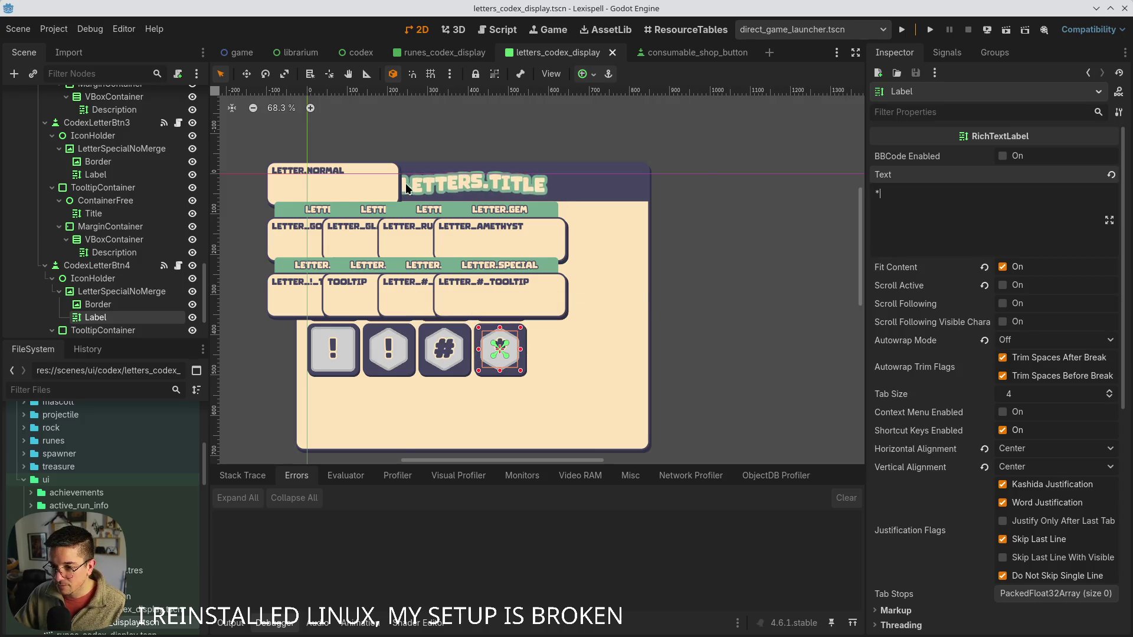
{"action": "scroll", "coordinate": [147, 286], "scroll_direction": "down", "scroll_amount": 2}
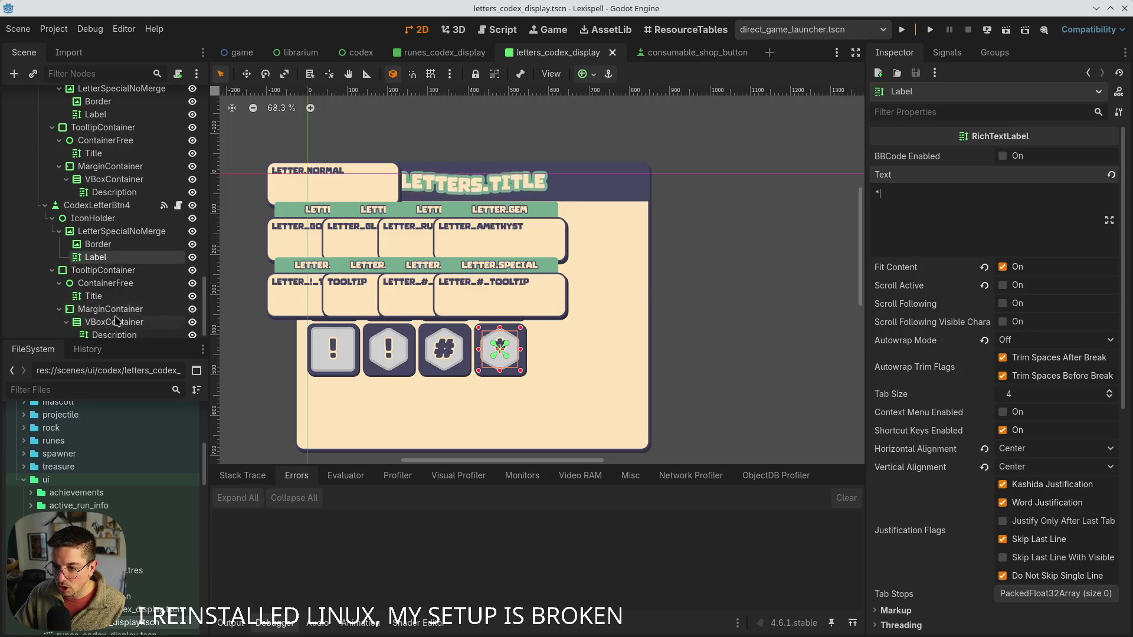
{"action": "left_click", "coordinate": [114, 335]}
{"action": "triple_click", "coordinate": [958, 207]}
{"action": "type", "text": "LETTER_ASTERISK_TOOLTIP"}
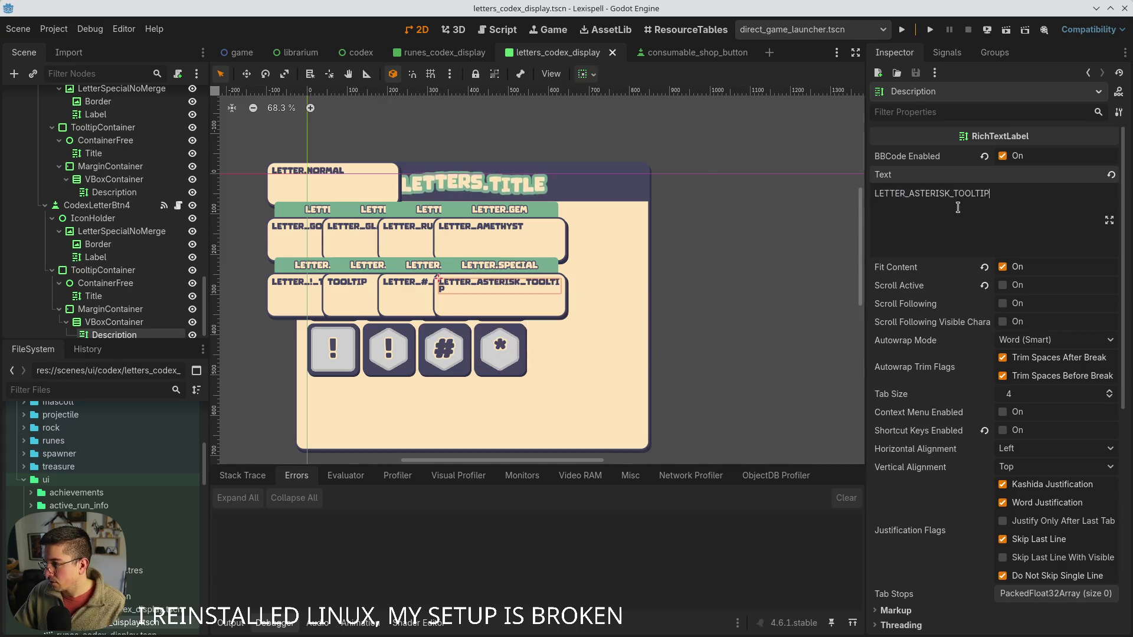
- Duplicate the fourth button and give the fifth button's tooltip LETTER_&_TOOLTIP
{"action": "left_click", "coordinate": [105, 206]}
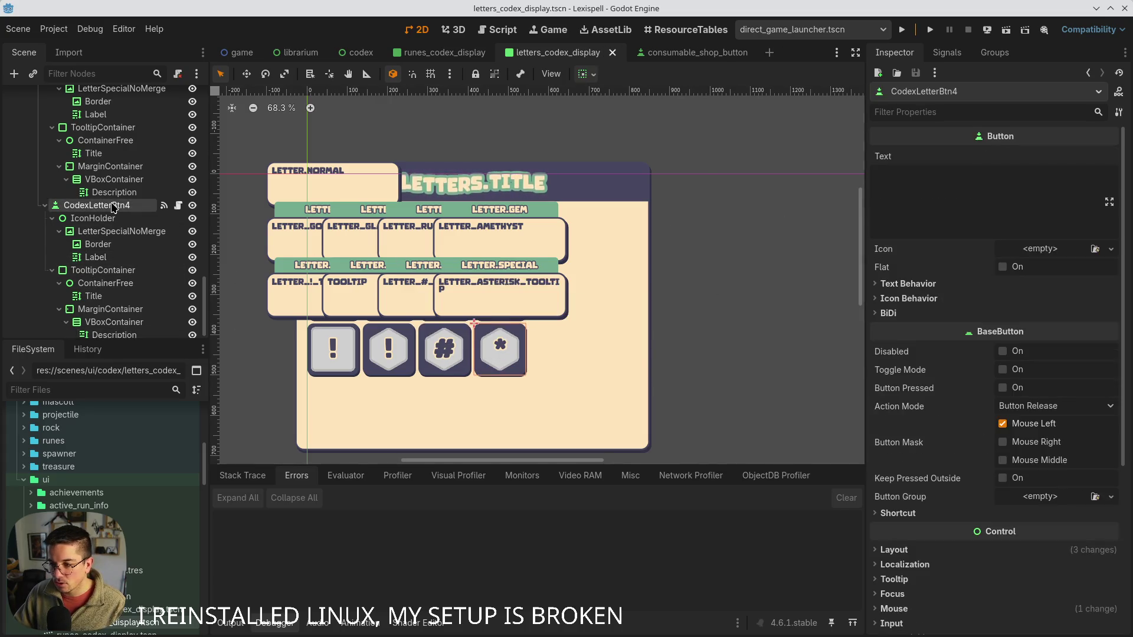
{"action": "key", "text": "ctrl+d"}
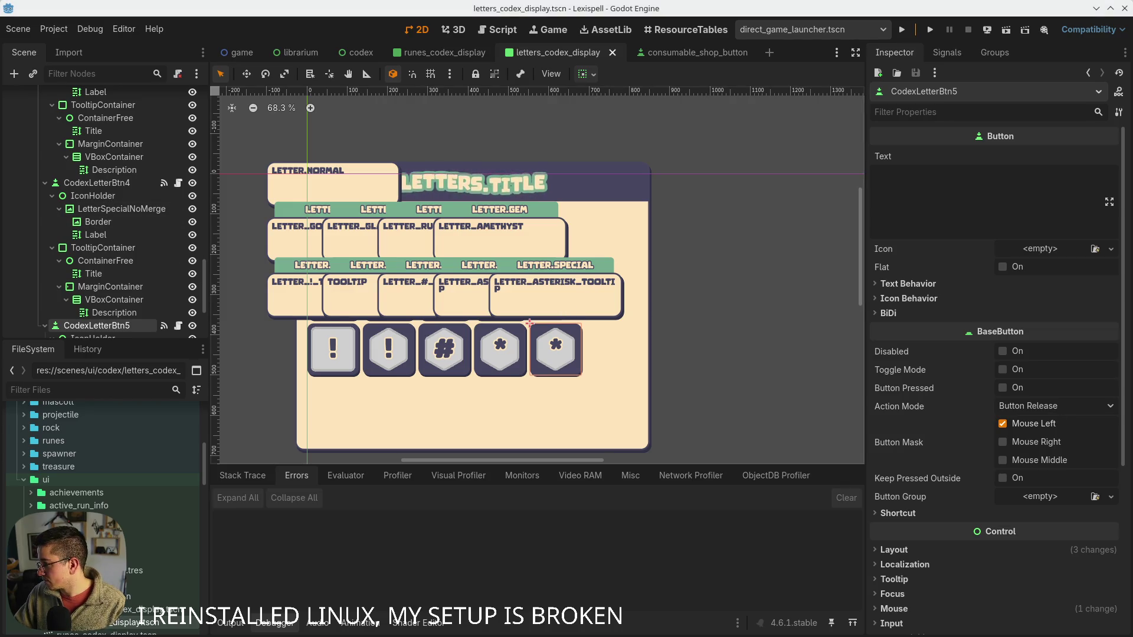
{"action": "scroll", "coordinate": [112, 283], "scroll_direction": "down", "scroll_amount": 5}
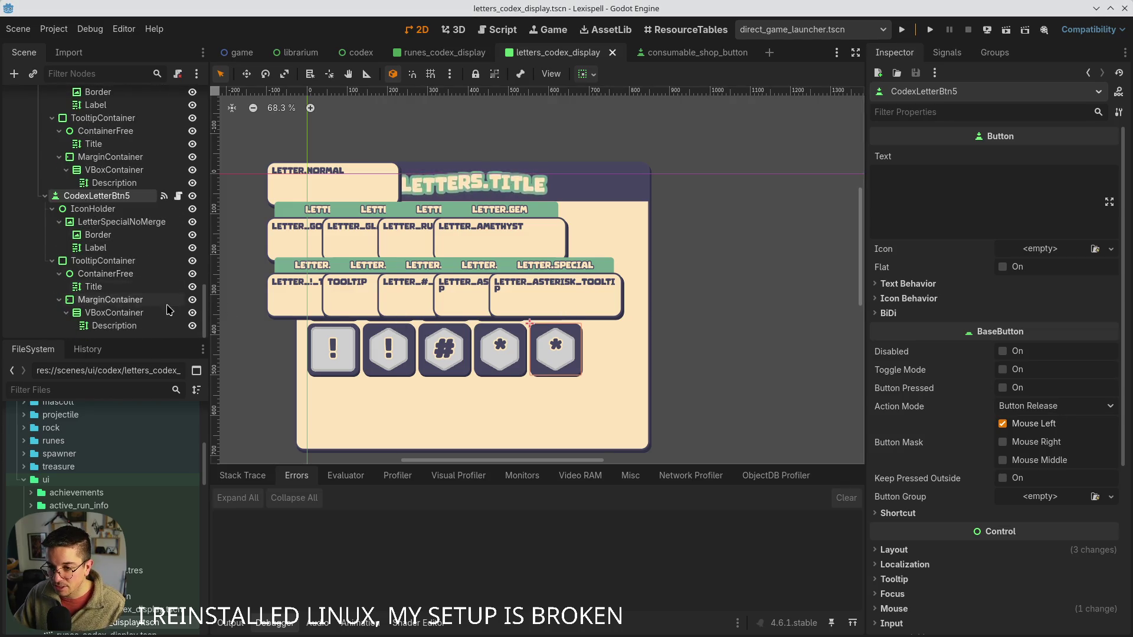
{"action": "left_click", "coordinate": [114, 325]}
{"action": "left_click", "coordinate": [961, 230]}
{"action": "key", "text": "ctrl+a"}
{"action": "type", "text": "LETTER_&_TOOLTIP"}
{"action": "key", "text": "ctrl+s"}
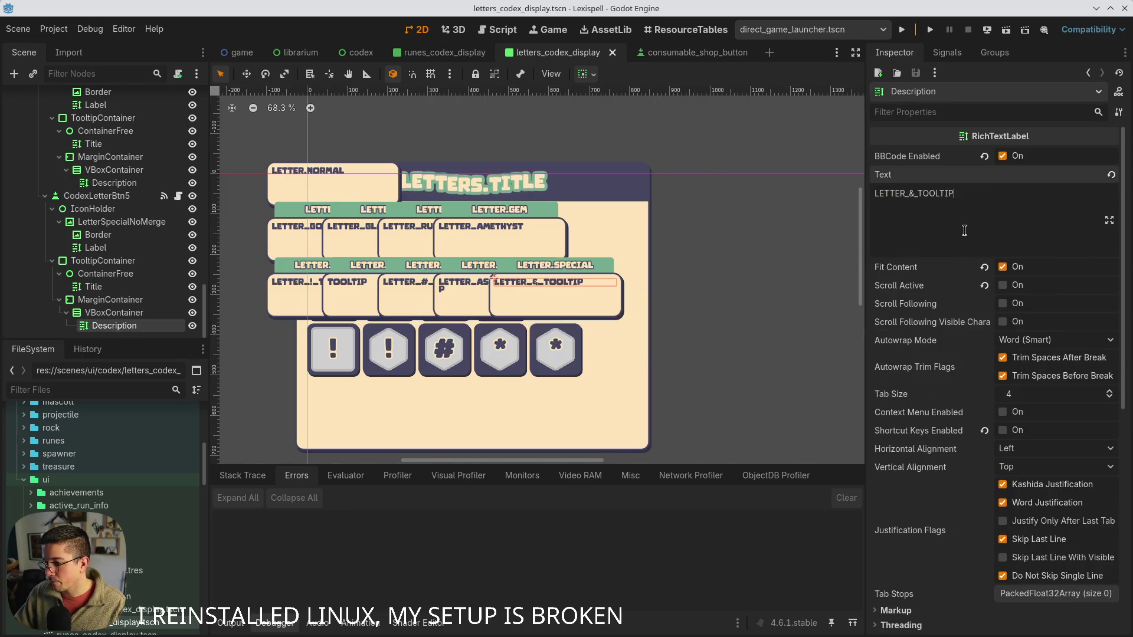
- Change the fifth button's label to &, fixing a mistyped ?, and save the scene
{"action": "left_click", "coordinate": [96, 248]}
{"action": "left_click", "coordinate": [888, 188]}
{"action": "key", "text": "BackSpace"}
{"action": "type", "text": "?"}
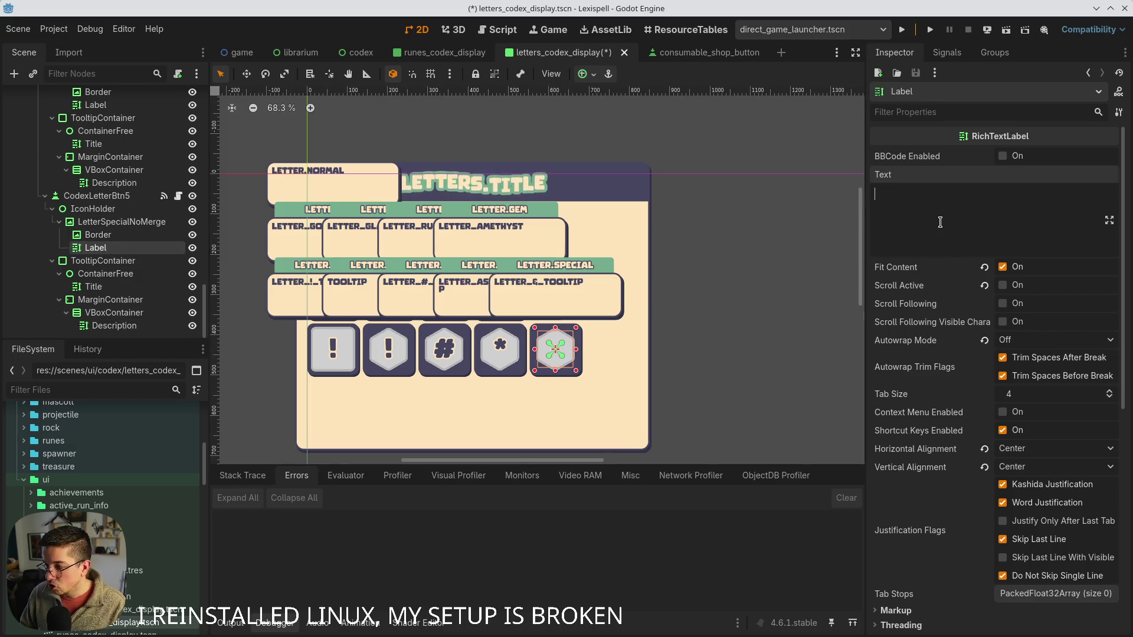
{"action": "key", "text": "BackSpace"}
{"action": "type", "text": "&"}
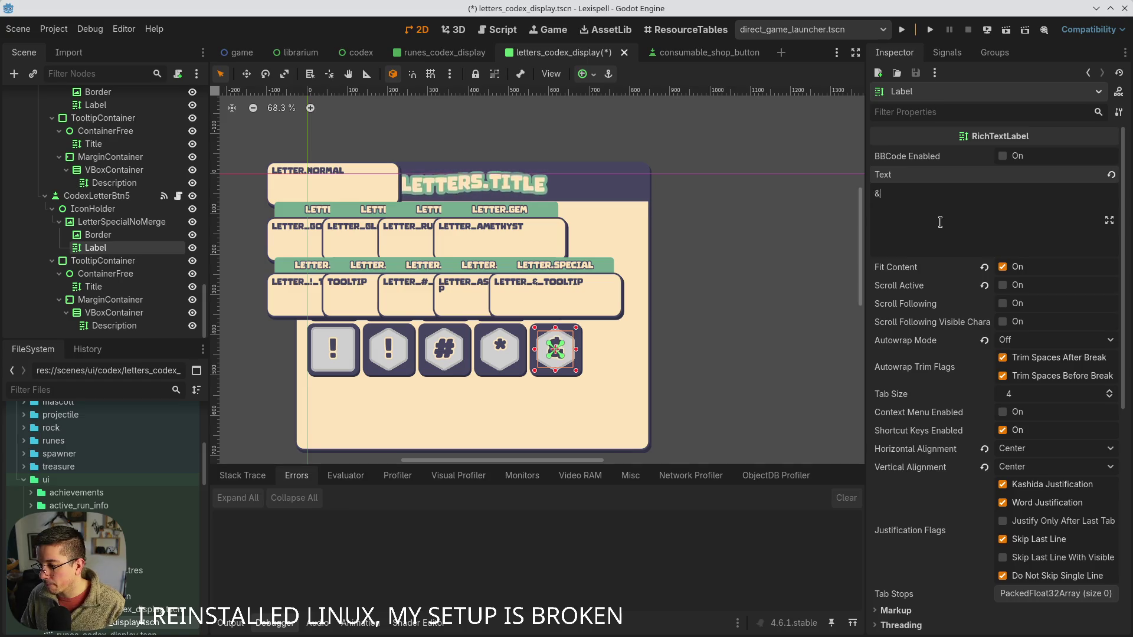
{"action": "key", "text": "ctrl+s"}
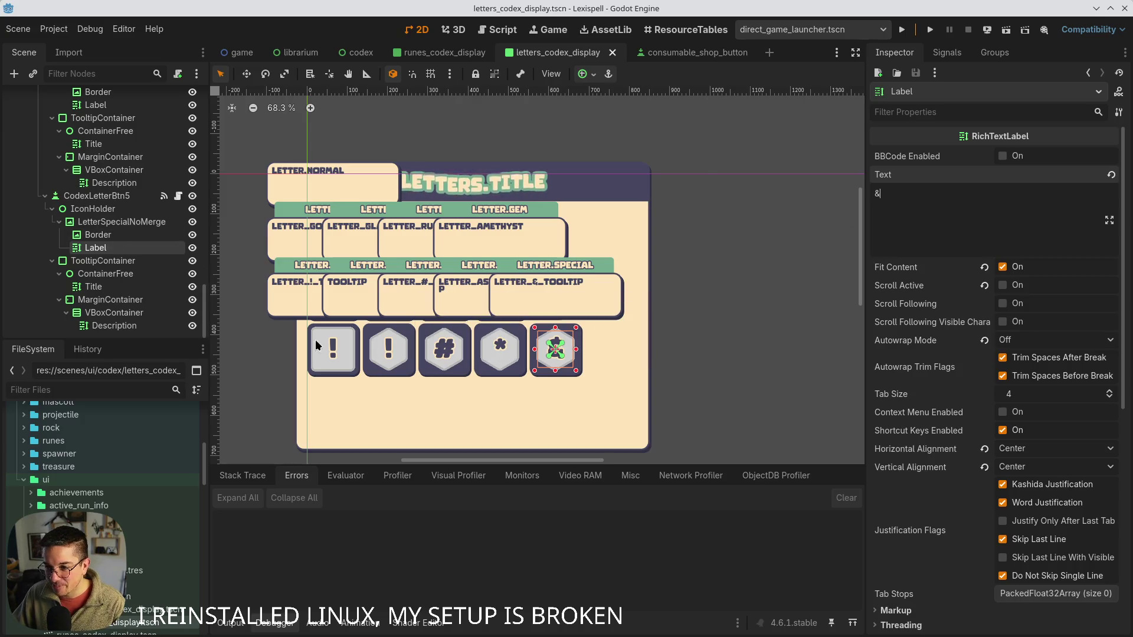
- Change the first button's letter label from ! to €
{"action": "left_click", "coordinate": [333, 350]}
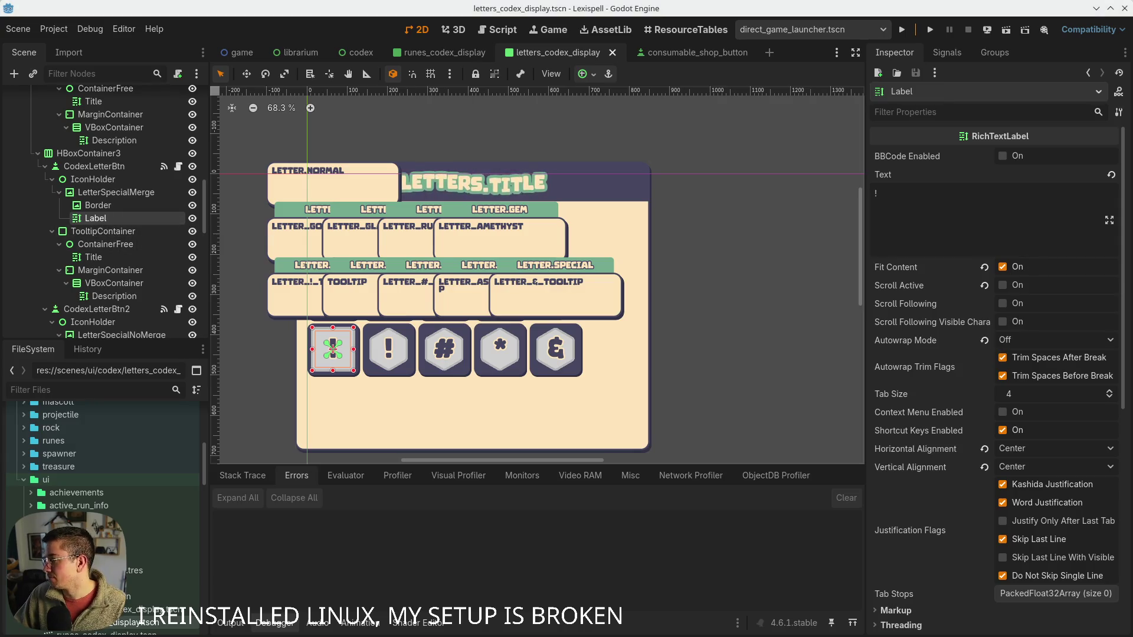
{"action": "left_click", "coordinate": [960, 211]}
{"action": "key", "text": "BackSpace"}
{"action": "type", "text": "#"}
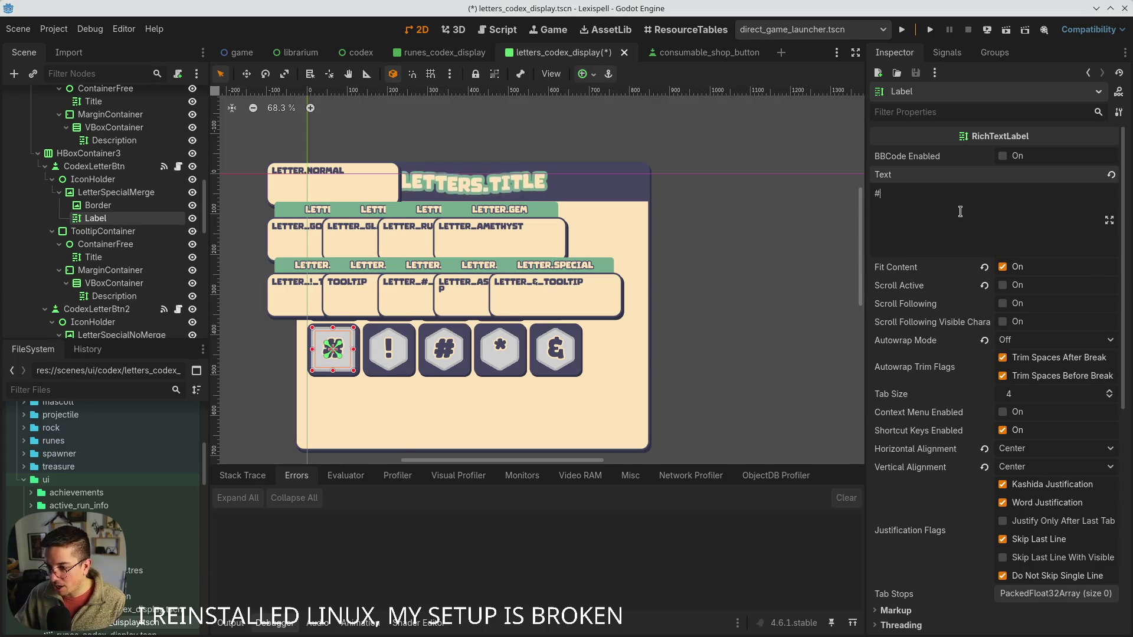
{"action": "key", "text": "BackSpace"}
{"action": "type", "text": "€"}
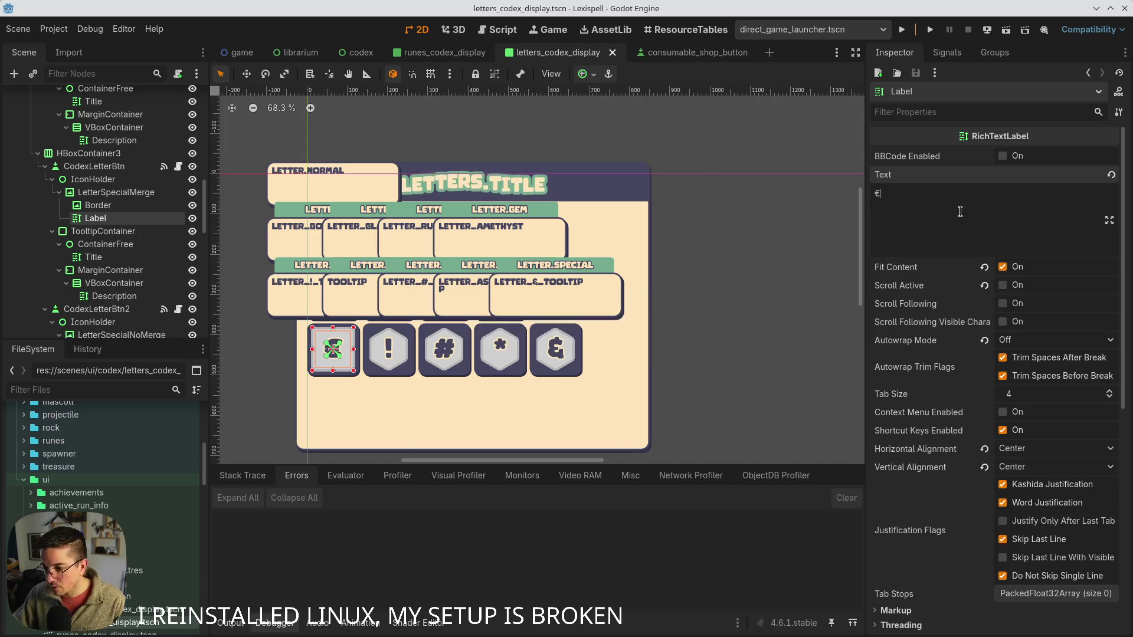
{"action": "left_click", "coordinate": [105, 244]}
{"action": "left_click", "coordinate": [116, 192]}
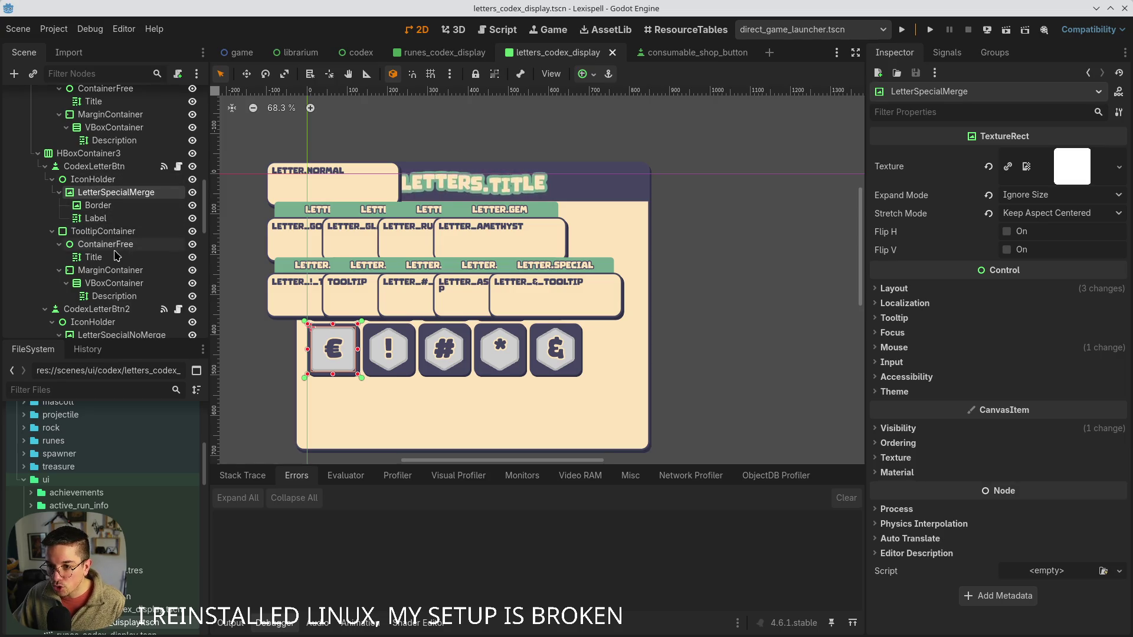
- Set its tooltip description to LETTER_€_TOOLTIP, save, and duplicate the € letter button
{"action": "left_click", "coordinate": [114, 295]}
{"action": "left_click", "coordinate": [947, 228]}
{"action": "key", "text": "ctrl+a"}
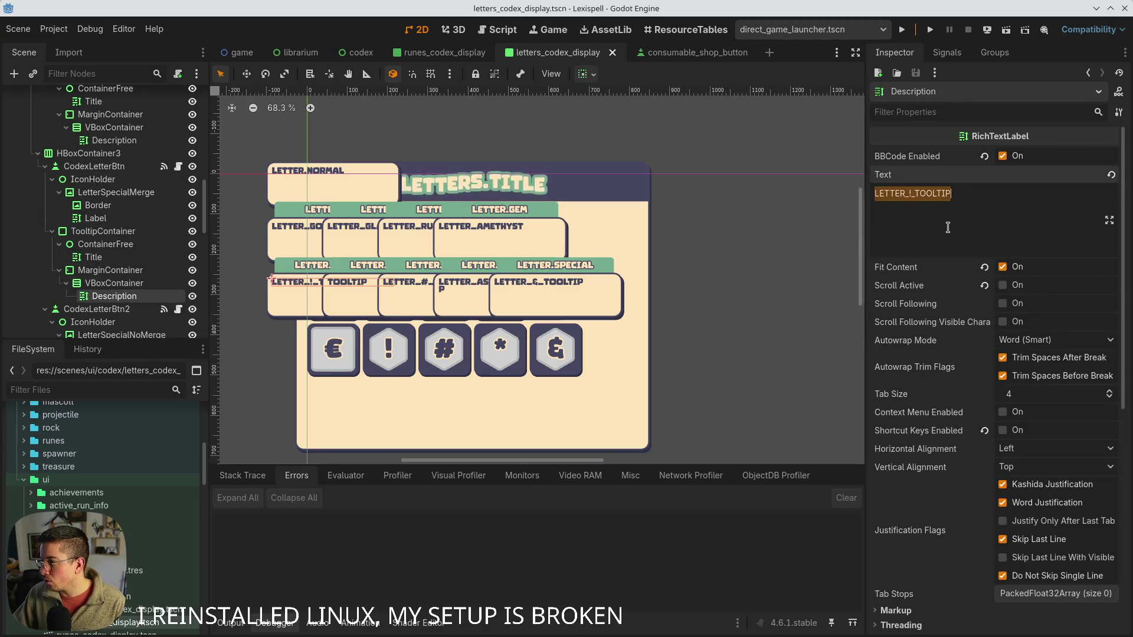
{"action": "type", "text": "Replaces the \"letter E\"\\n(Can merge with other special letter)"}
{"action": "key", "text": "ctrl+s"}
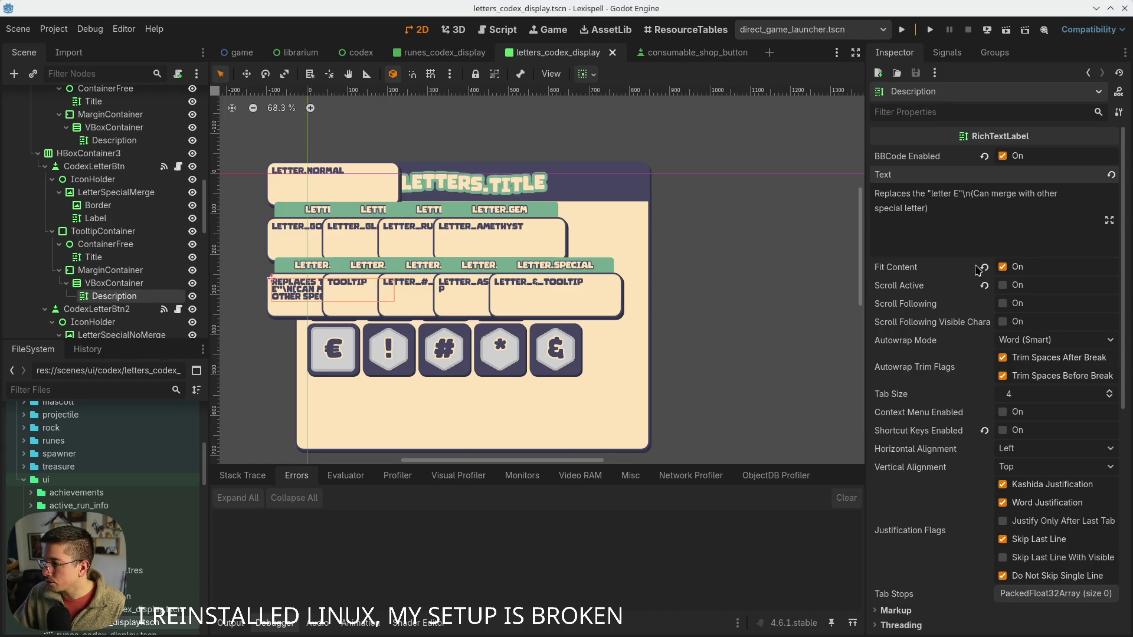
{"action": "key", "text": "ctrl+a"}
{"action": "type", "text": "LETTER_€_TOOLTIP"}
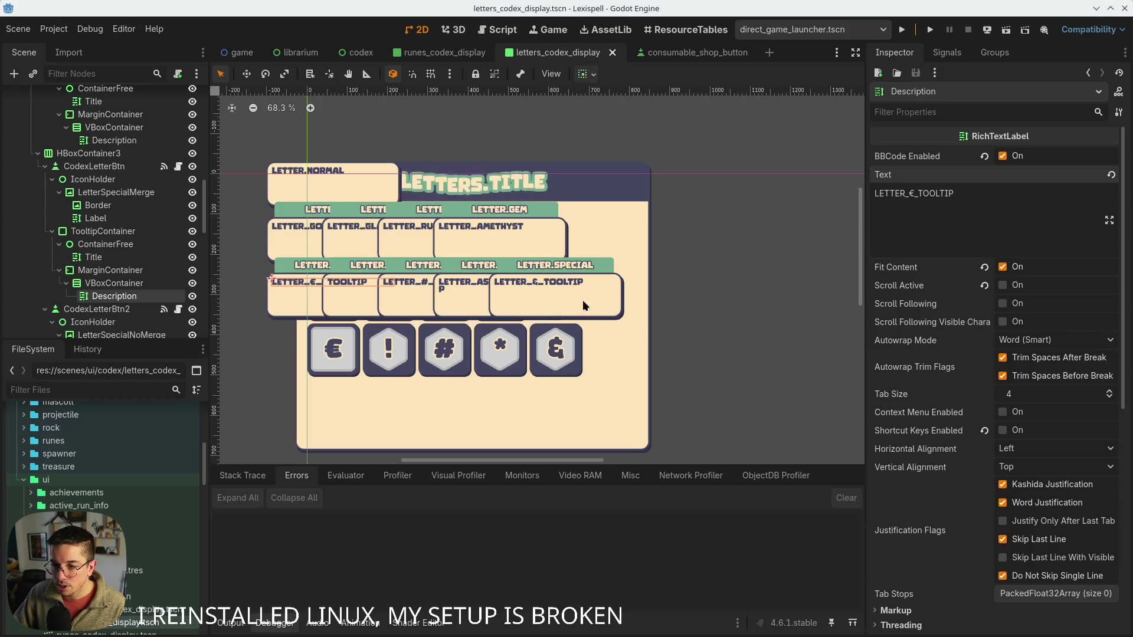
{"action": "left_click", "coordinate": [135, 167]}
{"action": "key", "text": "ctrl+d"}
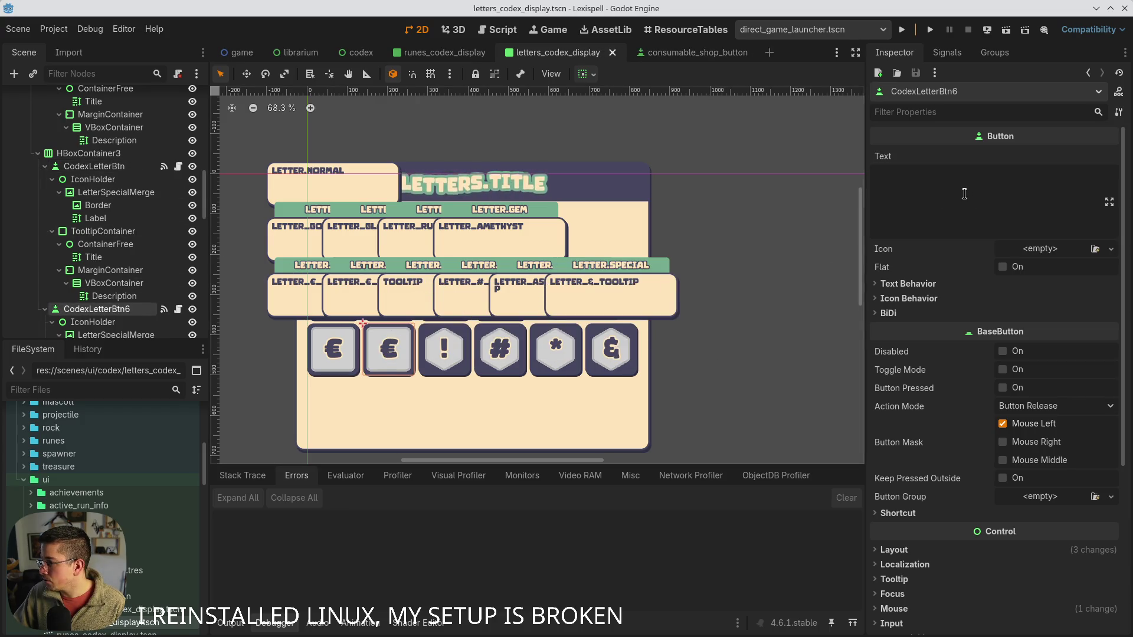
- Set the copied button's letter label to $, save the scene, and select its tooltip description
{"action": "scroll", "coordinate": [103, 265], "scroll_direction": "down", "scroll_amount": 3}
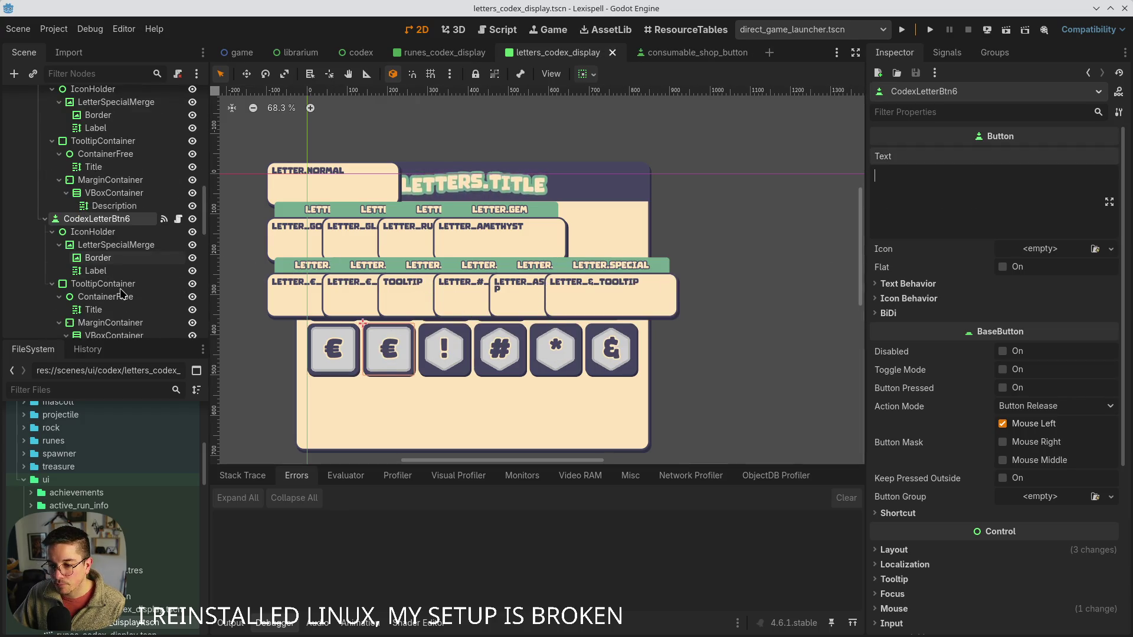
{"action": "left_click", "coordinate": [96, 271]}
{"action": "left_click", "coordinate": [934, 219]}
{"action": "type", "text": "$"}
{"action": "key", "text": "ctrl+s"}
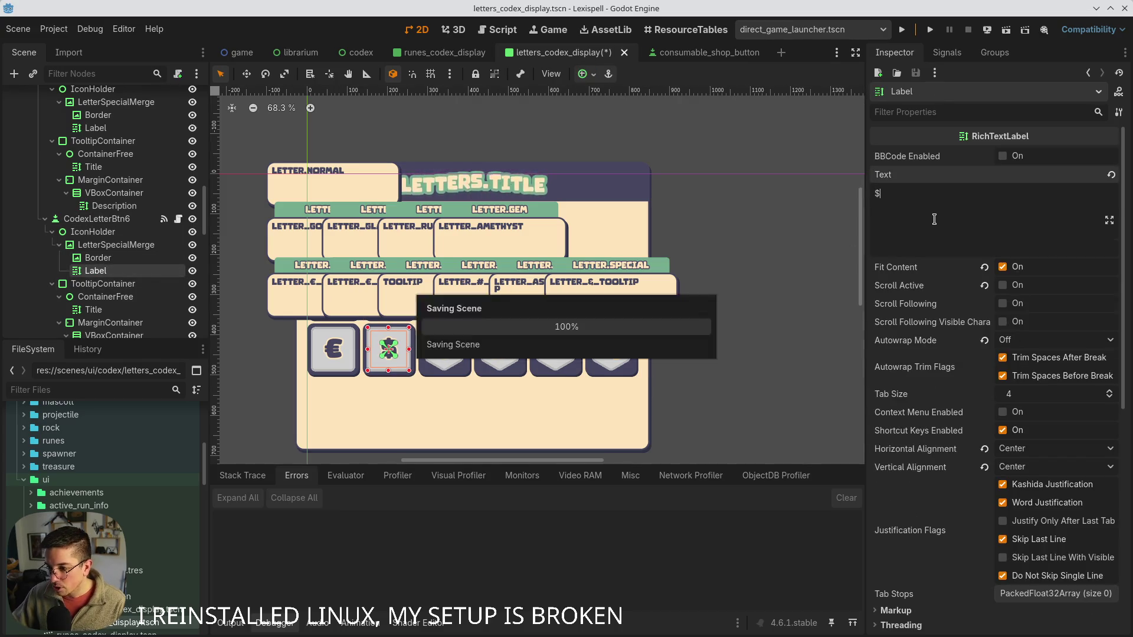
{"action": "scroll", "coordinate": [142, 285], "scroll_direction": "down", "scroll_amount": 2}
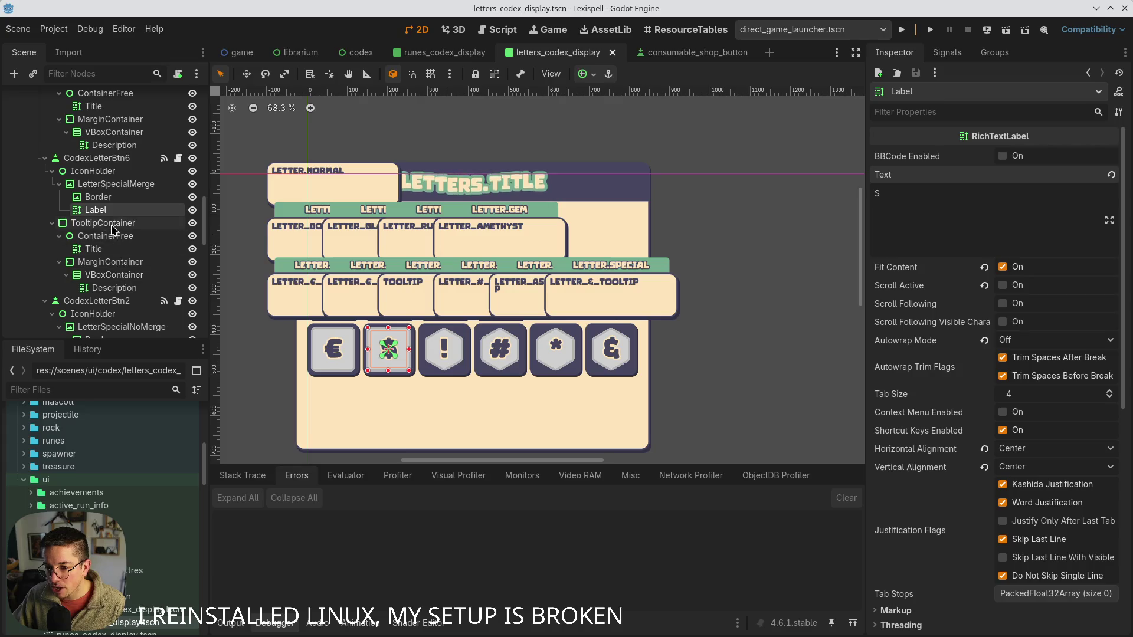
{"action": "left_click", "coordinate": [112, 289]}
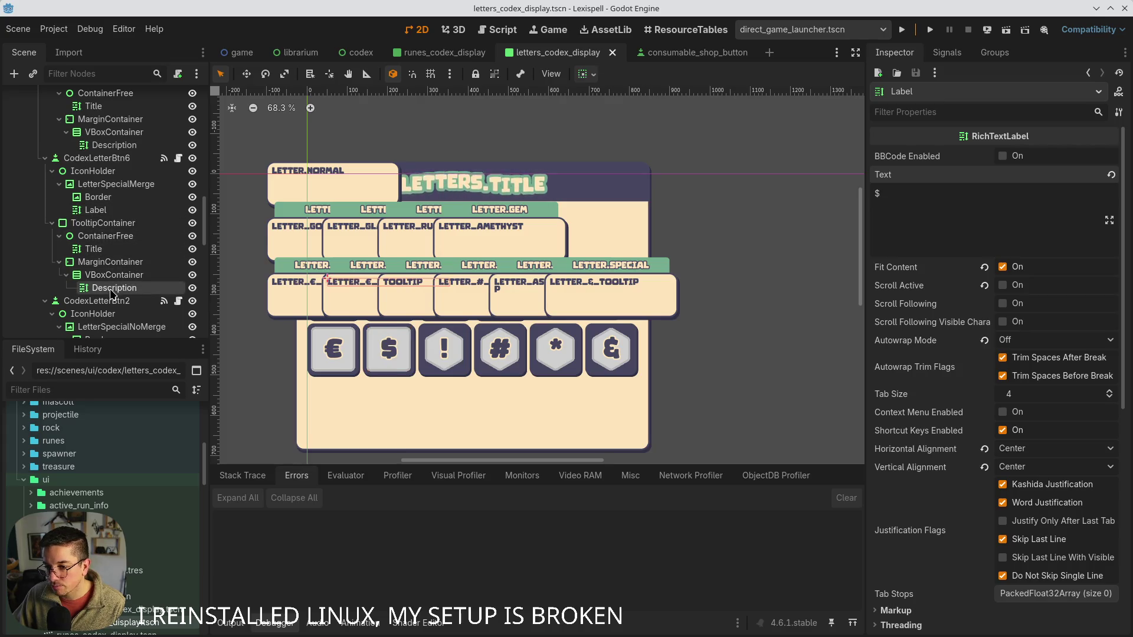
{"action": "left_click", "coordinate": [965, 216]}
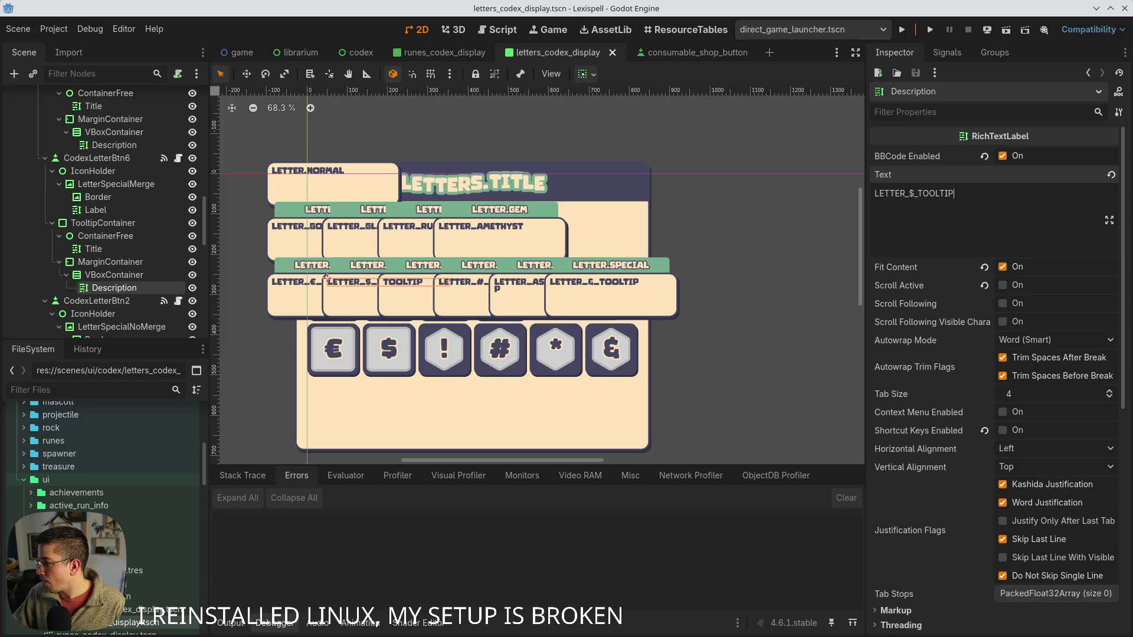
{"action": "left_click", "coordinate": [105, 236]}
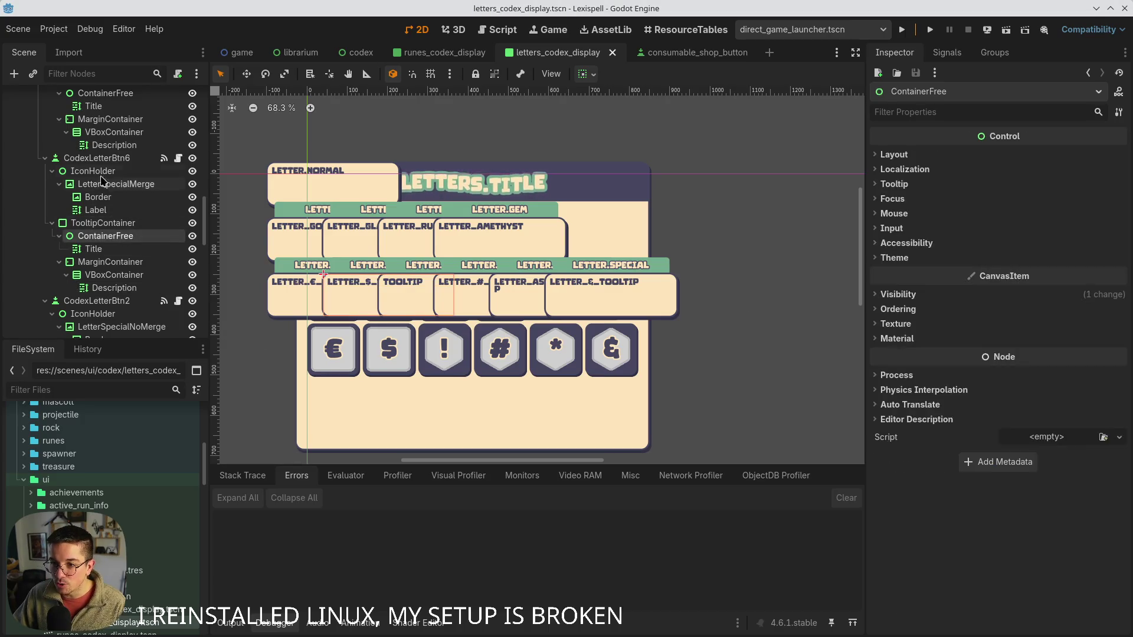
- Duplicate the $ letter button and clear the copy's letter label
{"action": "left_click", "coordinate": [99, 159]}
{"action": "key", "text": "ctrl+d"}
{"action": "left_click", "coordinate": [958, 180]}
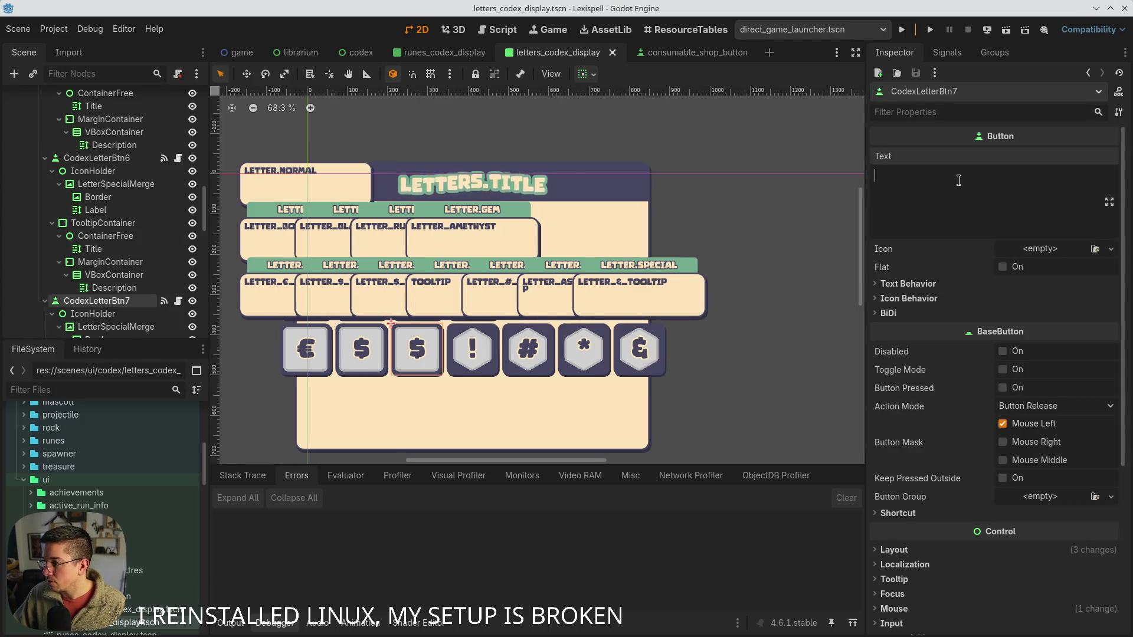
{"action": "scroll", "coordinate": [95, 295], "scroll_direction": "down", "scroll_amount": 3}
{"action": "left_click", "coordinate": [95, 292]}
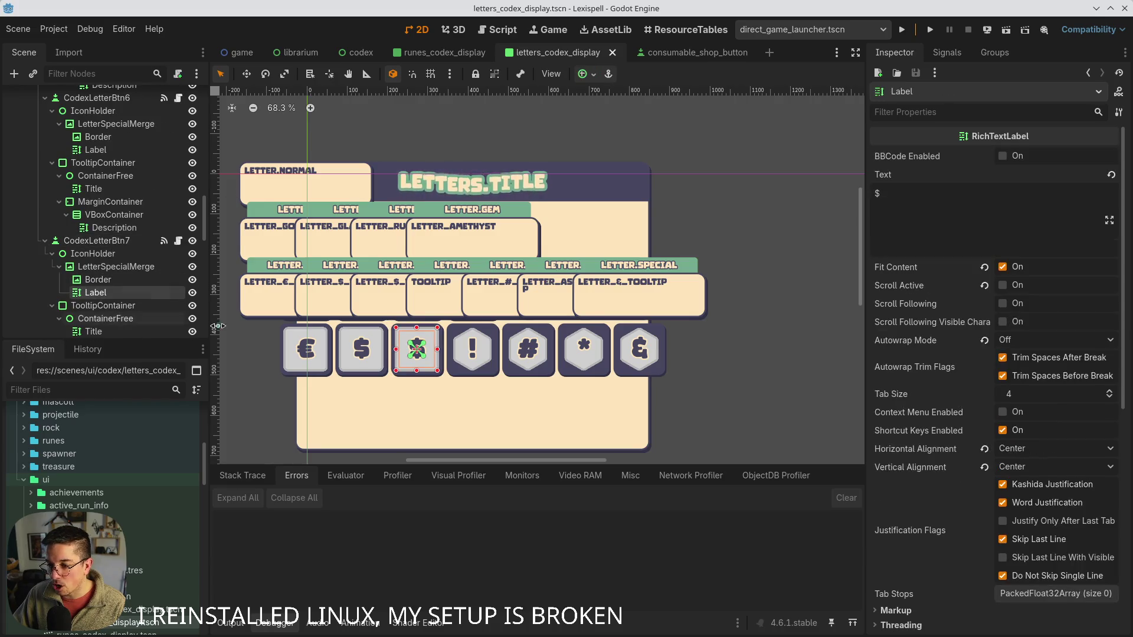
{"action": "left_click", "coordinate": [938, 200]}
{"action": "key", "text": "BackSpace"}
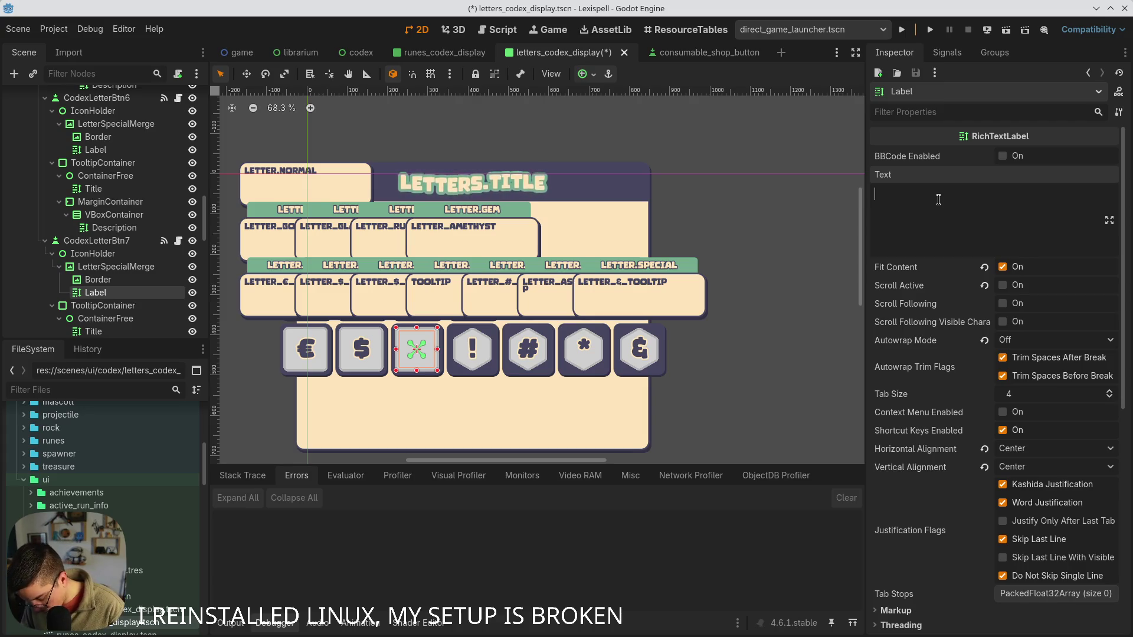
- Change the third button's tooltip description to LETTER_¥_TOOLTIP and save
{"action": "scroll", "coordinate": [101, 301], "scroll_direction": "down", "scroll_amount": 2}
{"action": "left_click", "coordinate": [112, 310]}
{"action": "left_click", "coordinate": [1005, 220]}
{"action": "key", "text": "ctrl+a"}
{"action": "type", "text": "LETTER_¥_TOOLTIP"}
{"action": "key", "text": "ctrl+s"}
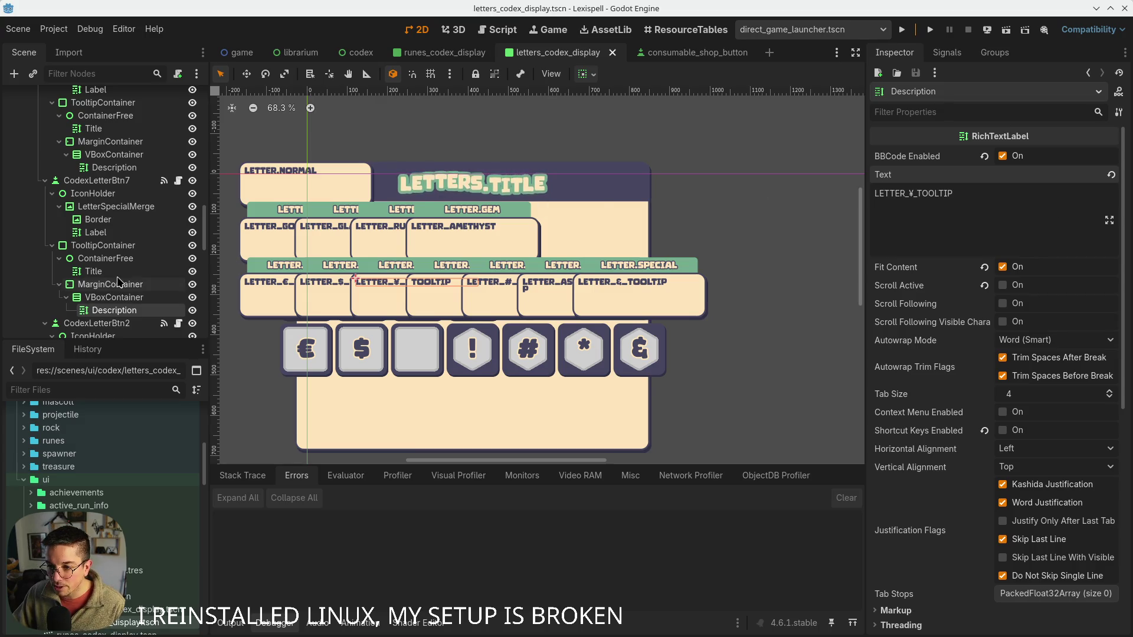
- Enter ¥ as the third button's letter label
{"action": "left_click", "coordinate": [93, 271]}
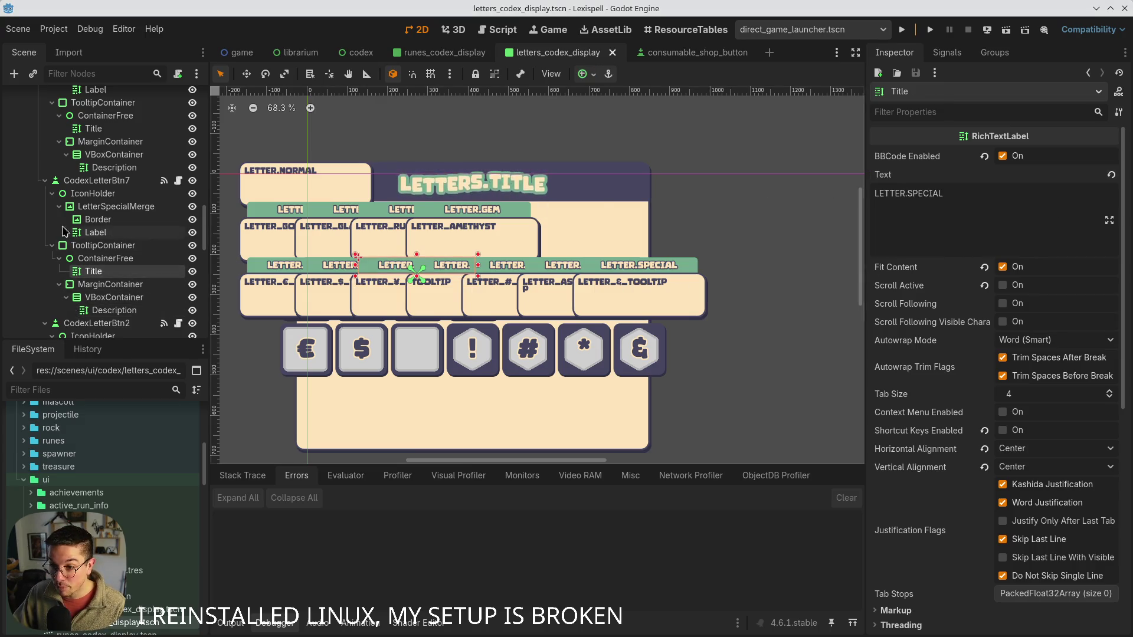
{"action": "left_click", "coordinate": [104, 245]}
{"action": "left_click", "coordinate": [95, 232]}
{"action": "left_click", "coordinate": [946, 205]}
{"action": "type", "text": "¥"}
- Duplicate the whole HBoxContainer3 row of letter buttons
{"action": "left_click", "coordinate": [477, 335]}
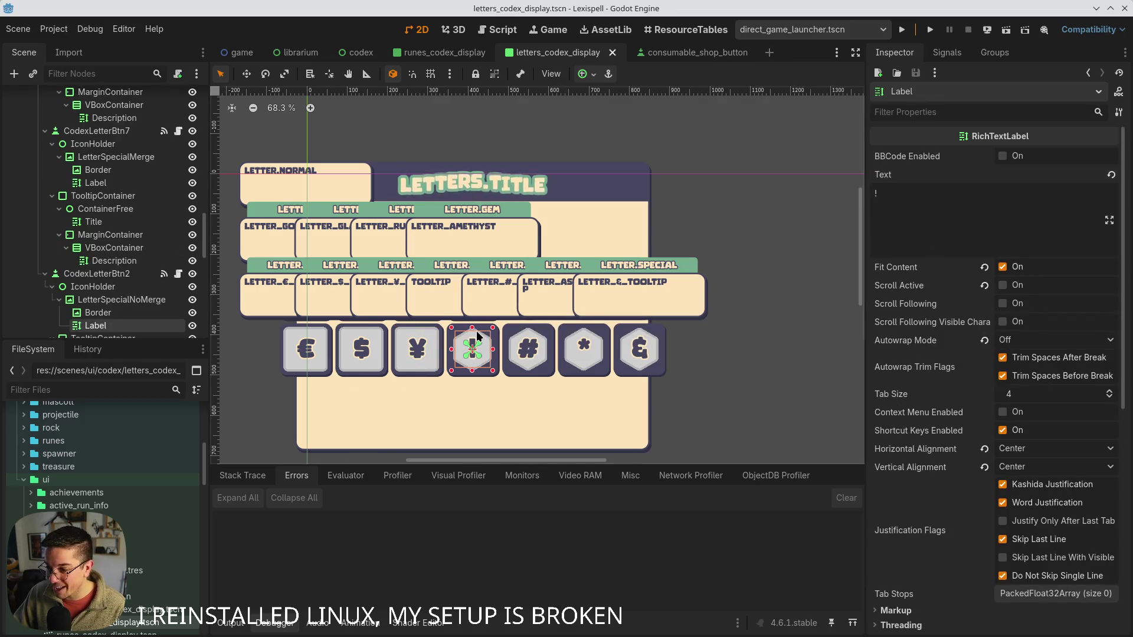
{"action": "left_click", "coordinate": [96, 273]}
{"action": "scroll", "coordinate": [118, 277], "scroll_direction": "down", "scroll_amount": 3}
{"action": "scroll", "coordinate": [126, 283], "scroll_direction": "down", "scroll_amount": 5}
{"action": "scroll", "coordinate": [122, 288], "scroll_direction": "down", "scroll_amount": 7}
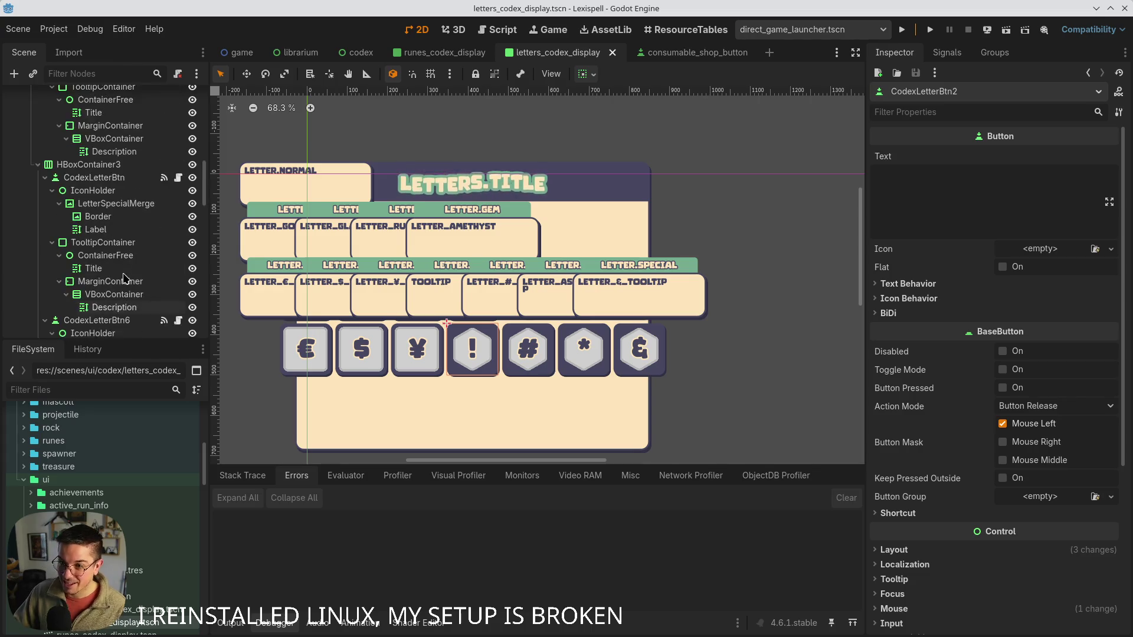
{"action": "scroll", "coordinate": [124, 277], "scroll_direction": "up", "scroll_amount": 2}
{"action": "left_click", "coordinate": [88, 230]}
{"action": "key", "text": "ctrl+d"}
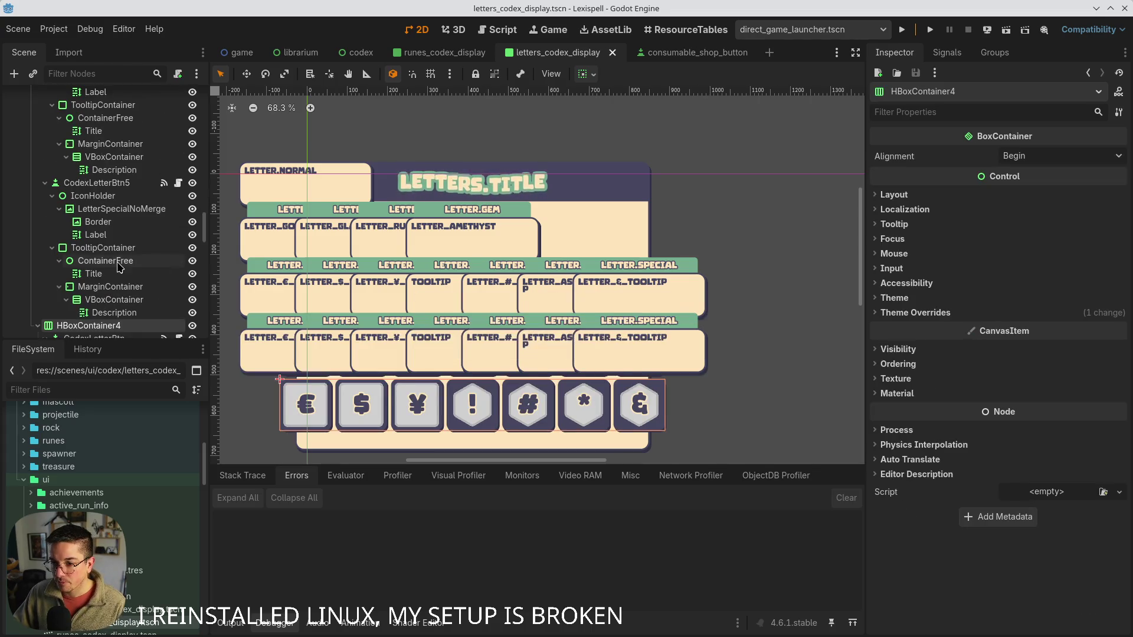
- Delete the €, $ and ¥ buttons from the duplicated row
{"action": "scroll", "coordinate": [119, 267], "scroll_direction": "down", "scroll_amount": 3}
{"action": "left_click", "coordinate": [45, 202]}
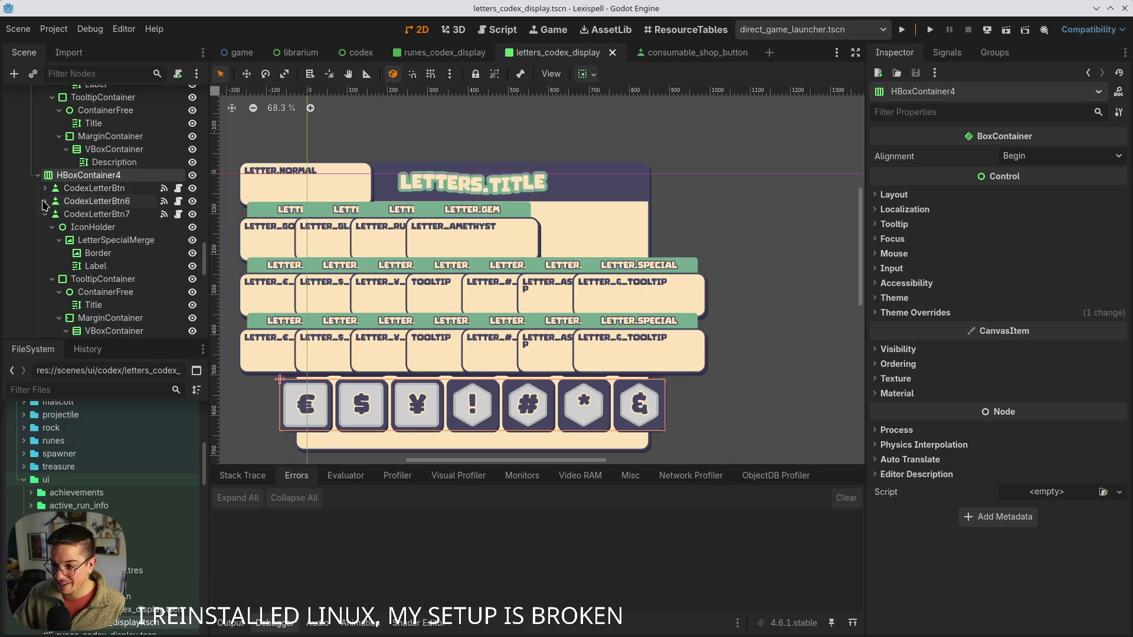
{"action": "left_click", "coordinate": [94, 188]}
{"action": "left_click", "coordinate": [94, 214], "text": "shift"}
{"action": "key", "text": "Delete"}
{"action": "key", "text": "Return"}
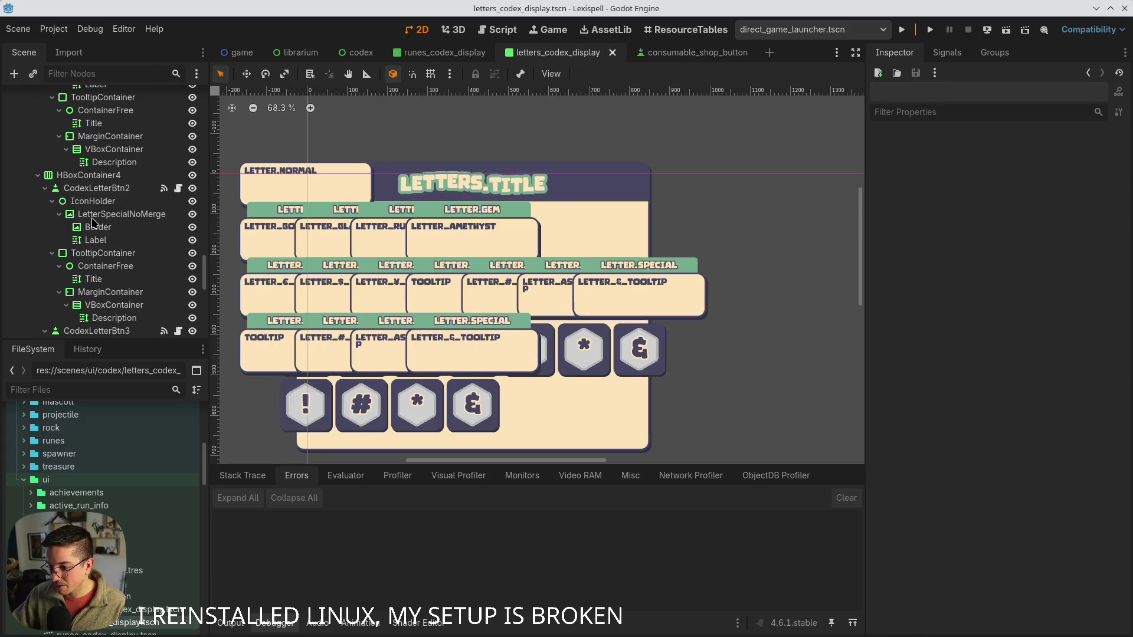
- Collapse the CodexLetterBtn2–5 branches in the Scene tree
{"action": "left_click", "coordinate": [45, 188]}
{"action": "left_click", "coordinate": [44, 201]}
{"action": "left_click", "coordinate": [45, 214]}
{"action": "left_click", "coordinate": [82, 227]}
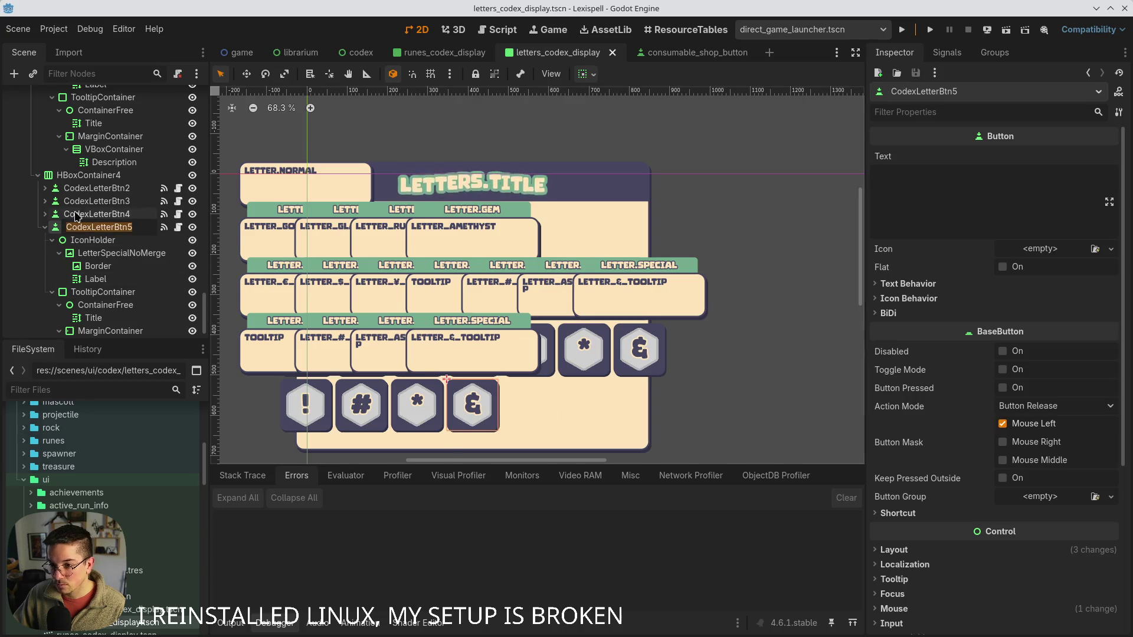
{"action": "scroll", "coordinate": [102, 197], "scroll_direction": "up", "scroll_amount": 3}
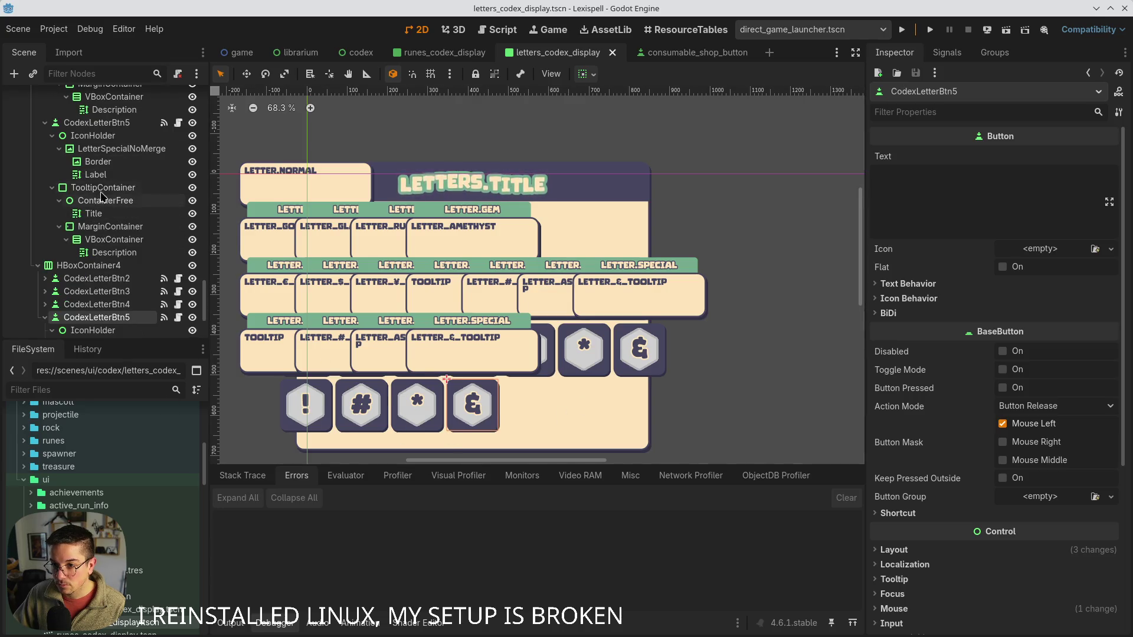
{"action": "left_click", "coordinate": [95, 122]}
{"action": "scroll", "coordinate": [112, 153], "scroll_direction": "up", "scroll_amount": 3}
{"action": "scroll", "coordinate": [125, 186], "scroll_direction": "up", "scroll_amount": 2}
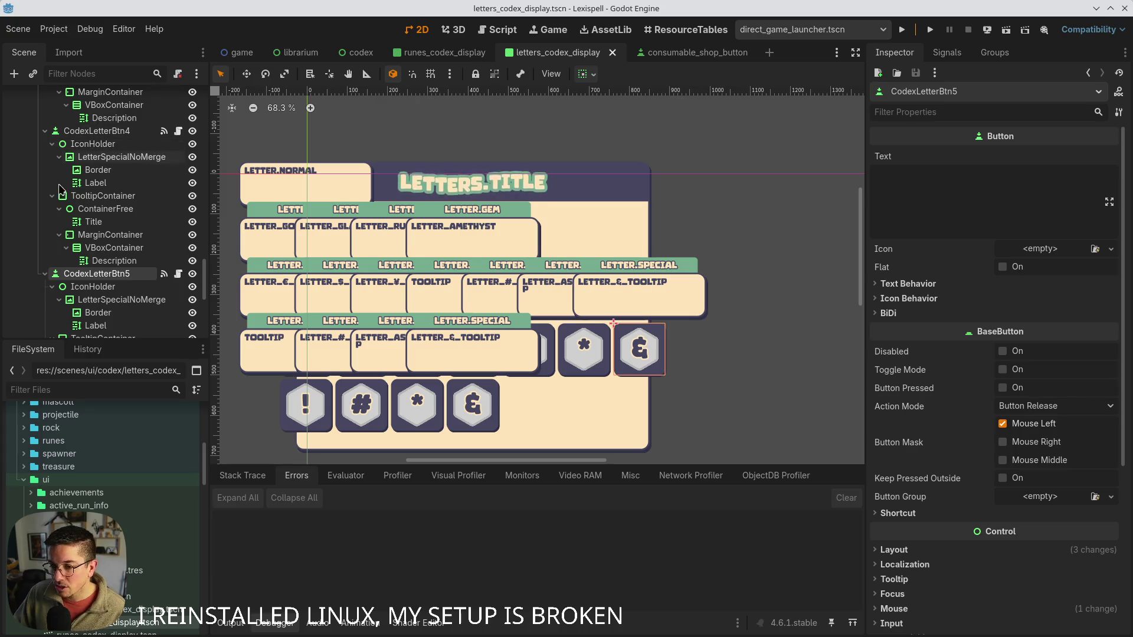
{"action": "left_click", "coordinate": [45, 274]}
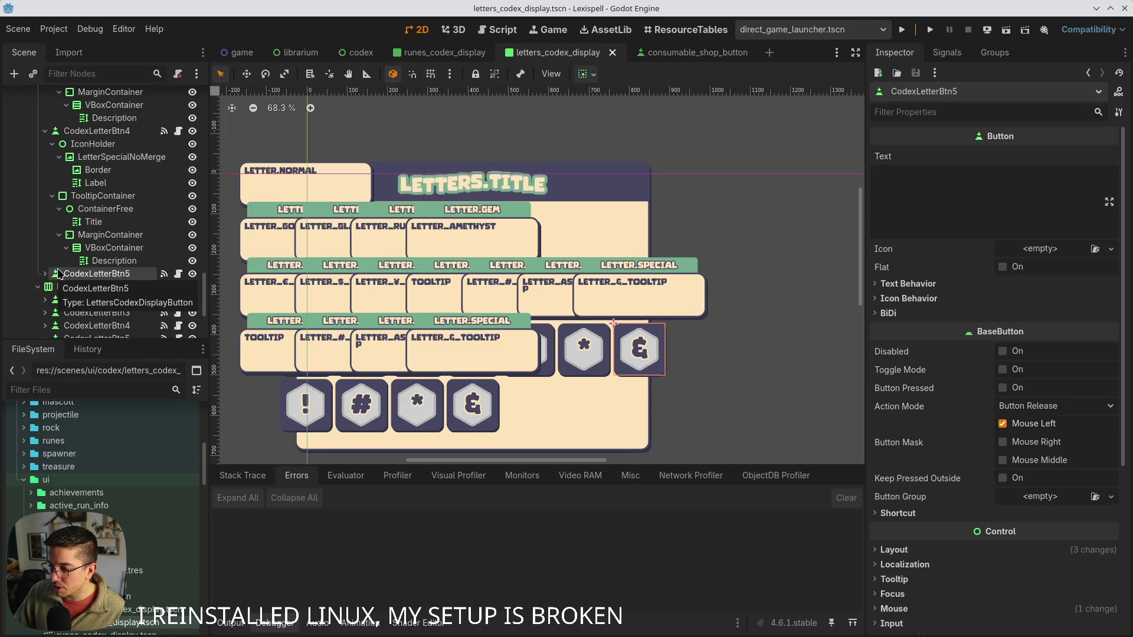
{"action": "left_click", "coordinate": [46, 131]}
{"action": "left_click", "coordinate": [45, 108]}
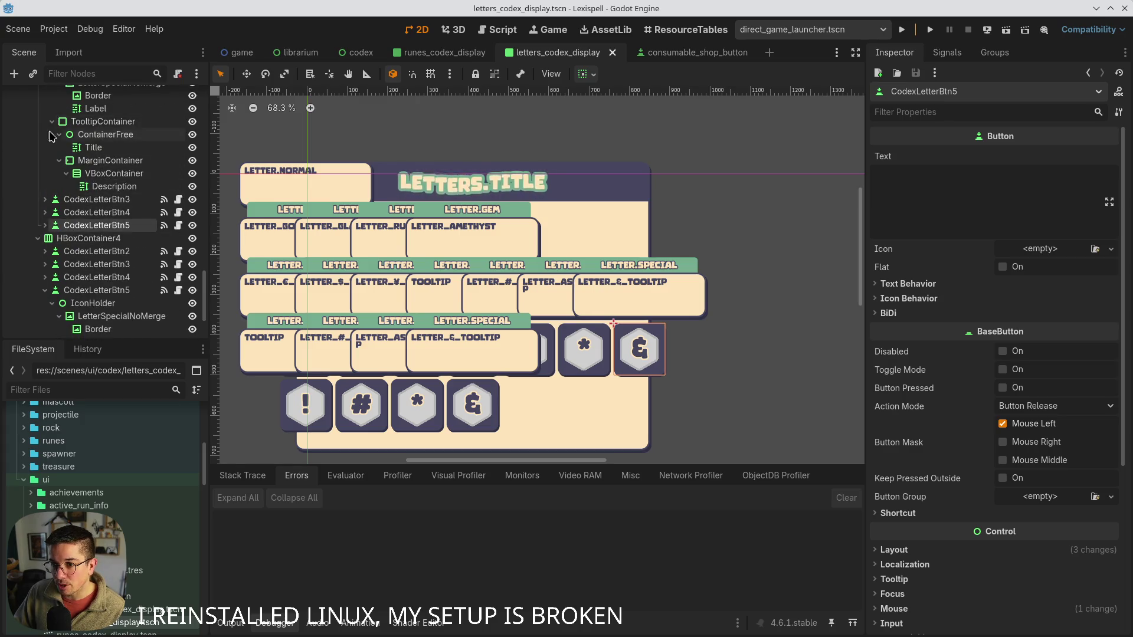
{"action": "scroll", "coordinate": [105, 177], "scroll_direction": "up", "scroll_amount": 3}
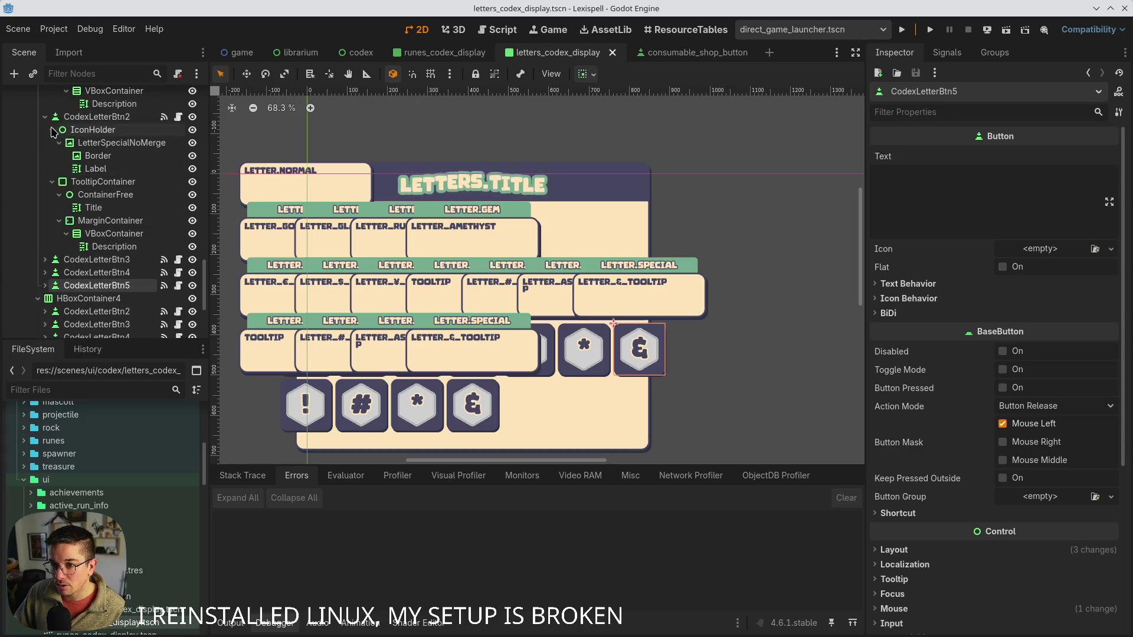
- Delete the !, #, * and & buttons from the first row
{"action": "left_click", "coordinate": [105, 172]}
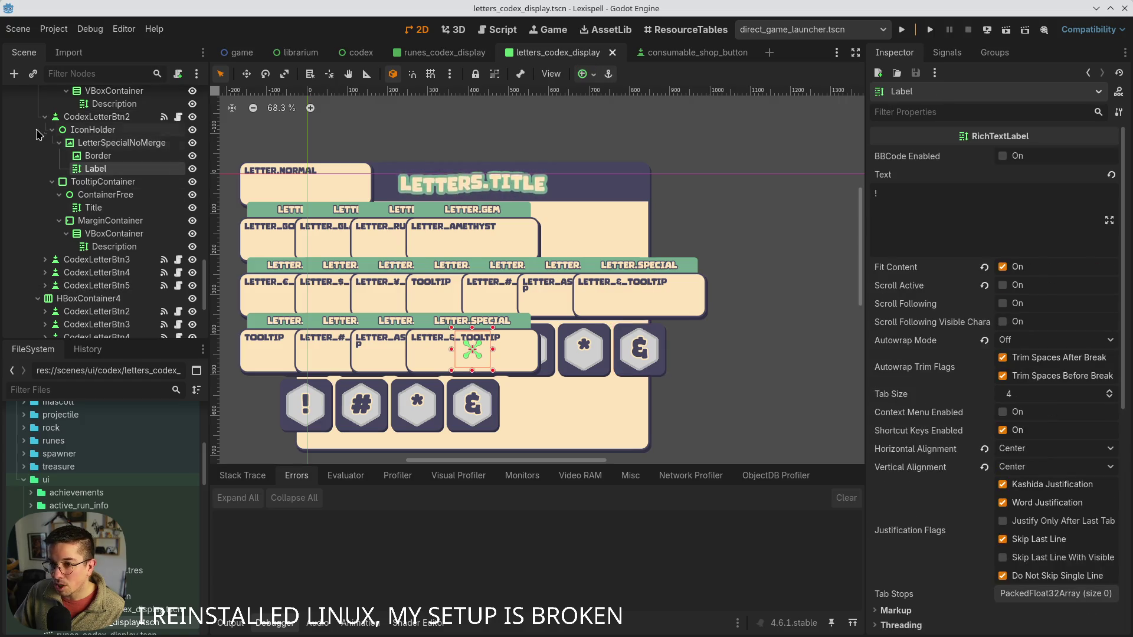
{"action": "left_click", "coordinate": [44, 116]}
{"action": "left_click", "coordinate": [83, 117]}
{"action": "left_click", "coordinate": [97, 157], "text": "shift"}
{"action": "key", "text": "Delete"}
{"action": "key", "text": "Return"}
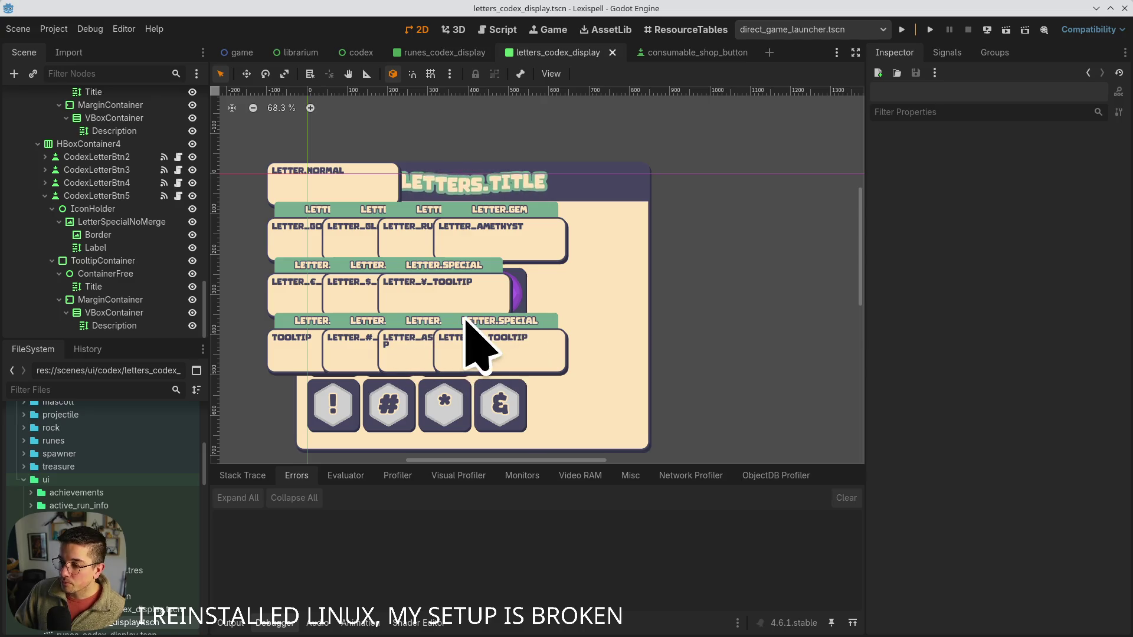
- Duplicate the ¥ button into CodexLetterBtn8 and give it tooltip key LETTER_£_TOOLTIP, then save
{"action": "scroll", "coordinate": [112, 219], "scroll_direction": "up", "scroll_amount": 3}
{"action": "left_click", "coordinate": [95, 92]}
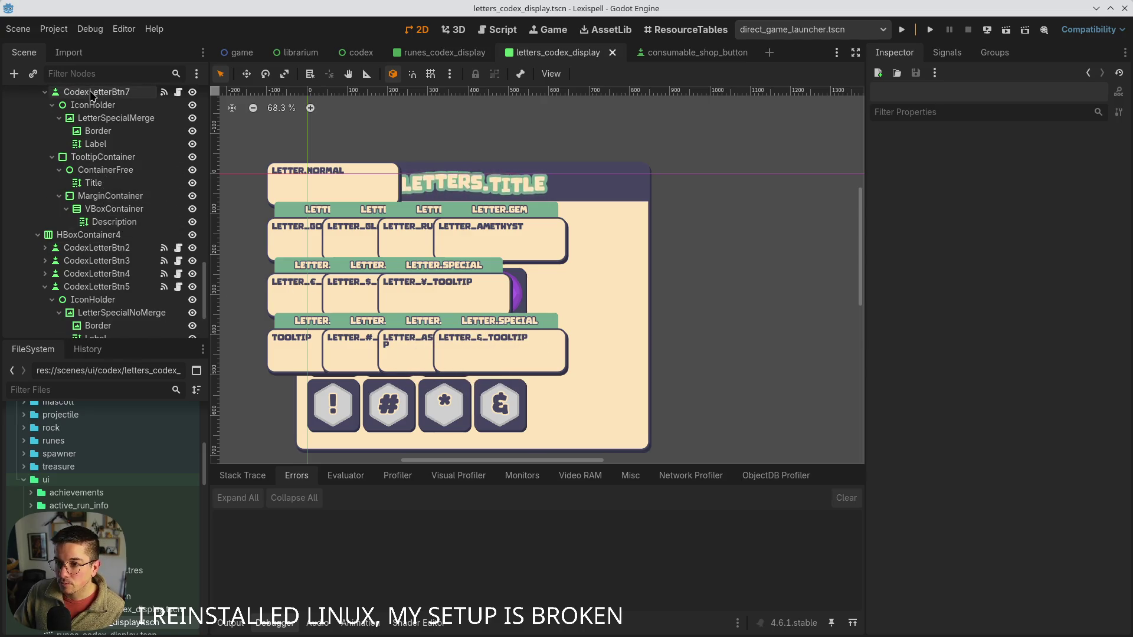
{"action": "key", "text": "ctrl+d"}
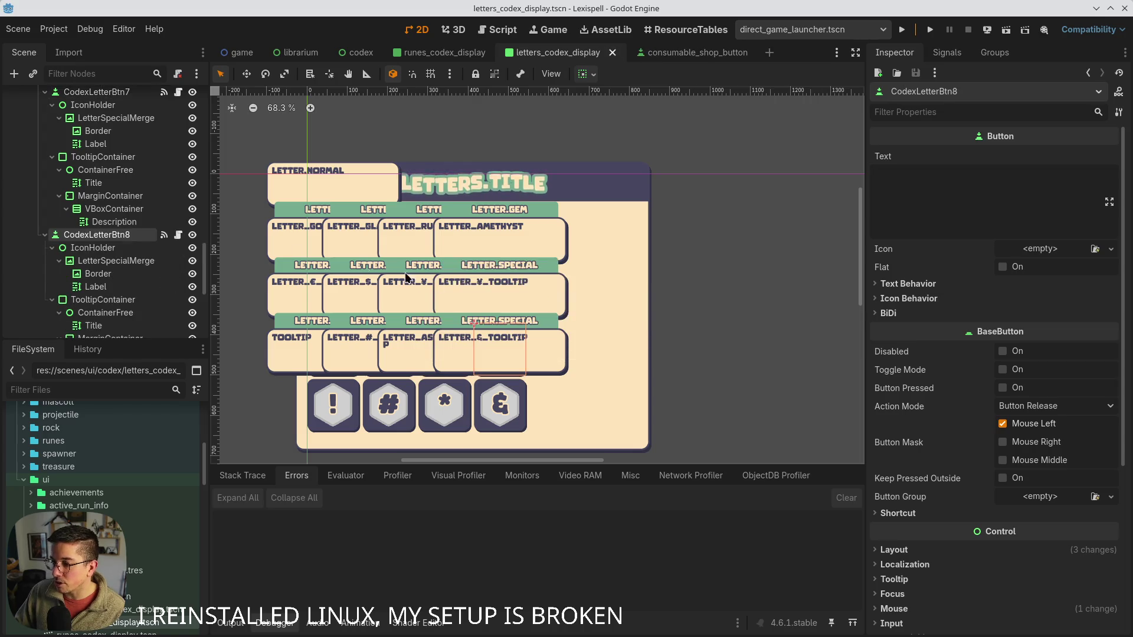
{"action": "scroll", "coordinate": [135, 260], "scroll_direction": "down", "scroll_amount": 2}
{"action": "left_click", "coordinate": [104, 227]}
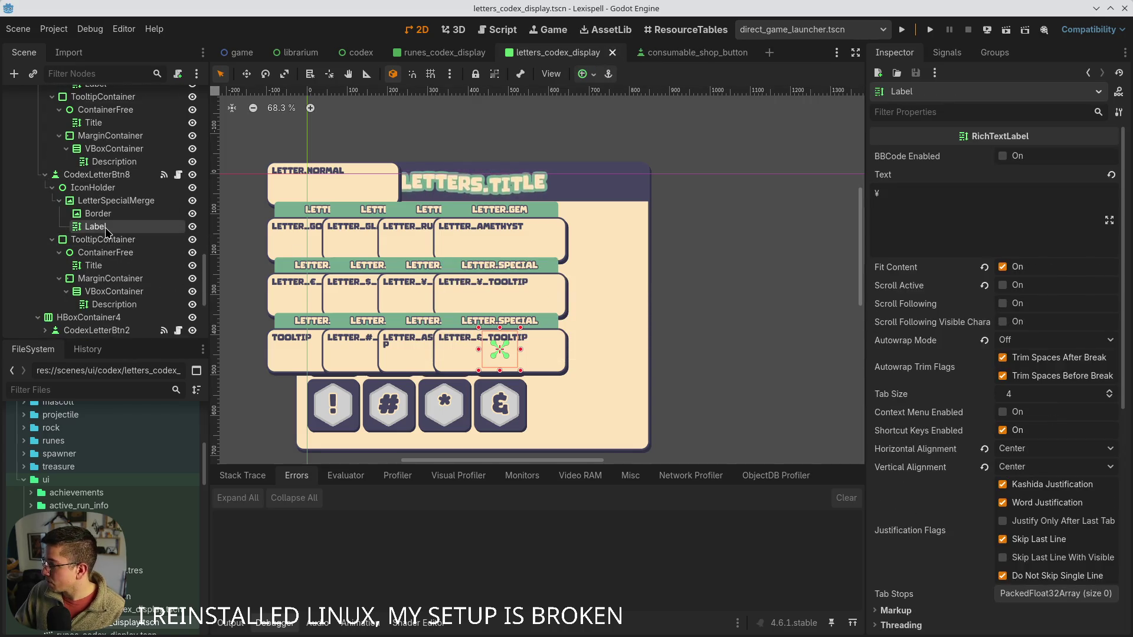
{"action": "left_click", "coordinate": [905, 203]}
{"action": "key", "text": "BackSpace"}
{"action": "type", "text": "£"}
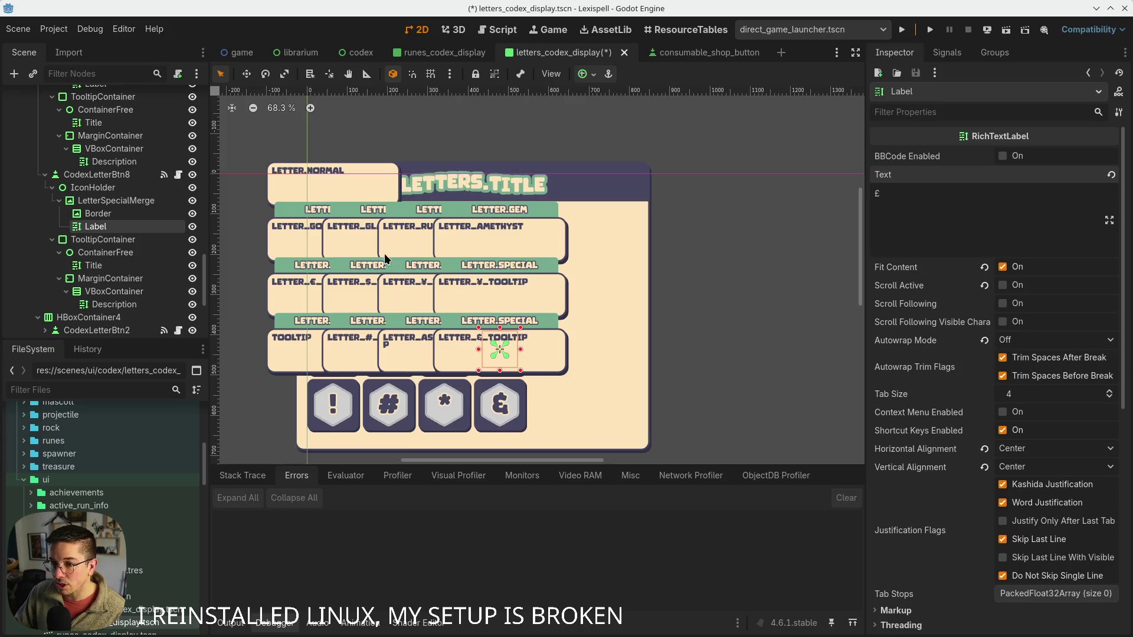
{"action": "left_click", "coordinate": [116, 176]}
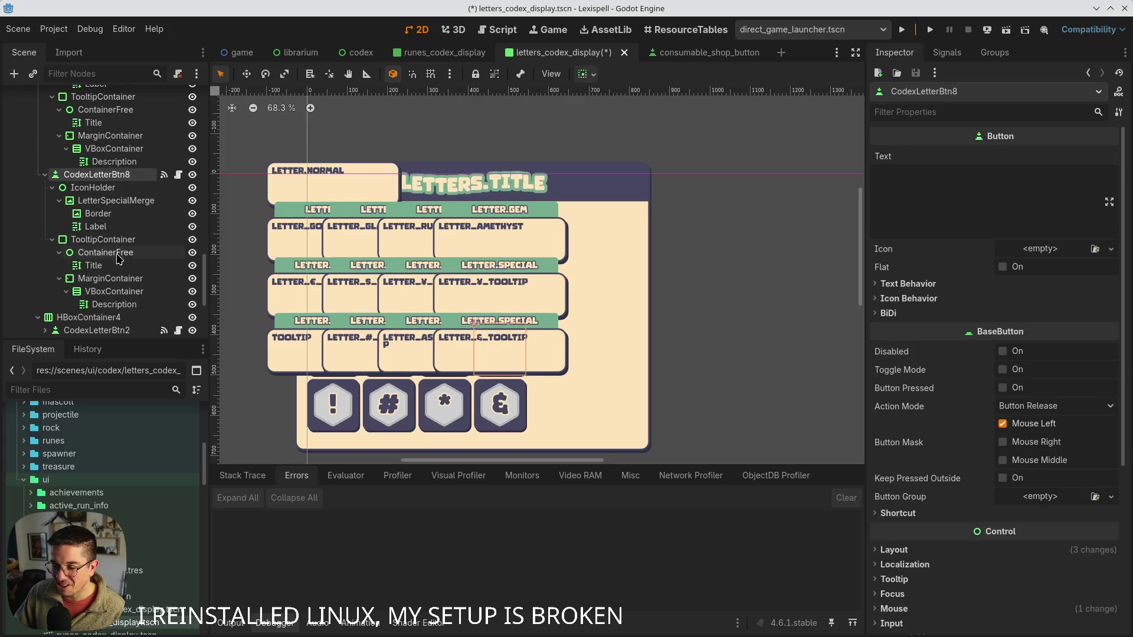
{"action": "left_click", "coordinate": [108, 242]}
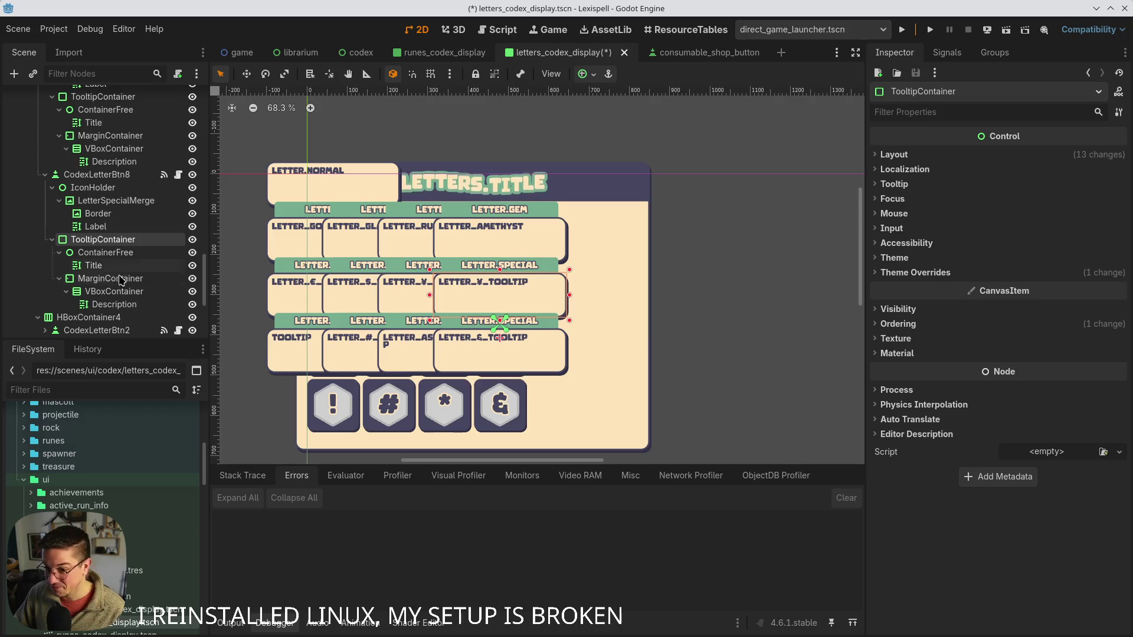
{"action": "left_click", "coordinate": [115, 304]}
{"action": "type", "text": "LETTER_£_TOOLTIP"}
{"action": "key", "text": "ctrl+s"}
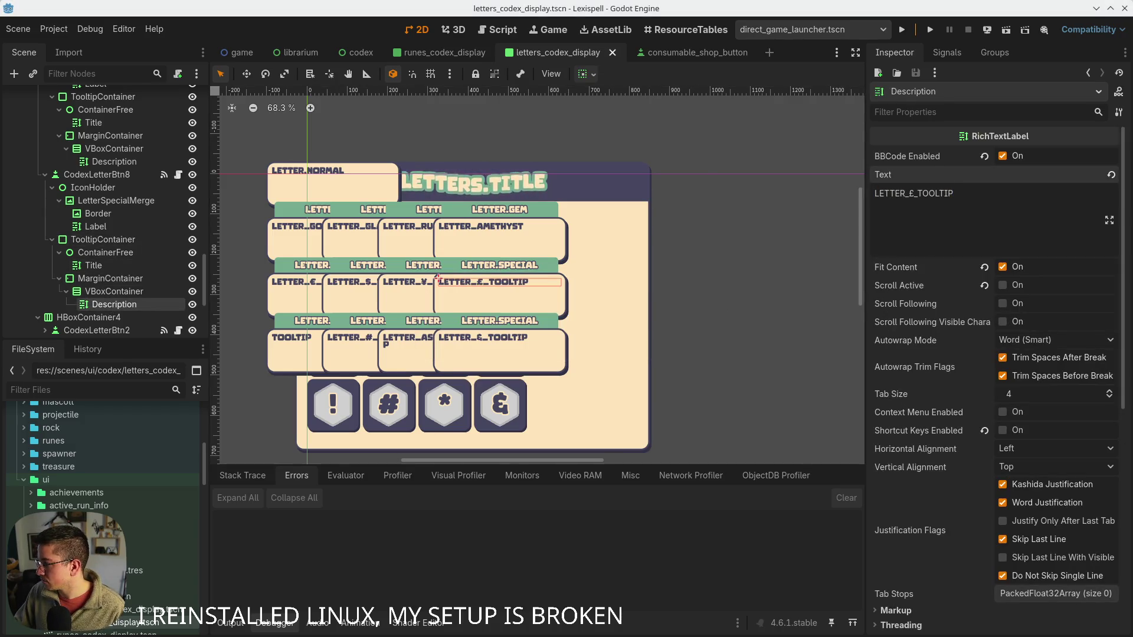
- Duplicate the £ button and set the copy's tooltip key to LETTER_¢_TOOLTIP
{"action": "left_click", "coordinate": [88, 174]}
{"action": "key", "text": "ctrl+d"}
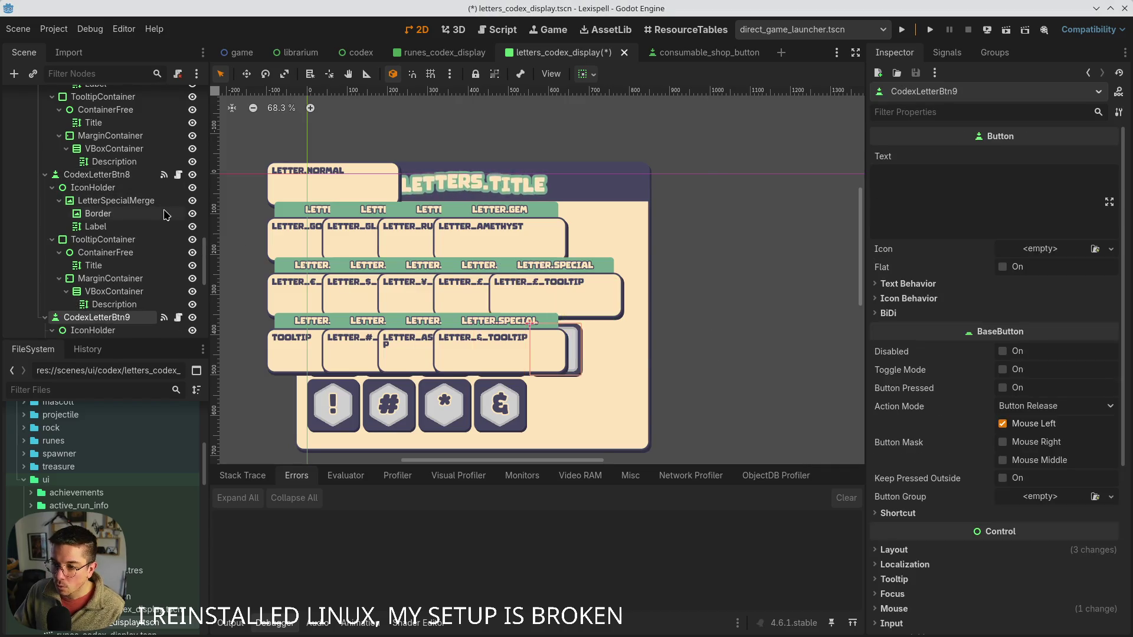
{"action": "scroll", "coordinate": [140, 290], "scroll_direction": "down", "scroll_amount": 2}
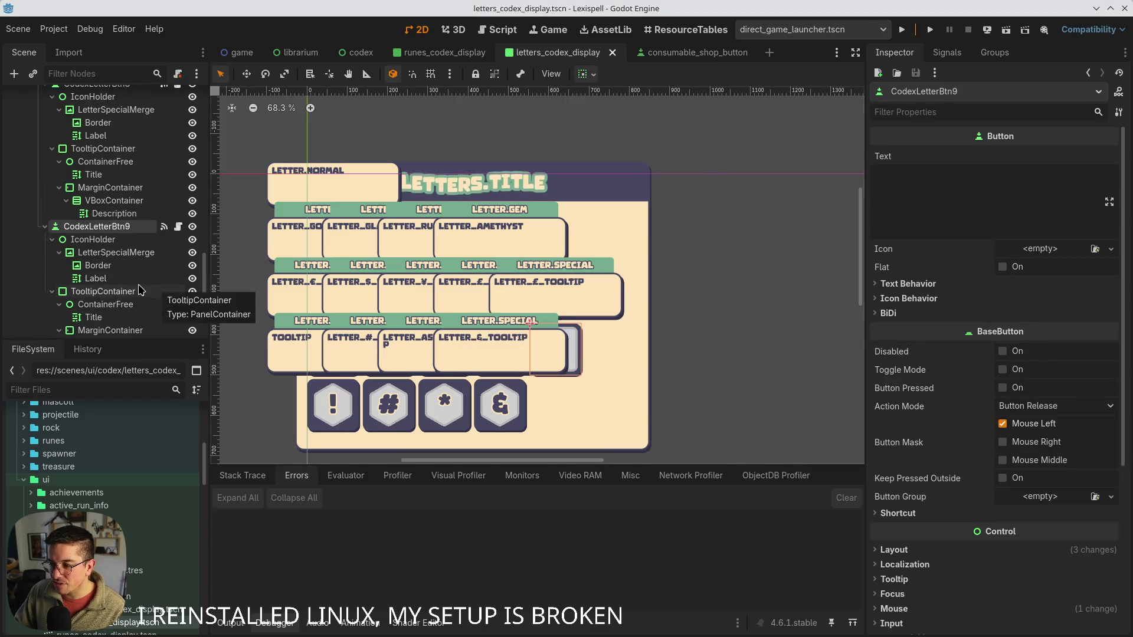
{"action": "left_click", "coordinate": [112, 252]}
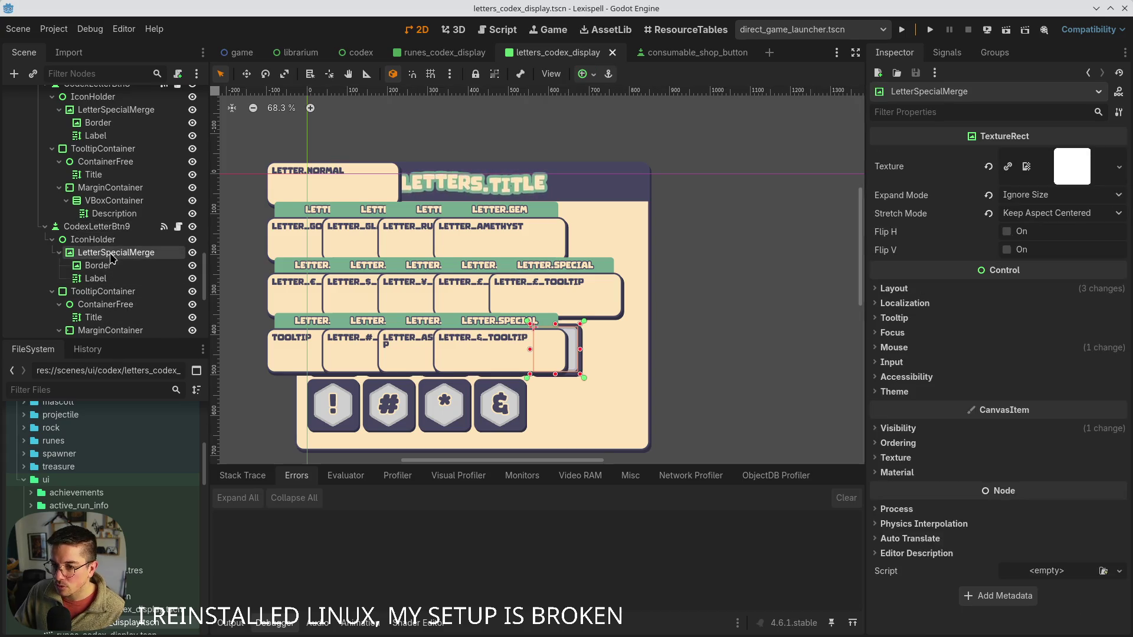
{"action": "scroll", "coordinate": [121, 325], "scroll_direction": "down", "scroll_amount": 4}
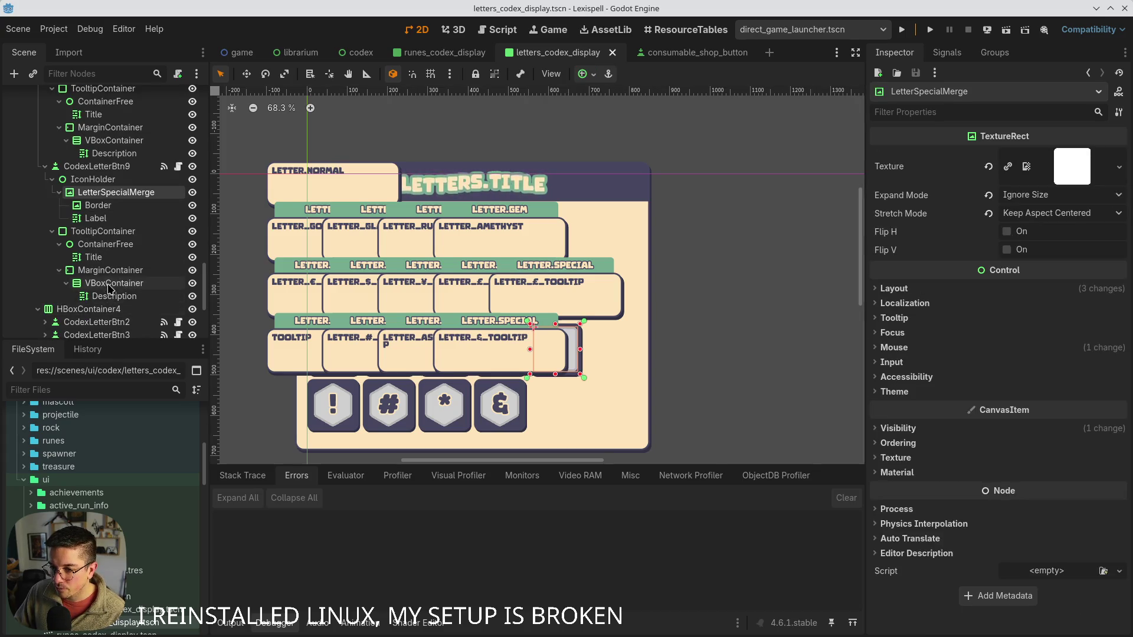
{"action": "left_click", "coordinate": [106, 297]}
{"action": "left_click", "coordinate": [1003, 223]}
{"action": "key", "text": "ctrl+a"}
{"action": "type", "text": "LETTER_¢_TOOLTIP"}
{"action": "key", "text": "ctrl+s"}
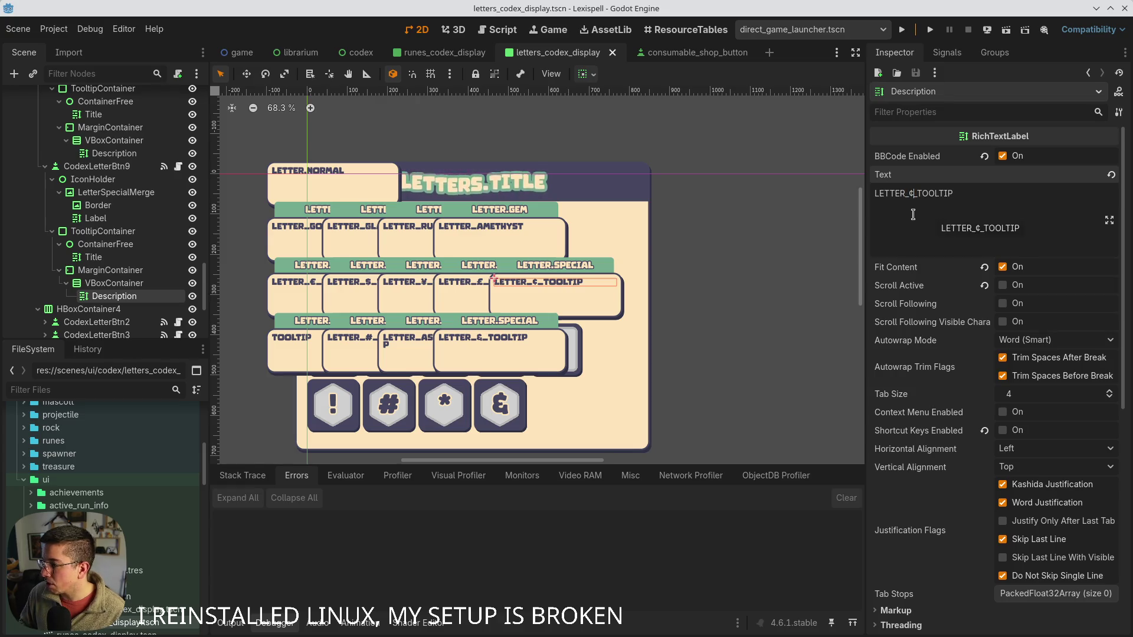
- Set the copy's displayed letter to ¢ and save the scene
{"action": "left_click", "coordinate": [96, 219]}
{"action": "left_click", "coordinate": [940, 217]}
{"action": "key", "text": "ctrl+a"}
{"action": "type", "text": "¢"}
{"action": "key", "text": "ctrl+s"}
{"action": "scroll", "coordinate": [118, 218], "scroll_direction": "up", "scroll_amount": 2}
{"action": "left_click", "coordinate": [95, 196]}
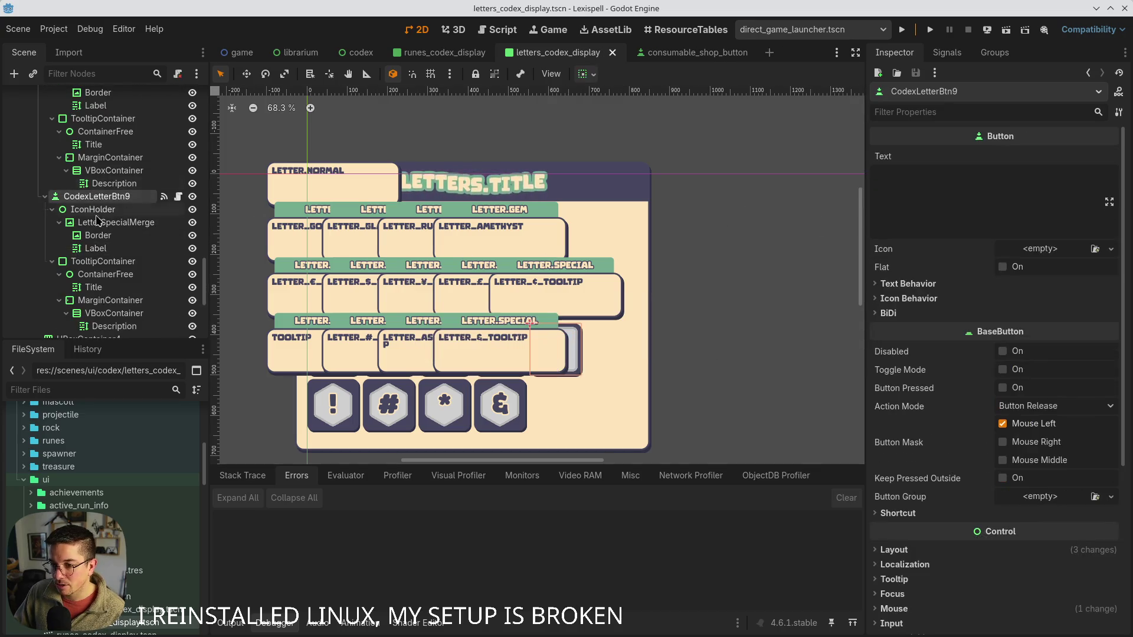
- Duplicate CodexLetterBtn in HBoxContainer3 and save
{"action": "scroll", "coordinate": [115, 224], "scroll_direction": "down", "scroll_amount": 5}
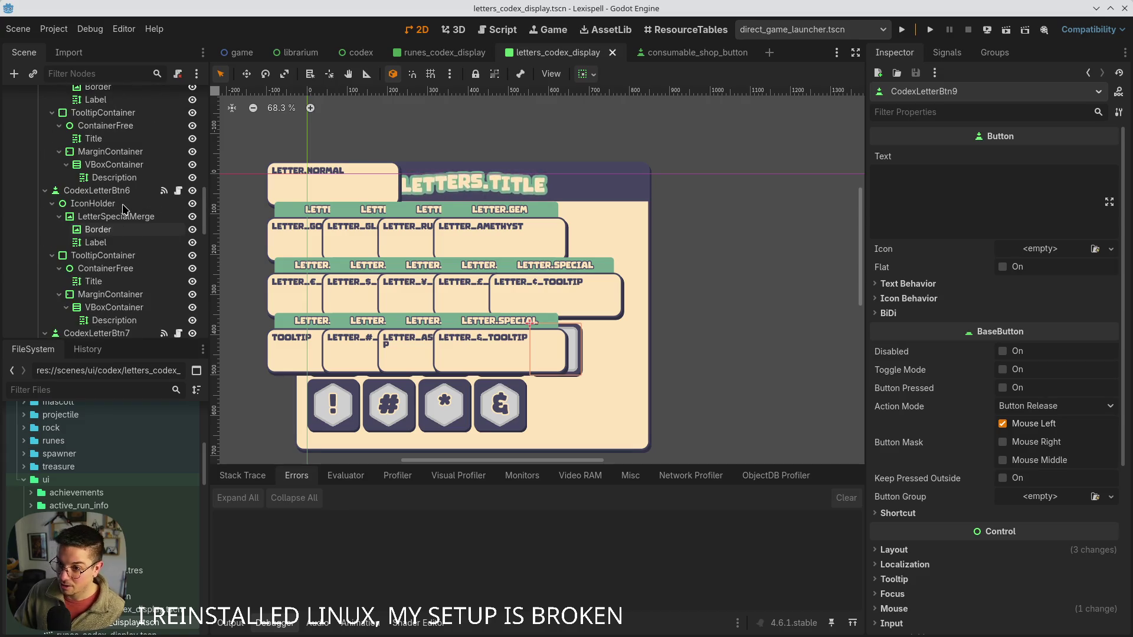
{"action": "left_click", "coordinate": [110, 187]}
{"action": "left_click", "coordinate": [110, 197]}
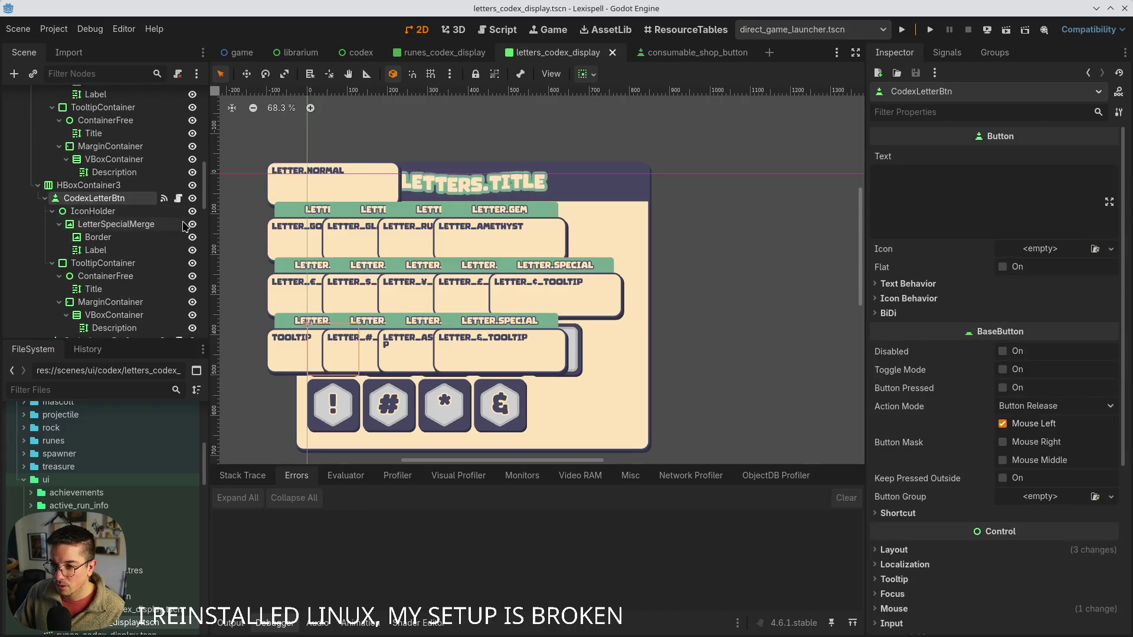
{"action": "key", "text": "ctrl+d"}
{"action": "key", "text": "ctrl+s"}
- Change the original button's letter label from € to @
{"action": "left_click", "coordinate": [99, 184]}
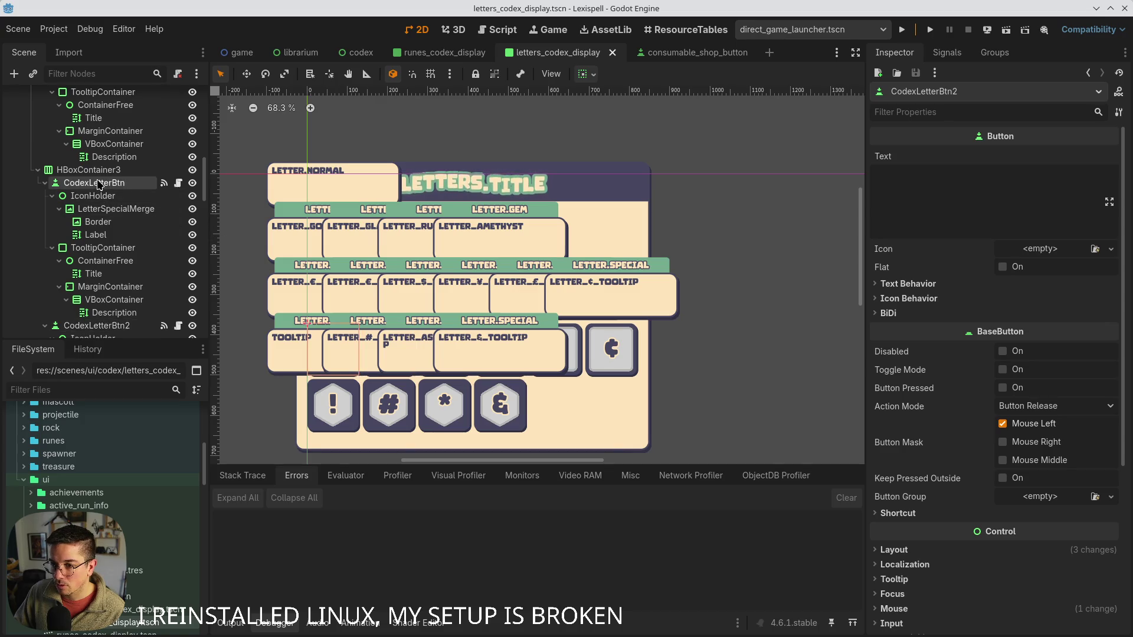
{"action": "left_click", "coordinate": [96, 234]}
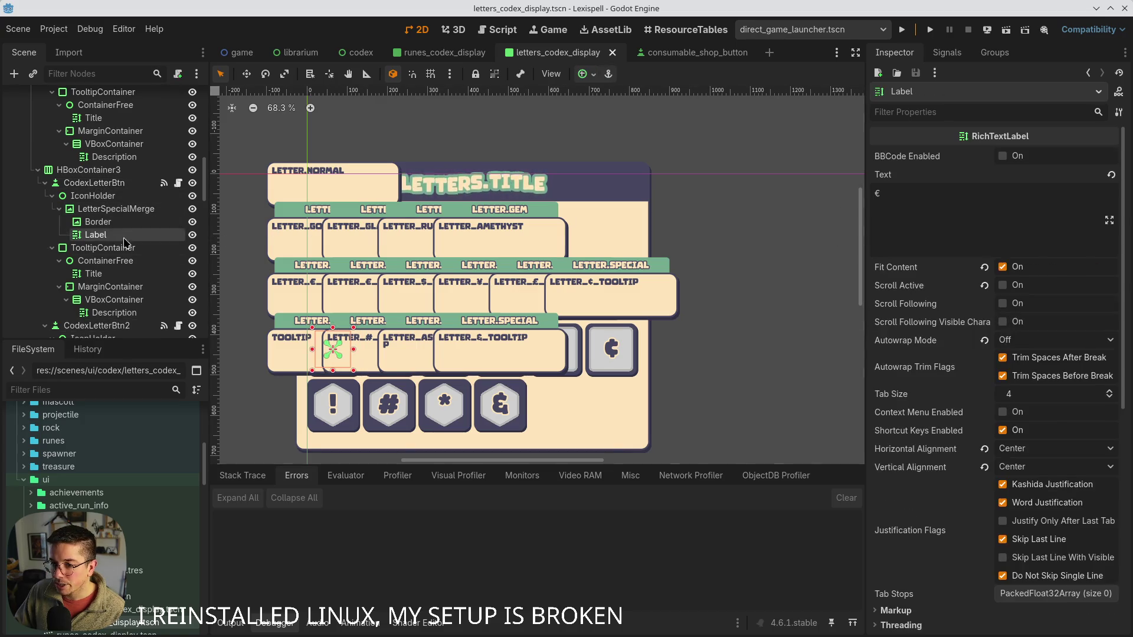
{"action": "left_click", "coordinate": [905, 192]}
{"action": "key", "text": "BackSpace"}
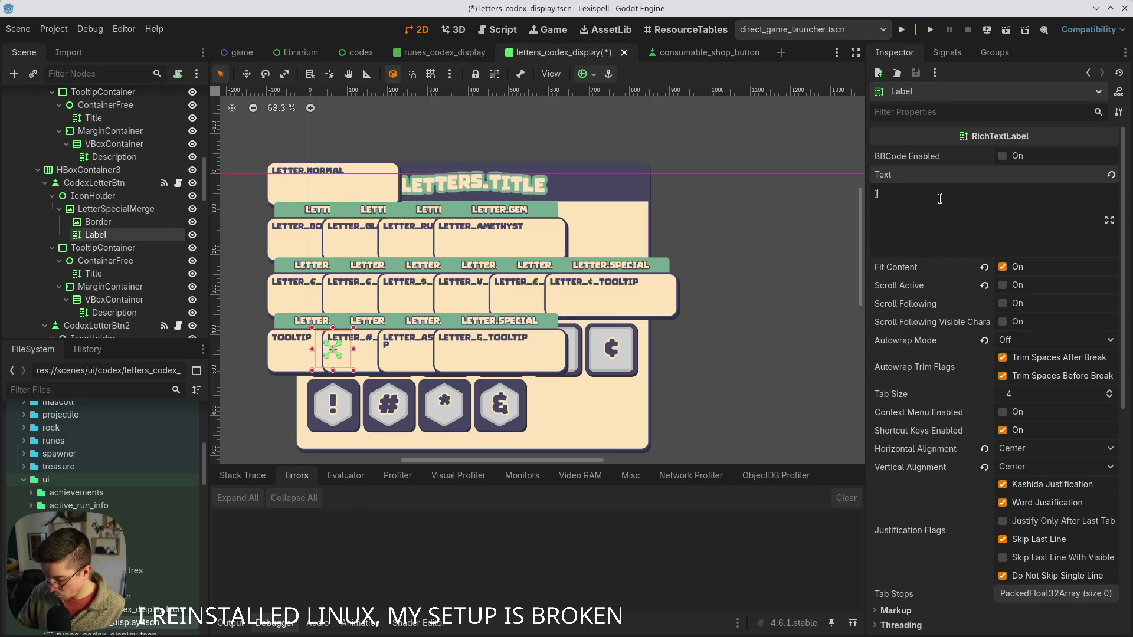
{"action": "type", "text": "@"}
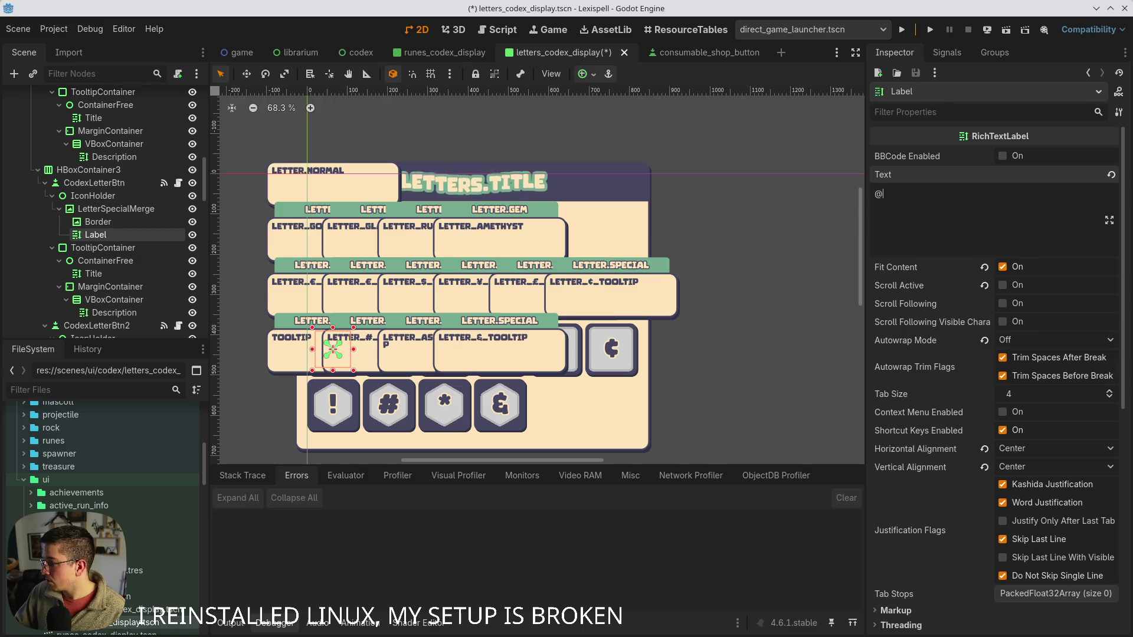
- Set its tooltip key to LETTER_@_TOOLTIP, save, and run the game with F5
{"action": "left_click", "coordinate": [114, 313]}
{"action": "left_click", "coordinate": [940, 221]}
{"action": "key", "text": "ctrl+a"}
{"action": "type", "text": "LETTER_@_TOOLTIP"}
{"action": "key", "text": "ctrl+s"}
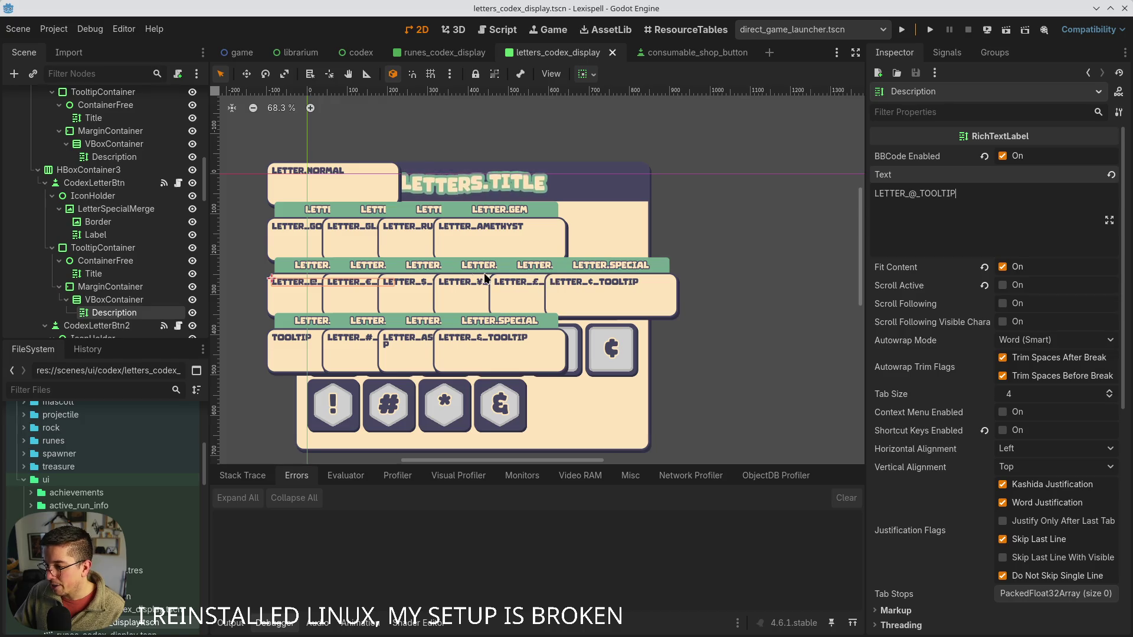
{"action": "scroll", "coordinate": [396, 239], "scroll_direction": "down", "scroll_amount": 4}
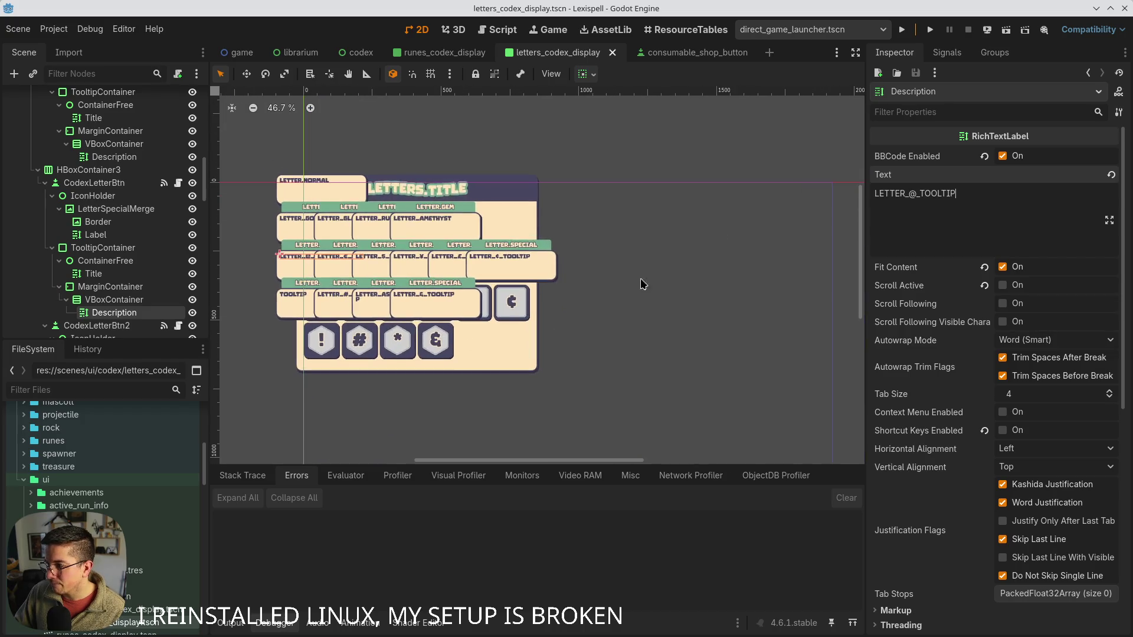
{"action": "key", "text": "F5"}
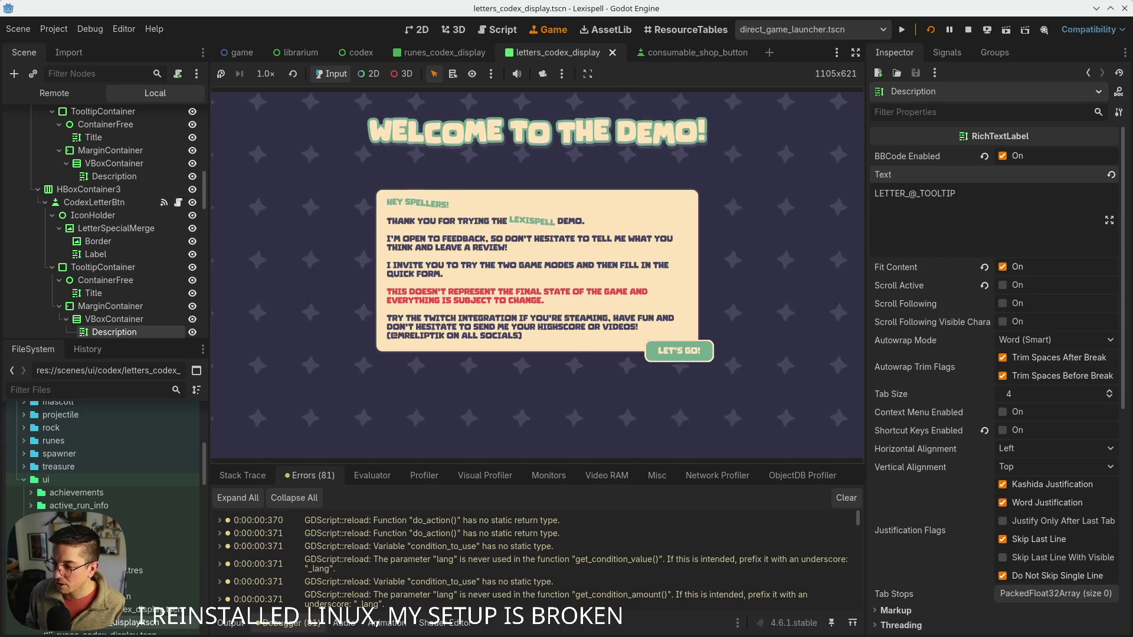
- Dismiss the welcome popup and open the Librarium from the main menu
{"action": "key", "text": "Return"}
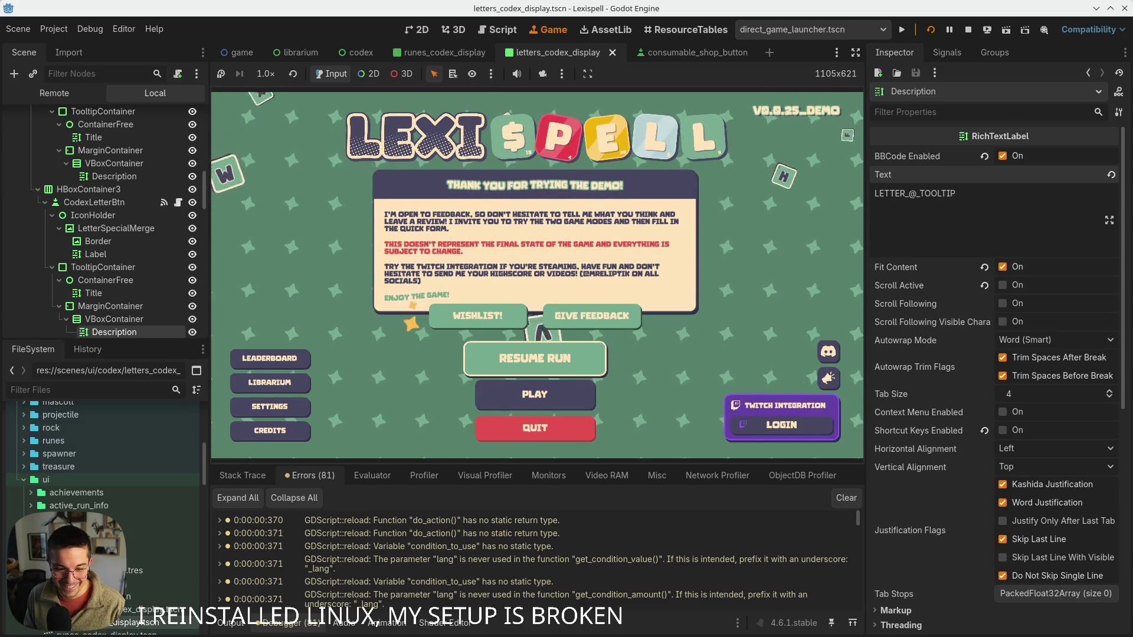
{"action": "key", "text": "Left"}
{"action": "key", "text": "Down"}
{"action": "key", "text": "Up"}
{"action": "key", "text": "Return"}
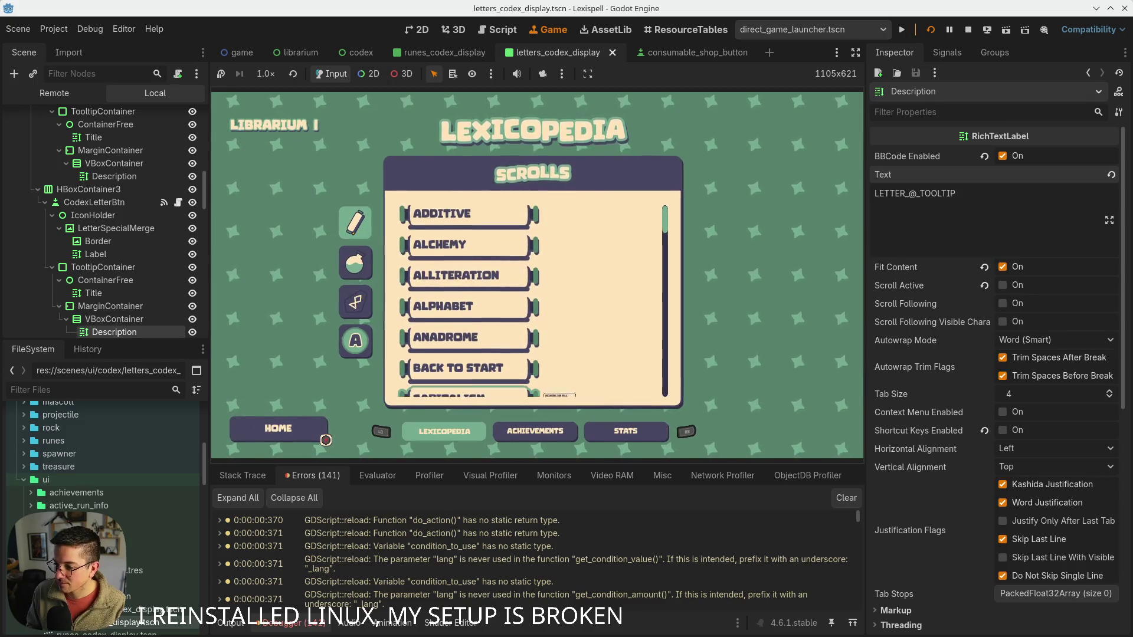
- Switch to the letters page and check the £, $ and ¢ tile tooltips
{"action": "key", "text": "Up"}
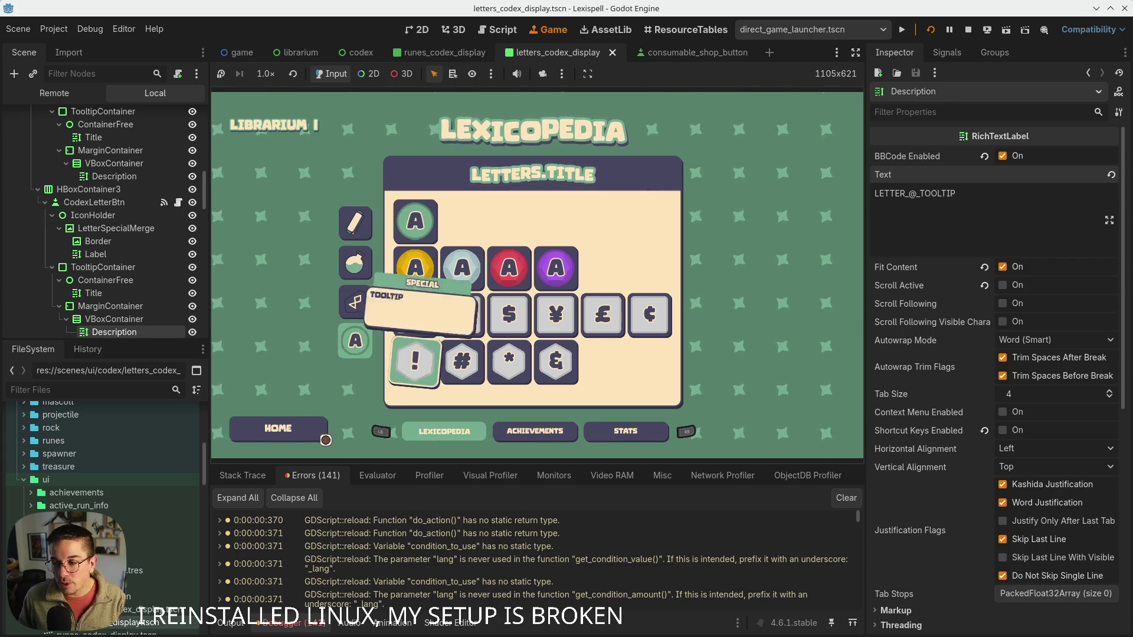
{"action": "key", "text": "Up"}
{"action": "key", "text": "Down"}
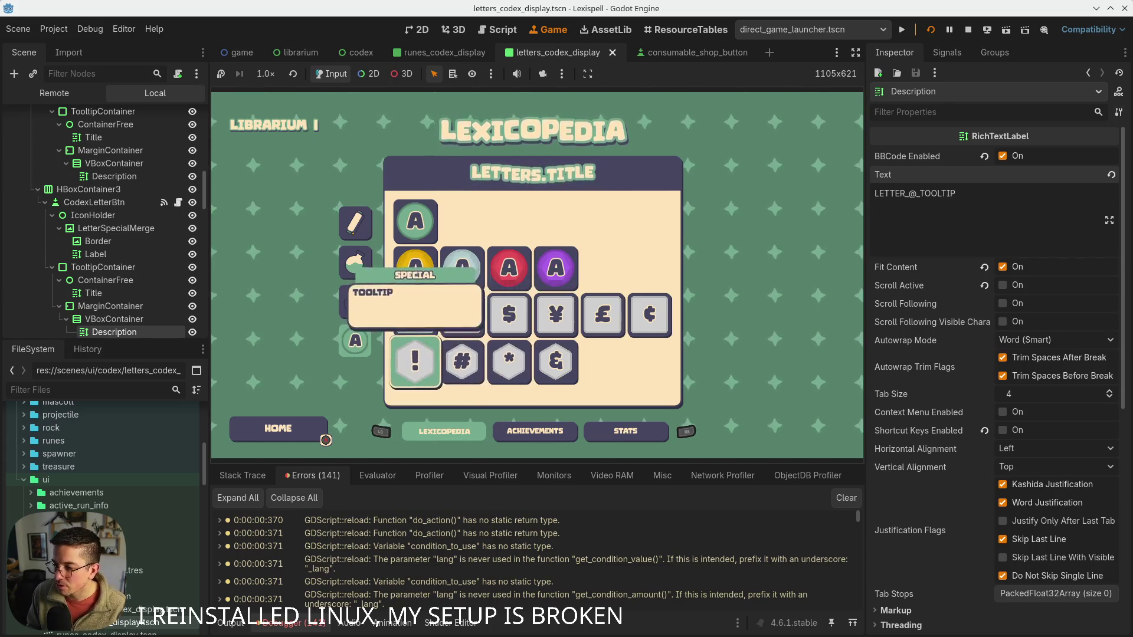
{"action": "key", "text": "Right"}
{"action": "key", "text": "Right"}
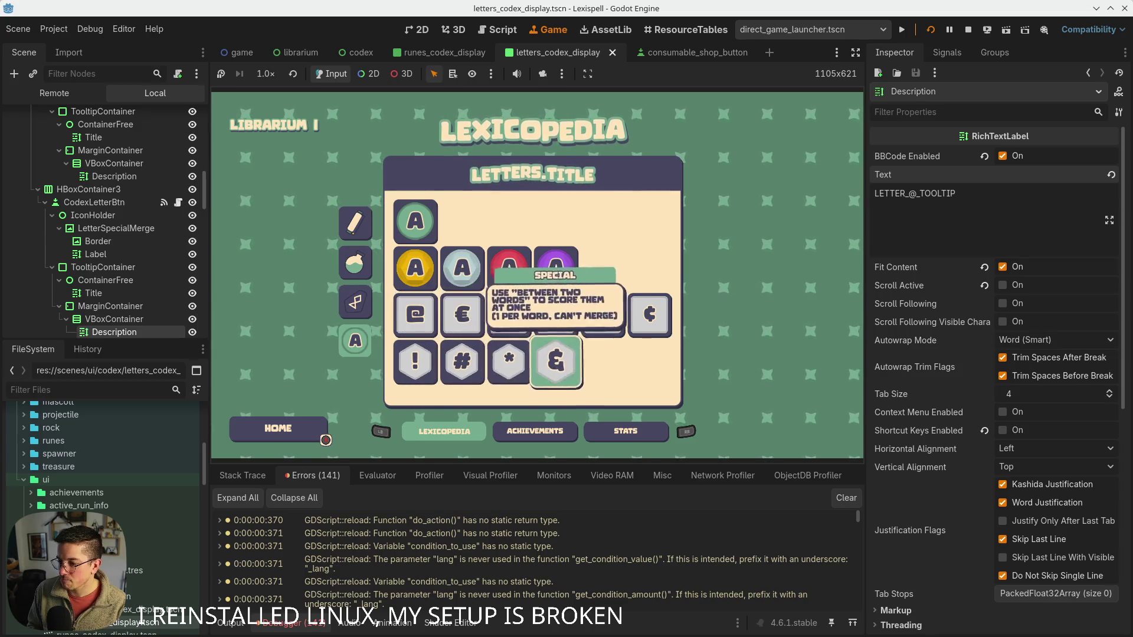
{"action": "key", "text": "Up"}
{"action": "key", "text": "Right"}
{"action": "key", "text": "Left"}
{"action": "key", "text": "Left"}
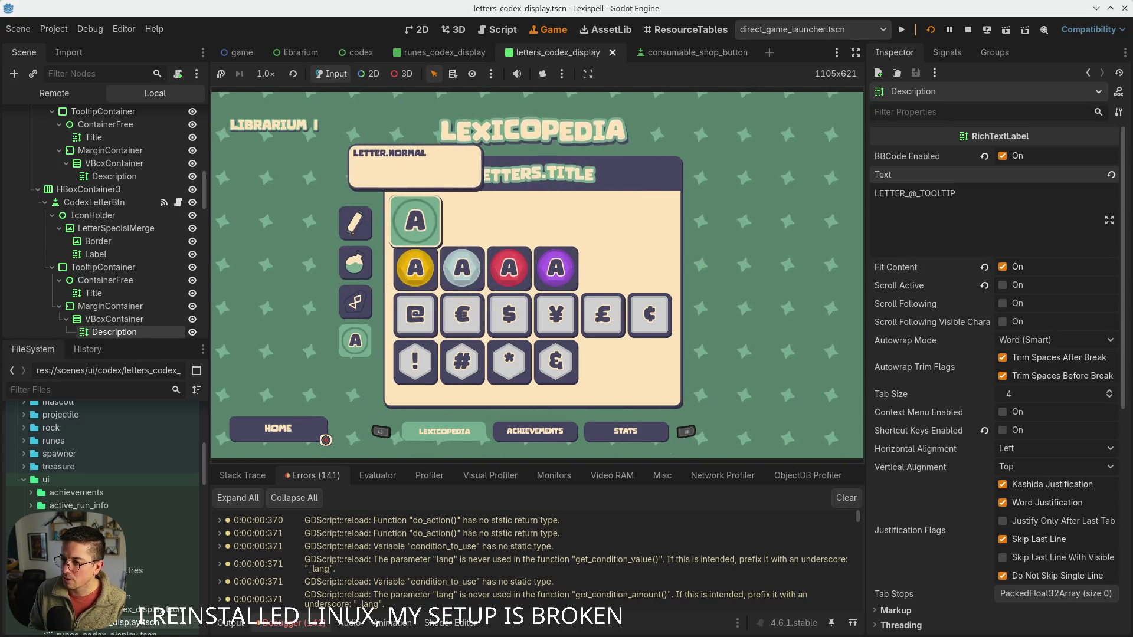
{"action": "key", "text": "Right"}
{"action": "key", "text": "Right"}
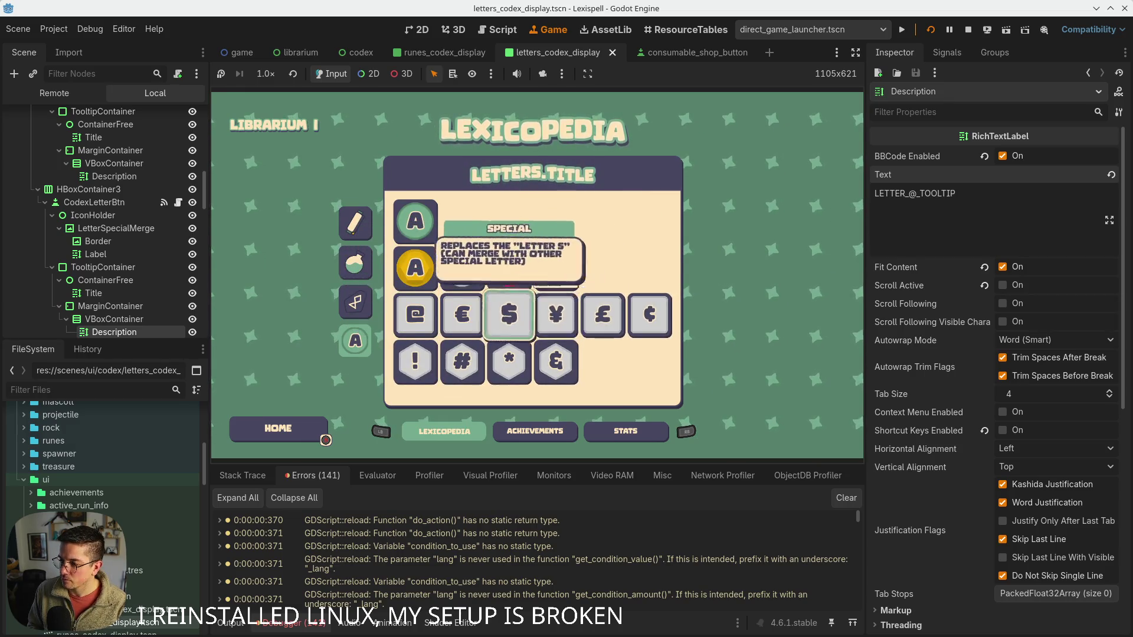
{"action": "key", "text": "Right"}
{"action": "key", "text": "Right"}
{"action": "key", "text": "Right"}
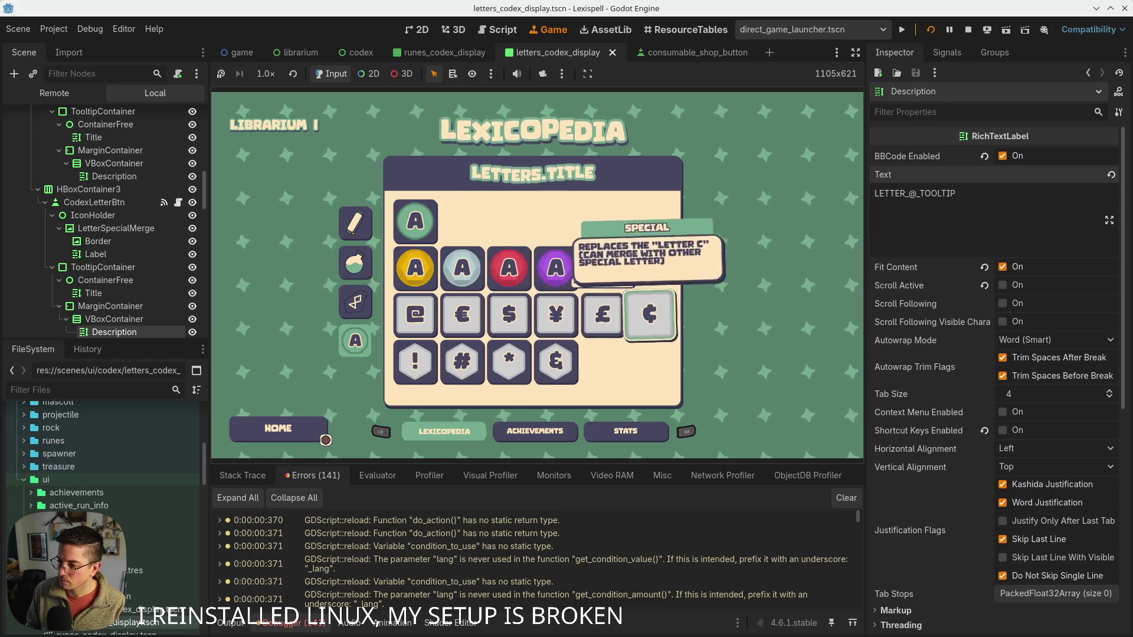
- Check the ¥, #, $ and @ tooltips, then select CodexLetterBtn to view its properties
{"action": "key", "text": "Left"}
{"action": "key", "text": "Left"}
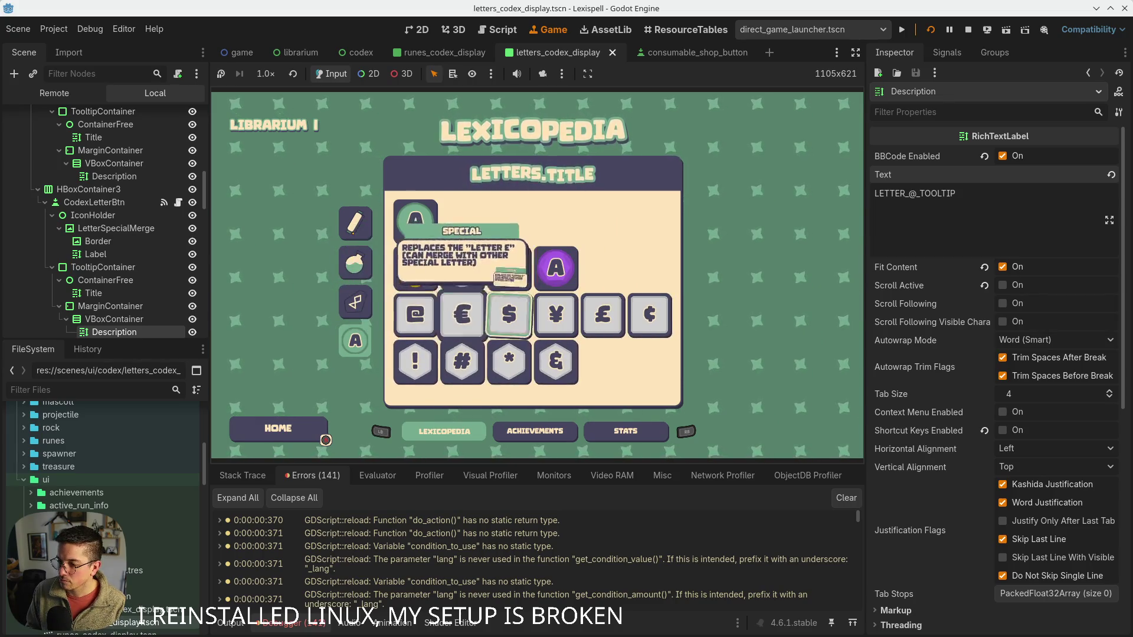
{"action": "key", "text": "Right"}
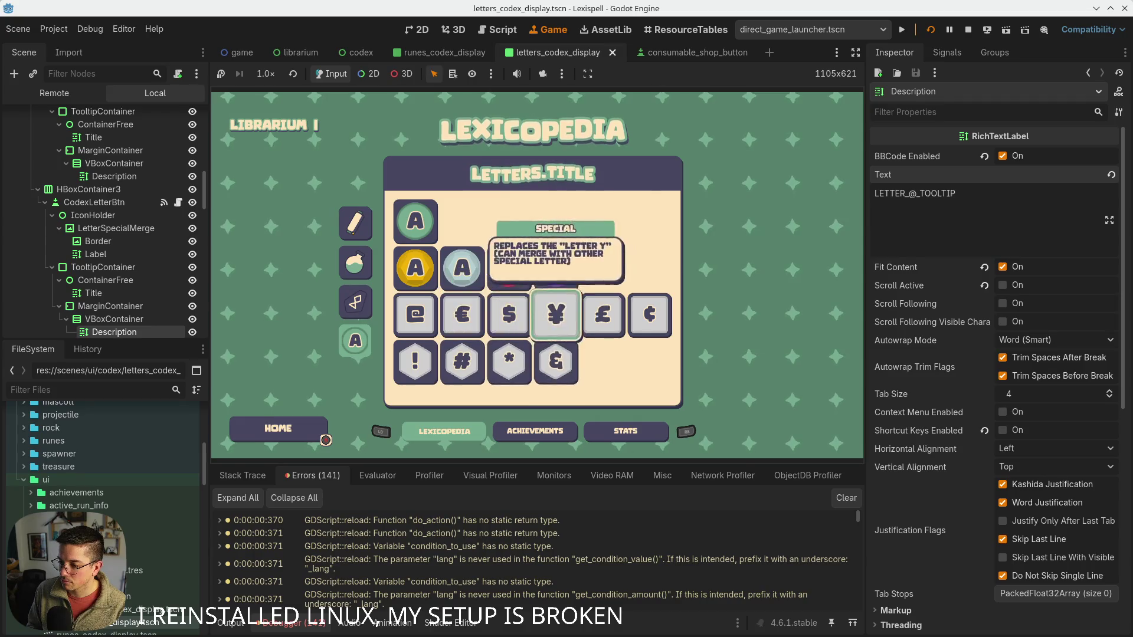
{"action": "key", "text": "Down"}
{"action": "key", "text": "Left"}
{"action": "key", "text": "Left"}
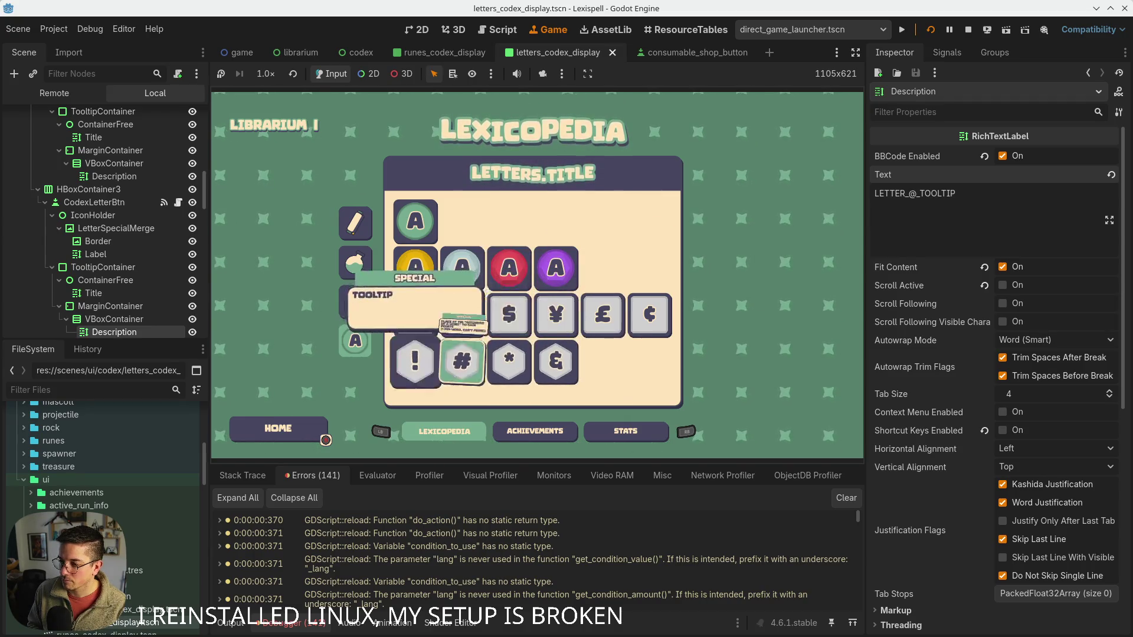
{"action": "key", "text": "Up"}
{"action": "key", "text": "Right"}
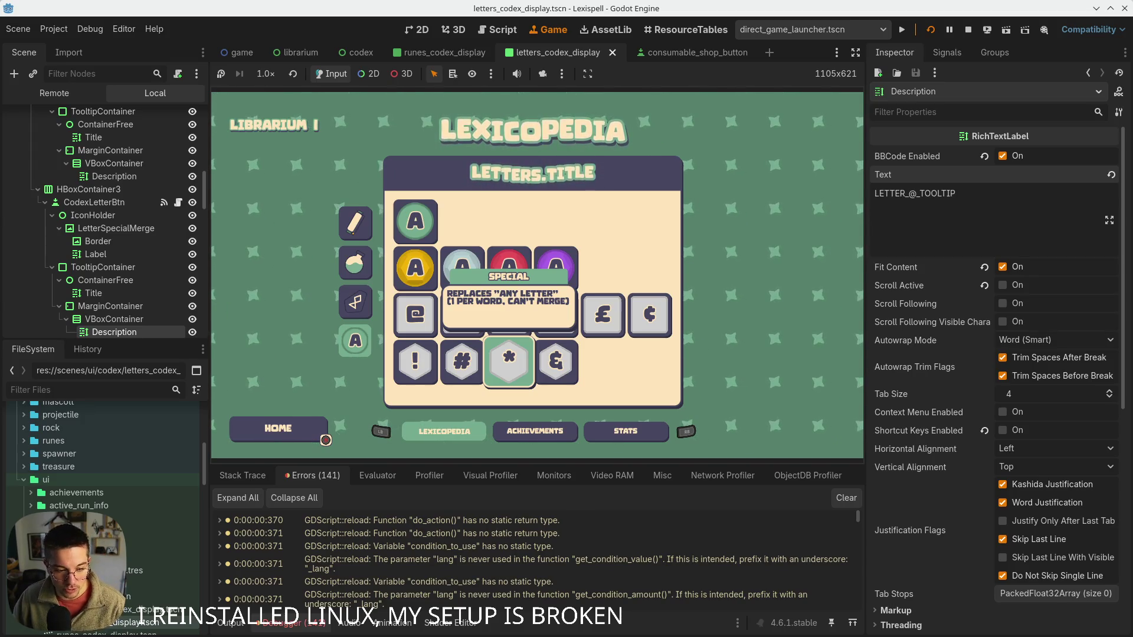
{"action": "left_click", "coordinate": [435, 318]}
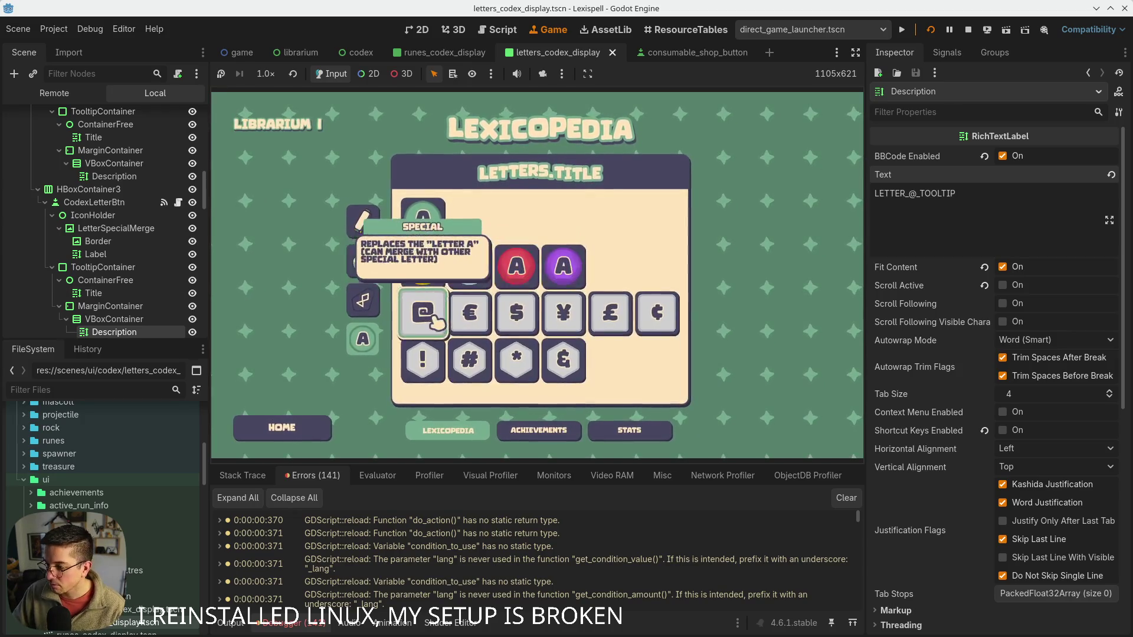
{"action": "mouse_move", "coordinate": [444, 384]}
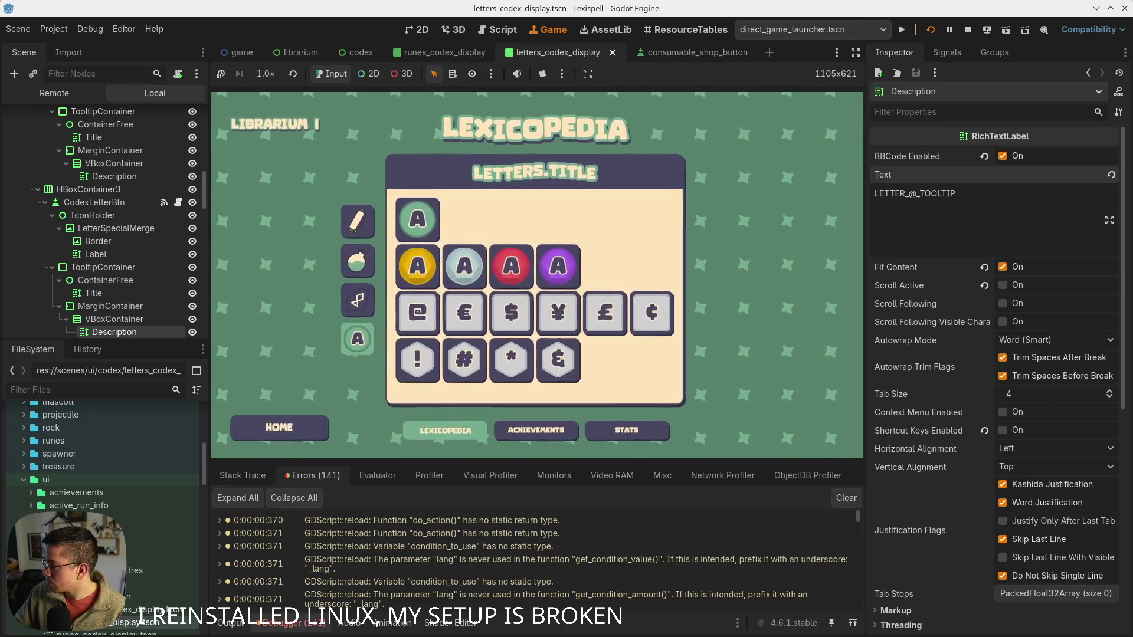
{"action": "left_click", "coordinate": [79, 203]}
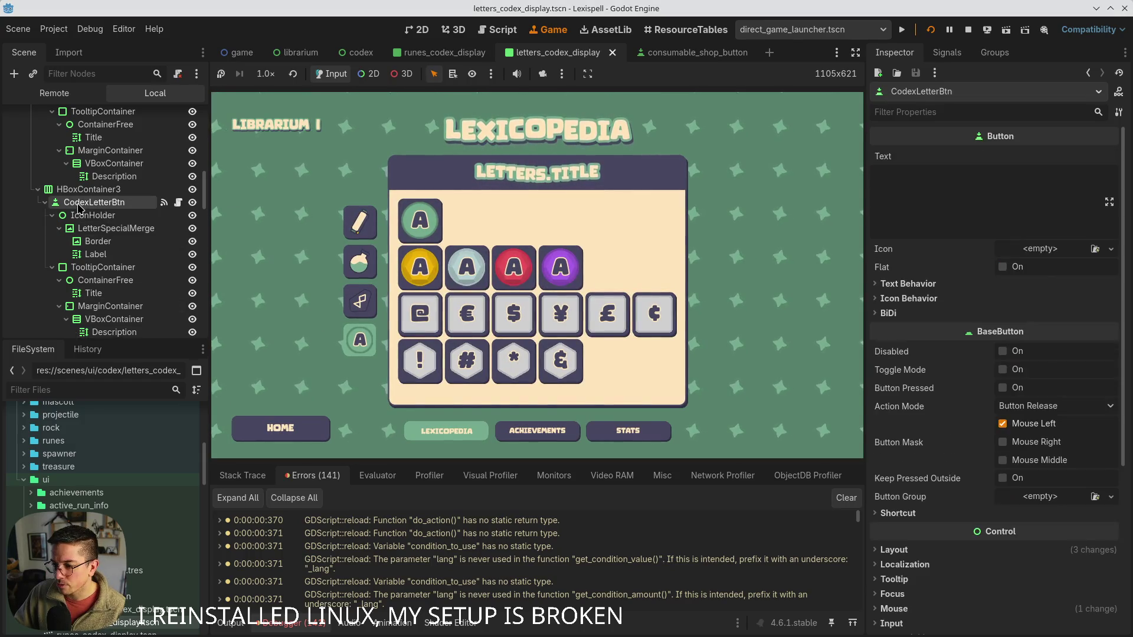
- Select the ! tile's tooltip Description label in the 2D scene
{"action": "left_click", "coordinate": [415, 29]}
{"action": "left_click", "coordinate": [321, 341]}
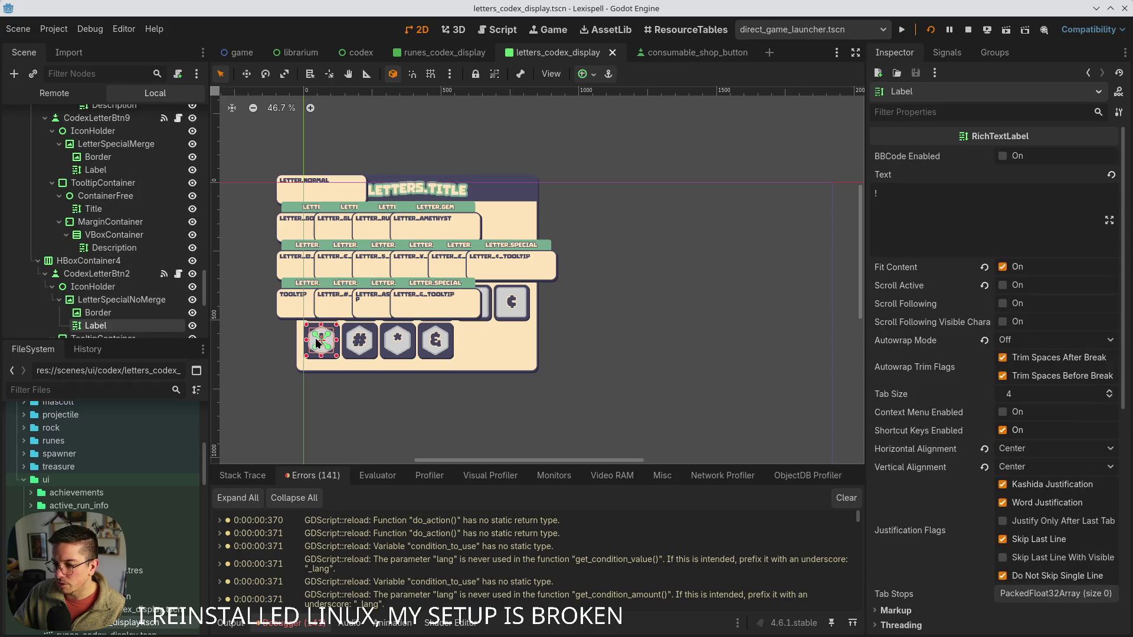
{"action": "scroll", "coordinate": [114, 314], "scroll_direction": "down", "scroll_amount": 4}
{"action": "left_click", "coordinate": [116, 293]}
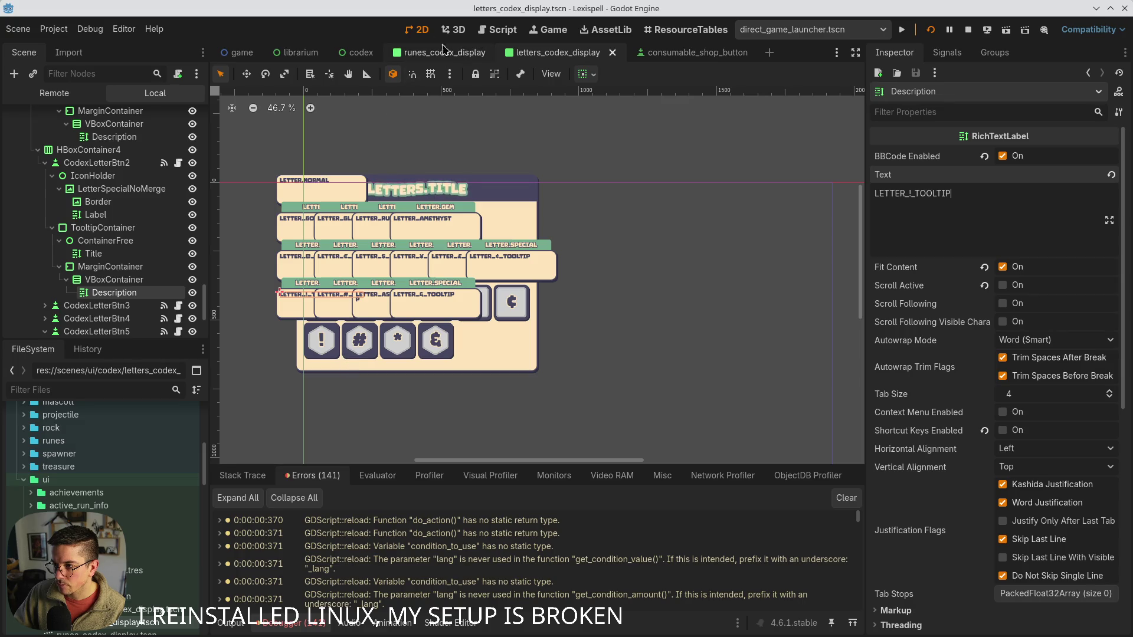
{"action": "left_click", "coordinate": [463, 32]}
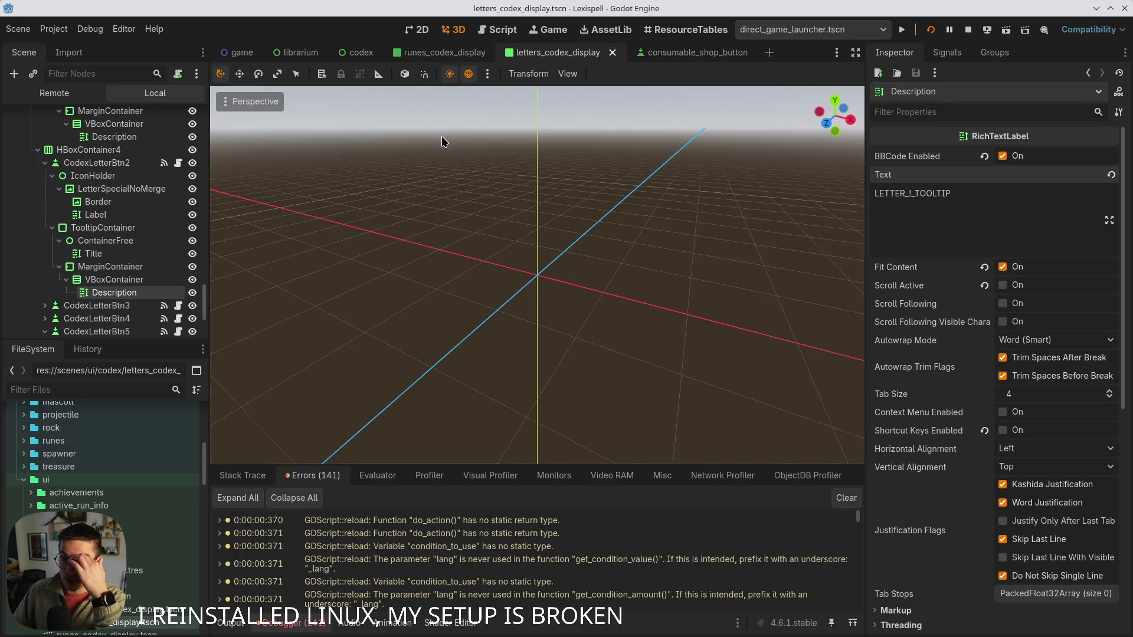
{"action": "left_click", "coordinate": [549, 30]}
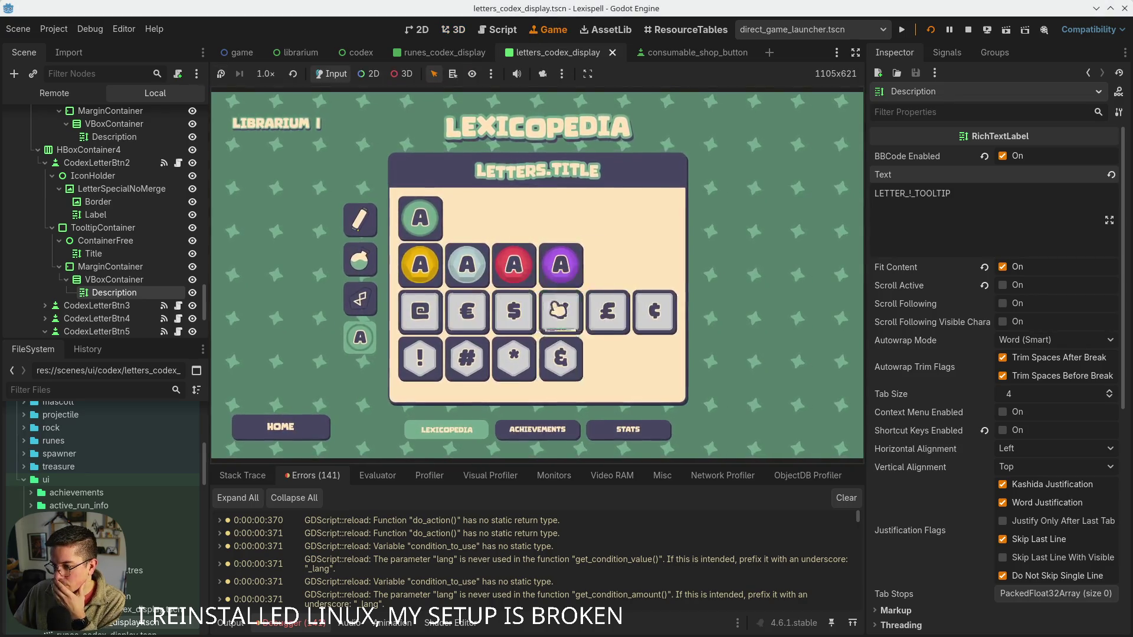
- Filter FileSystem for 'parsedescrip' and open tooltip_description.gd
{"action": "left_click", "coordinate": [110, 393]}
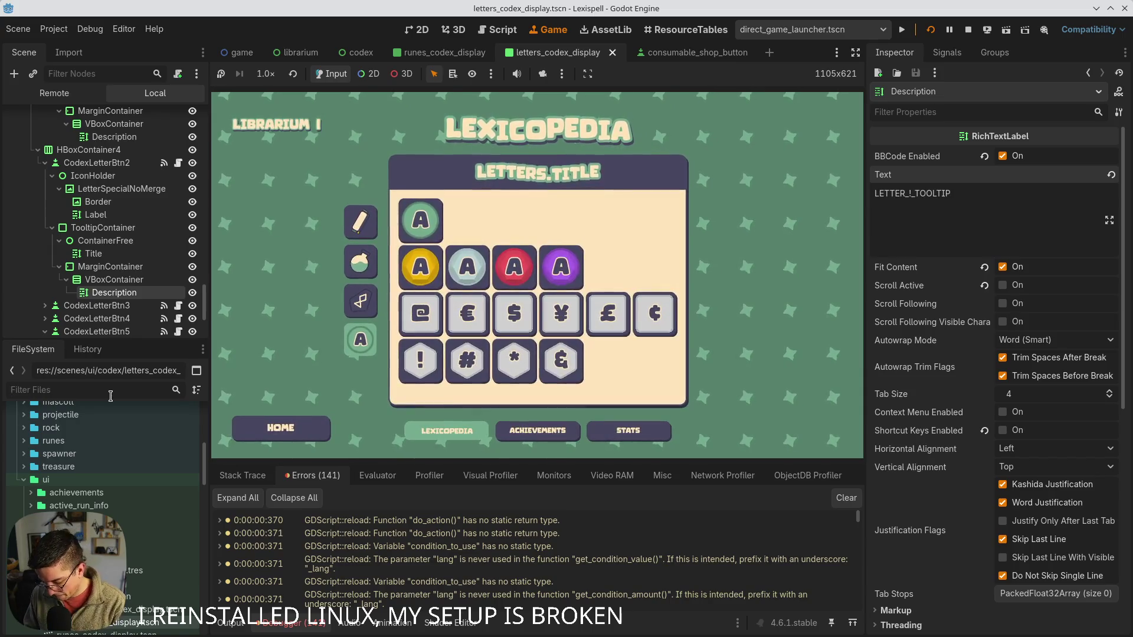
{"action": "type", "text": "parse"}
{"action": "type", "text": "descrip"}
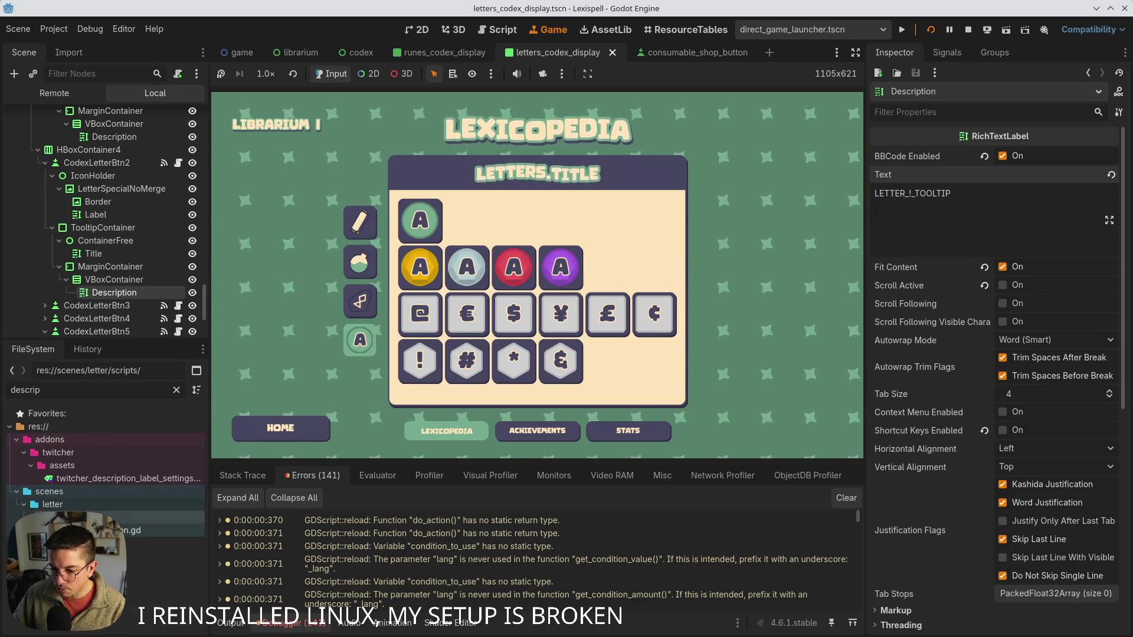
{"action": "double_click", "coordinate": [150, 529]}
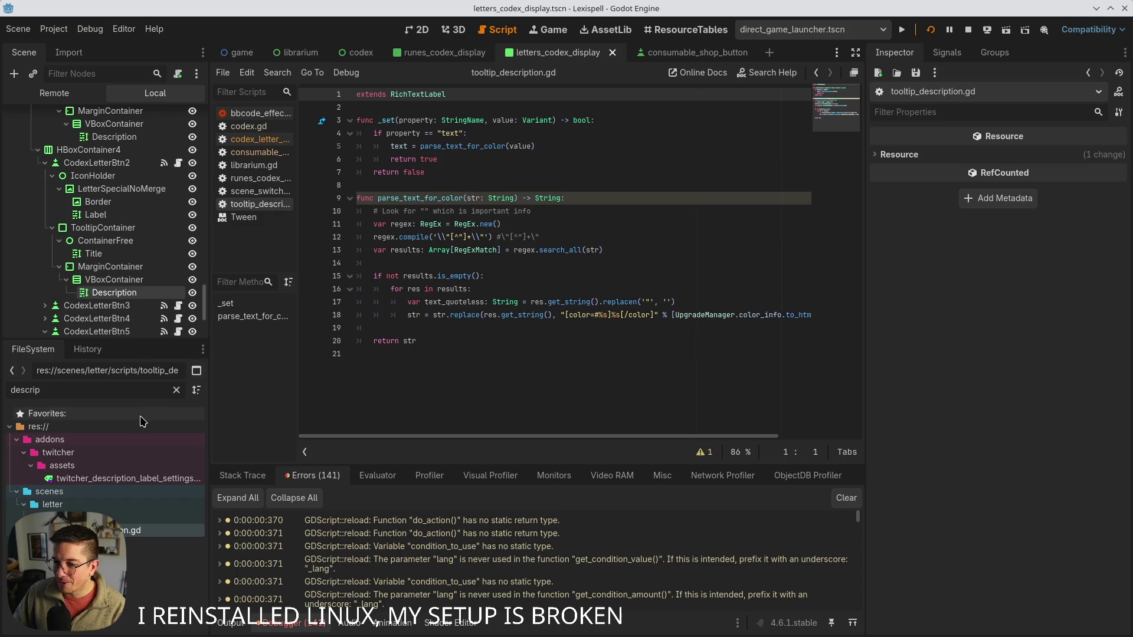
- Back in the 2D editor, filter the Scene dock by 'des' and select all 15 Description nodes
{"action": "left_click", "coordinate": [421, 30]}
{"action": "left_click", "coordinate": [104, 74]}
{"action": "type", "text": "descriptio"}
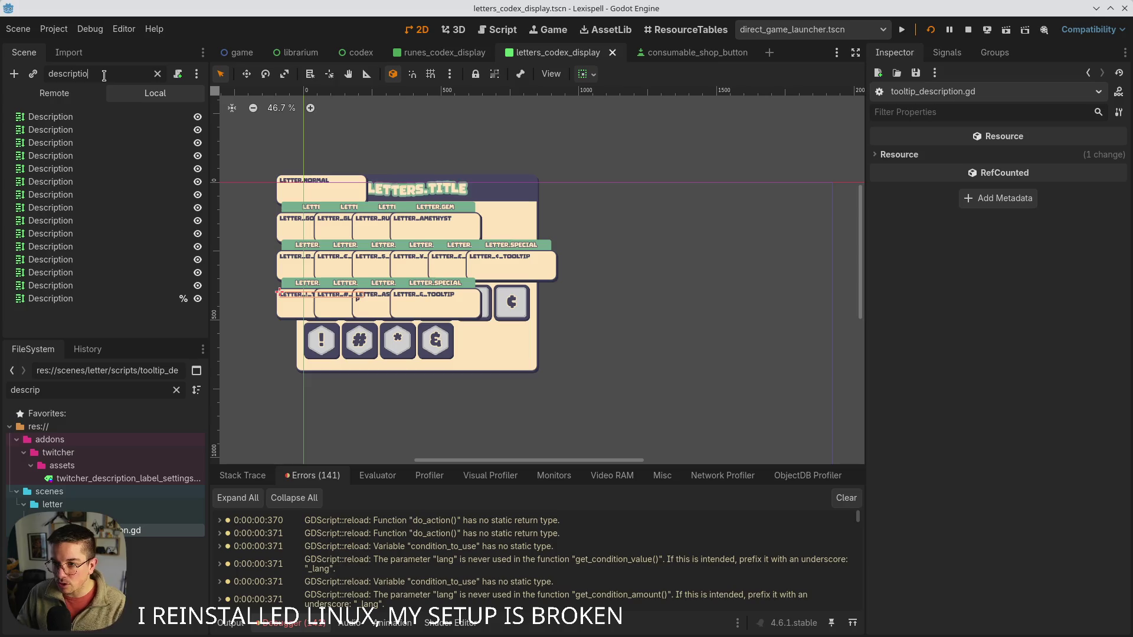
{"action": "left_click", "coordinate": [59, 116]}
{"action": "left_click", "coordinate": [83, 297], "text": "shift"}
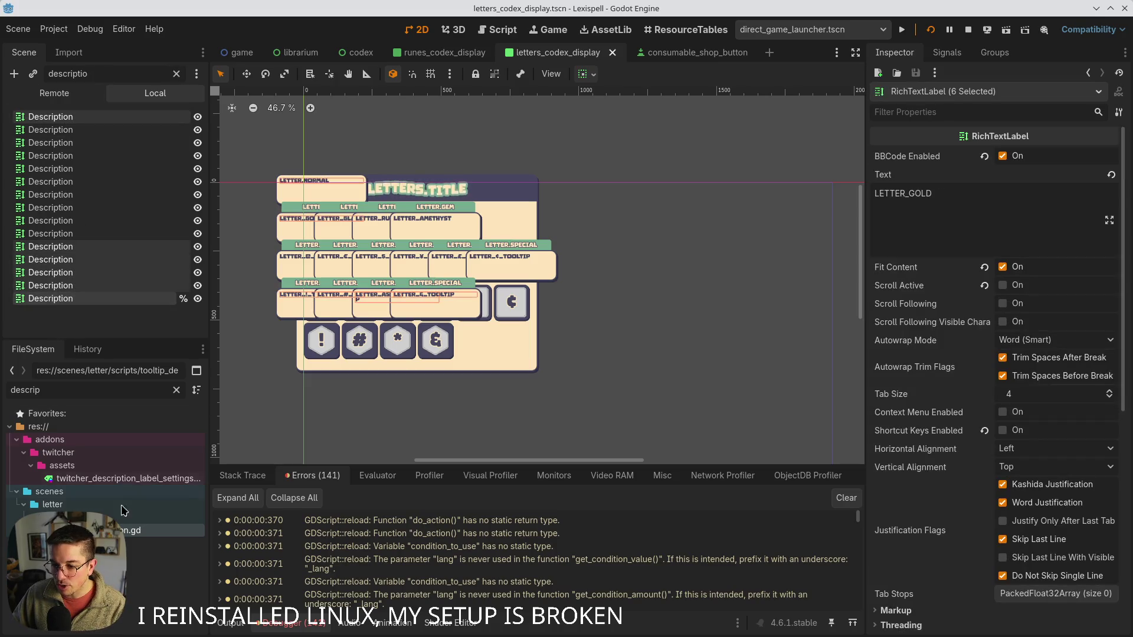
{"action": "left_click", "coordinate": [82, 116]}
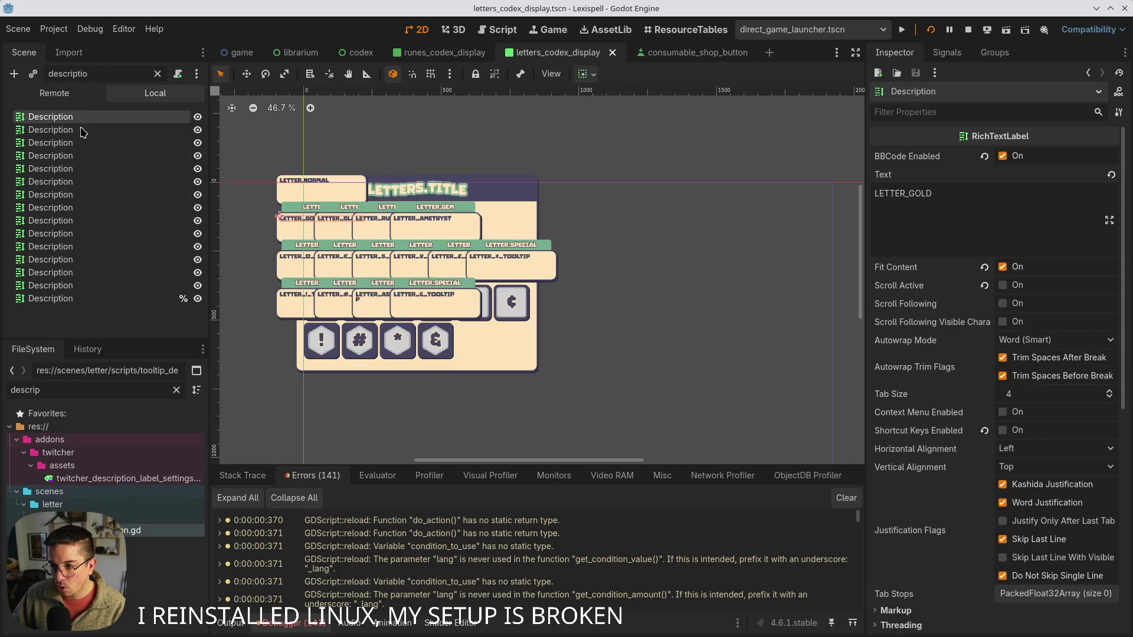
{"action": "left_click", "coordinate": [90, 300], "text": "shift"}
- Drag tooltip_description.gd onto the bottom three Description nodes and check the attached script
{"action": "left_click_drag", "start_coordinate": [166, 529], "coordinate": [116, 294]}
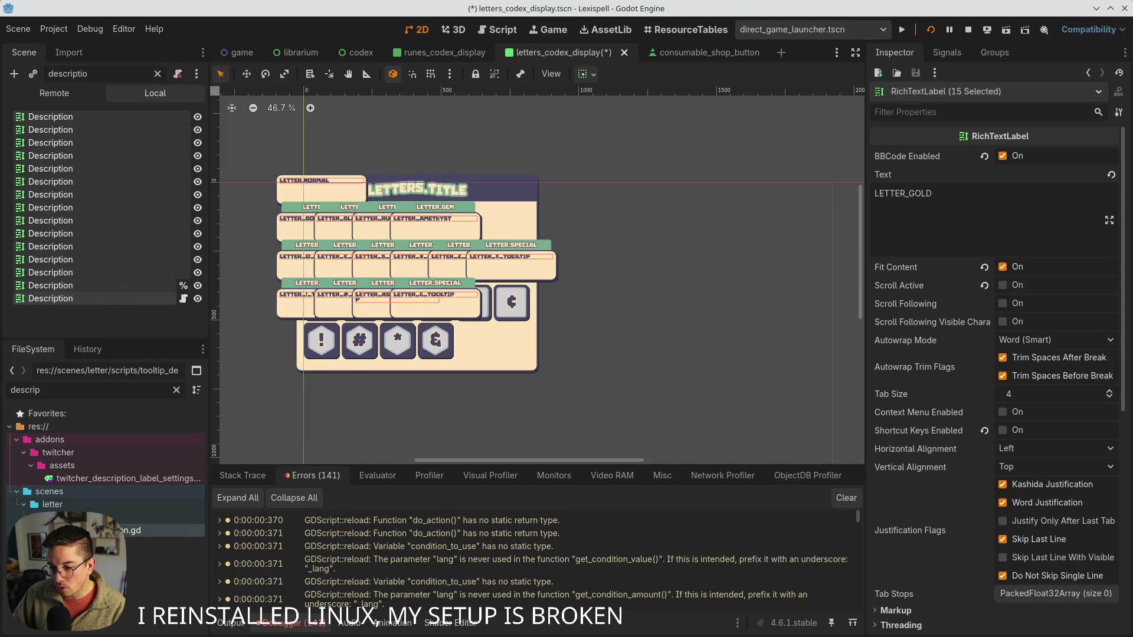
{"action": "left_click_drag", "start_coordinate": [101, 490], "coordinate": [157, 299]}
{"action": "left_click_drag", "start_coordinate": [124, 534], "coordinate": [149, 283]}
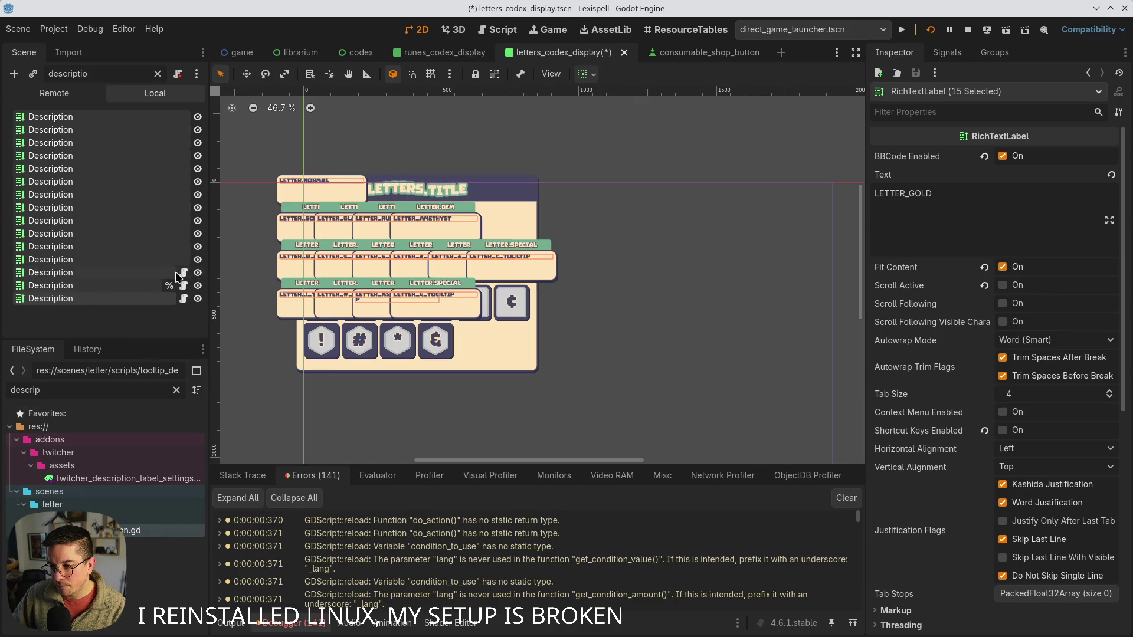
{"action": "left_click", "coordinate": [184, 273]}
{"action": "left_click", "coordinate": [107, 263]}
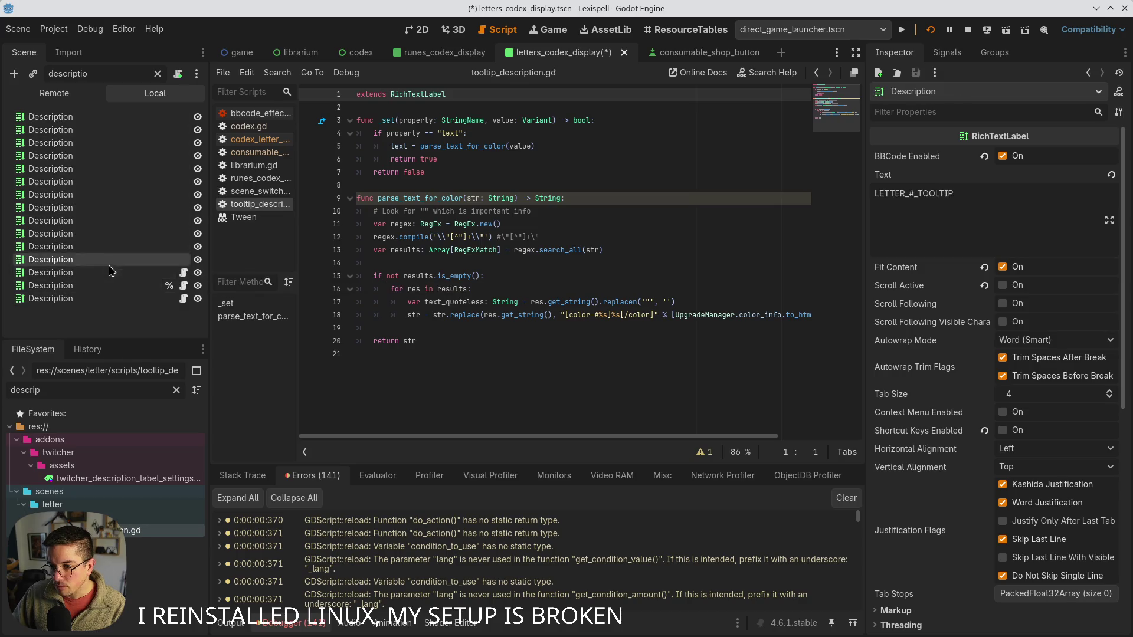
- Attach tooltip_description.gd to the remaining Description nodes, up to the second from the top
{"action": "left_click_drag", "start_coordinate": [133, 538], "coordinate": [118, 261]}
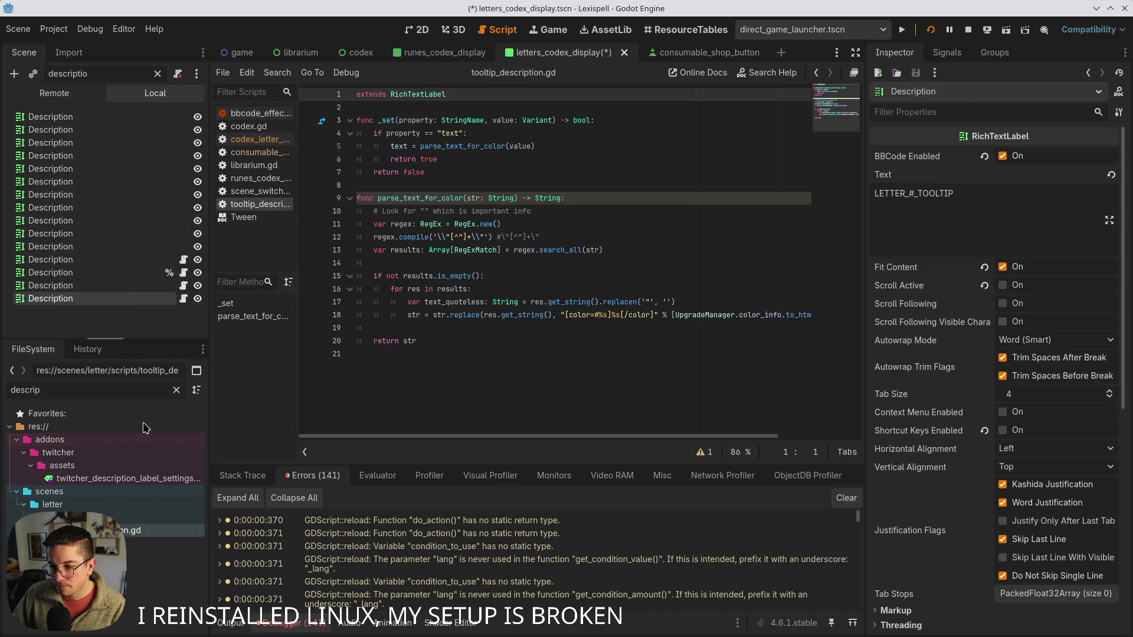
{"action": "left_click_drag", "start_coordinate": [128, 538], "coordinate": [121, 247]}
{"action": "left_click_drag", "start_coordinate": [146, 533], "coordinate": [146, 220]}
{"action": "left_click_drag", "start_coordinate": [128, 530], "coordinate": [127, 208]}
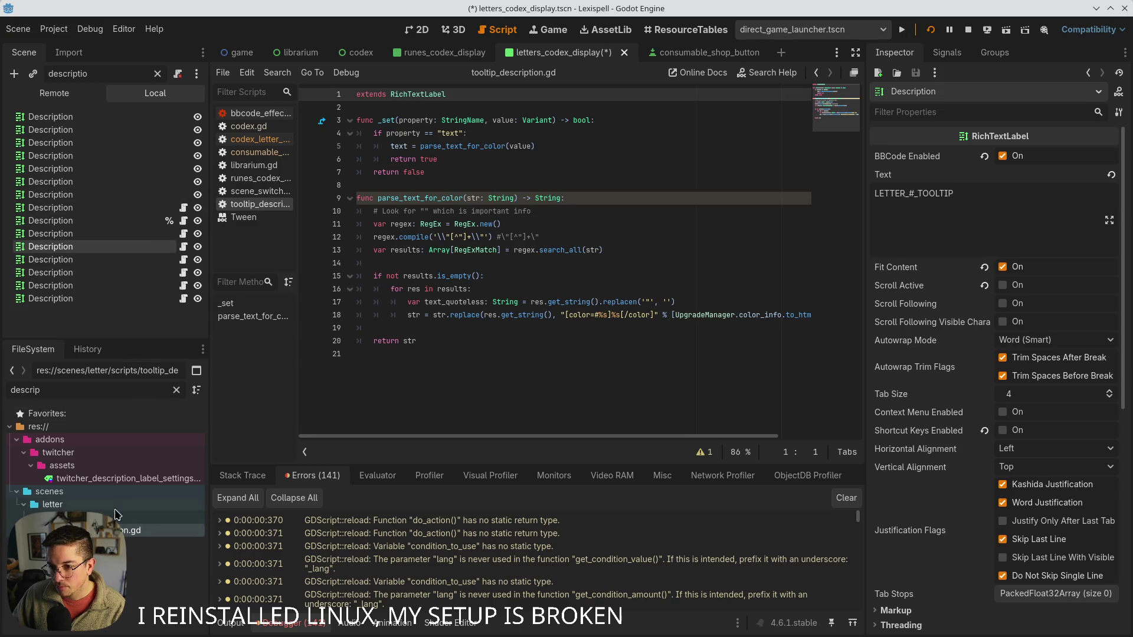
{"action": "left_click_drag", "start_coordinate": [129, 530], "coordinate": [127, 194]}
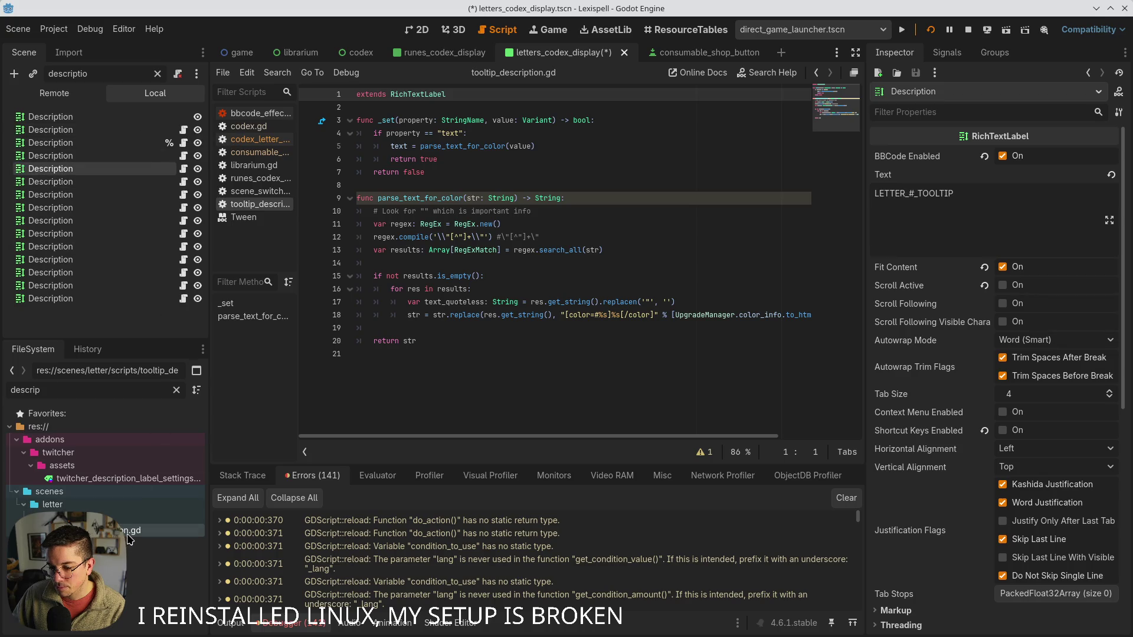
{"action": "left_click", "coordinate": [168, 155]}
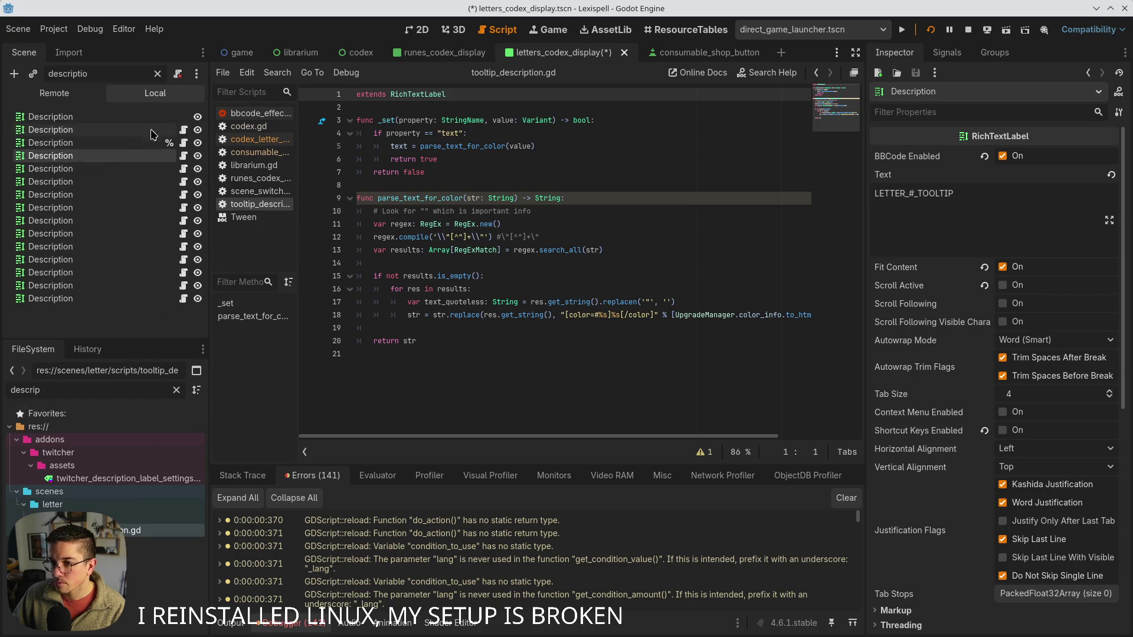
{"action": "left_click", "coordinate": [95, 117]}
{"action": "mouse_move", "coordinate": [133, 530]}
{"action": "left_mouse_down"}
{"action": "mouse_move", "coordinate": [118, 407]}
{"action": "mouse_move", "coordinate": [133, 126]}
{"action": "left_mouse_up"}
- Save the scene, run the game, and go through Librarium to the Lexicopedia letters page
{"action": "left_click", "coordinate": [930, 29]}
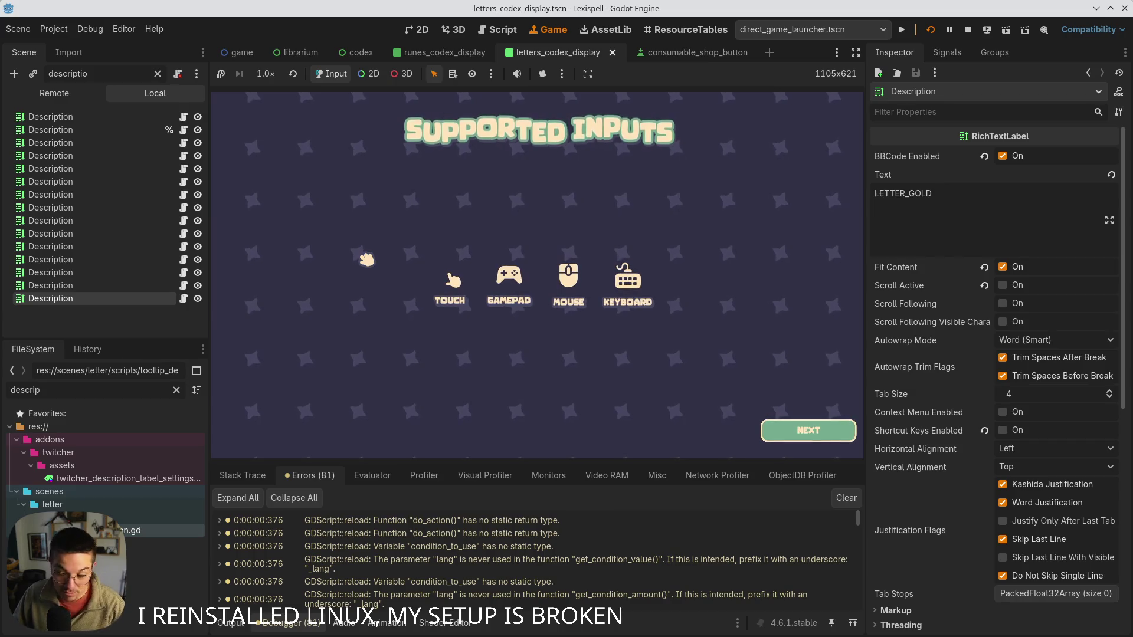
{"action": "left_click", "coordinate": [807, 429]}
{"action": "left_click", "coordinate": [676, 348]}
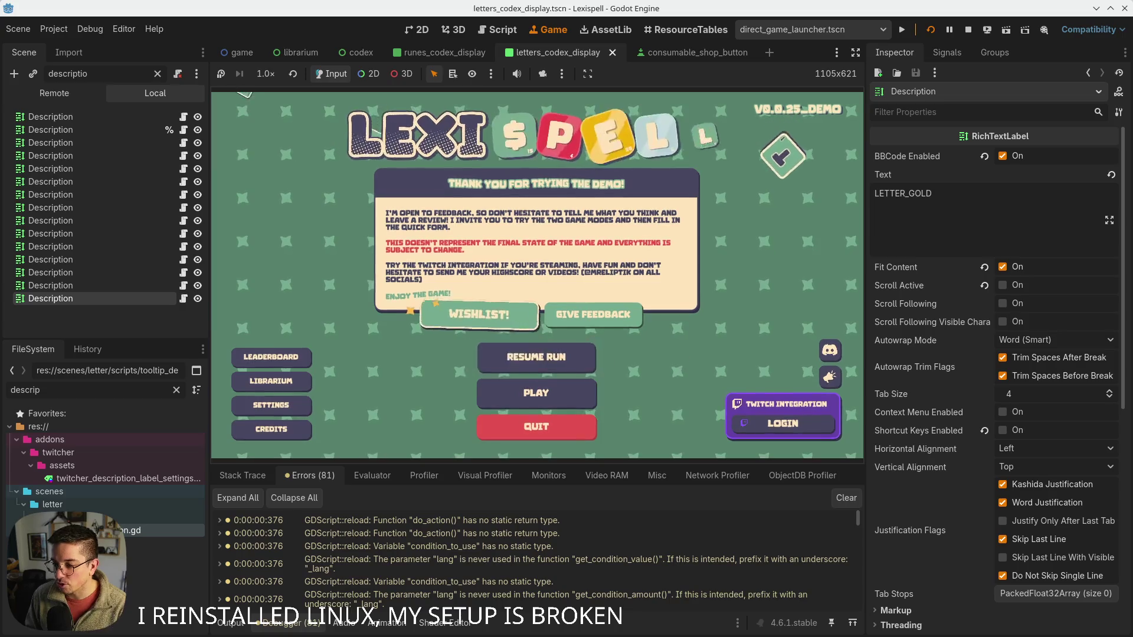
{"action": "left_click", "coordinate": [271, 382]}
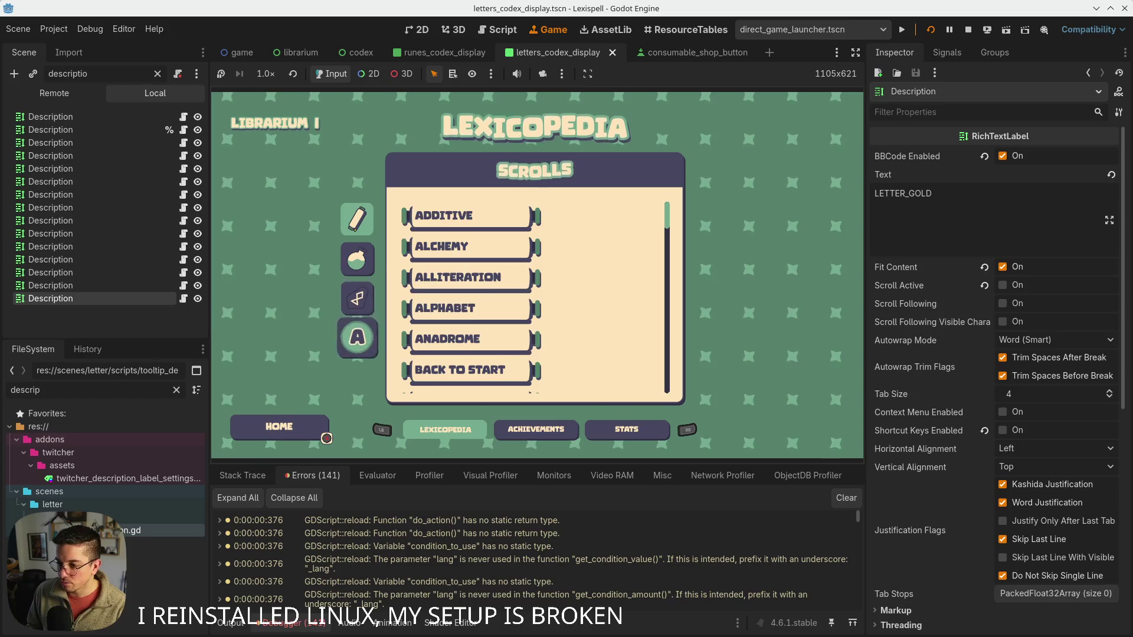
{"action": "key", "text": "Return"}
- Move keyboard focus to the *, $ and @ tiles to check their tooltips
{"action": "key", "text": "Down"}
{"action": "key", "text": "Right"}
{"action": "key", "text": "Right"}
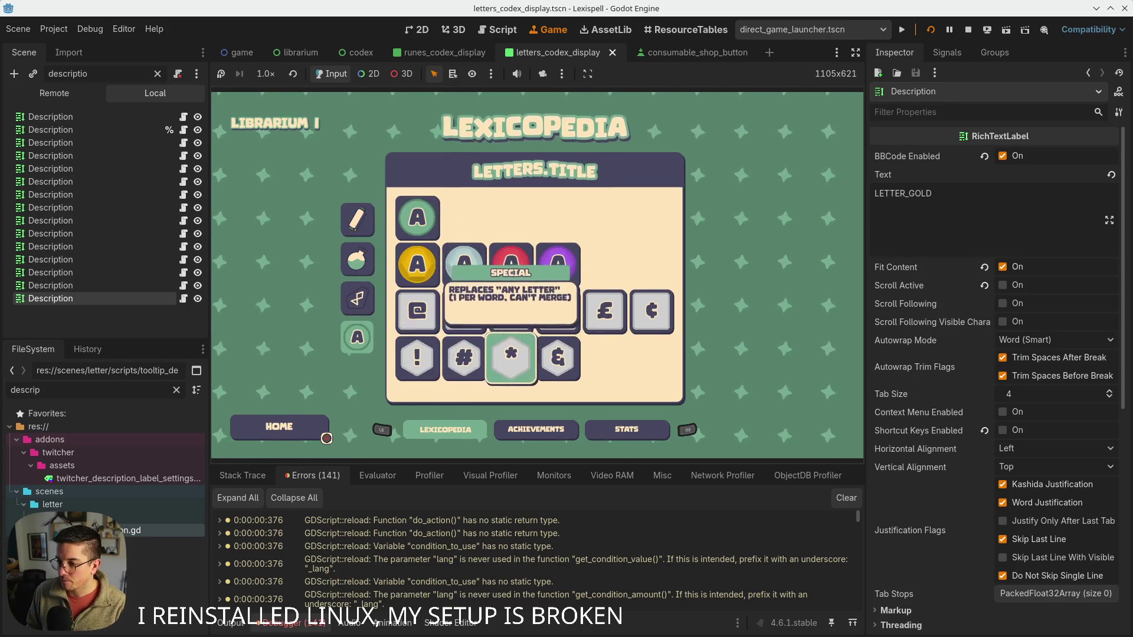
{"action": "key", "text": "Up"}
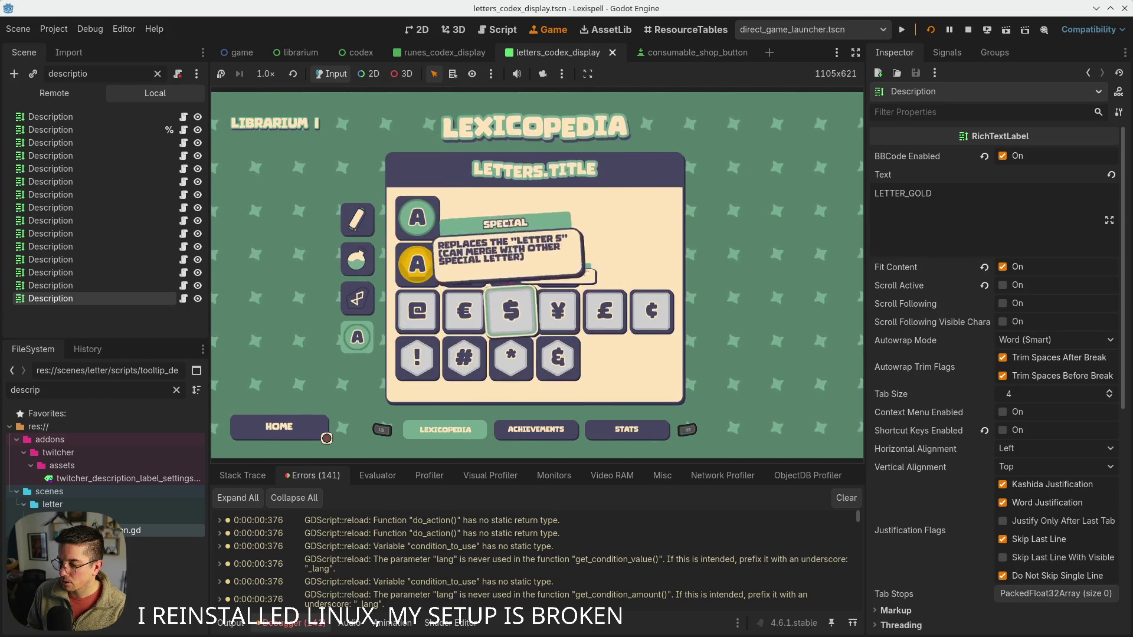
{"action": "key", "text": "Left"}
{"action": "key", "text": "Left"}
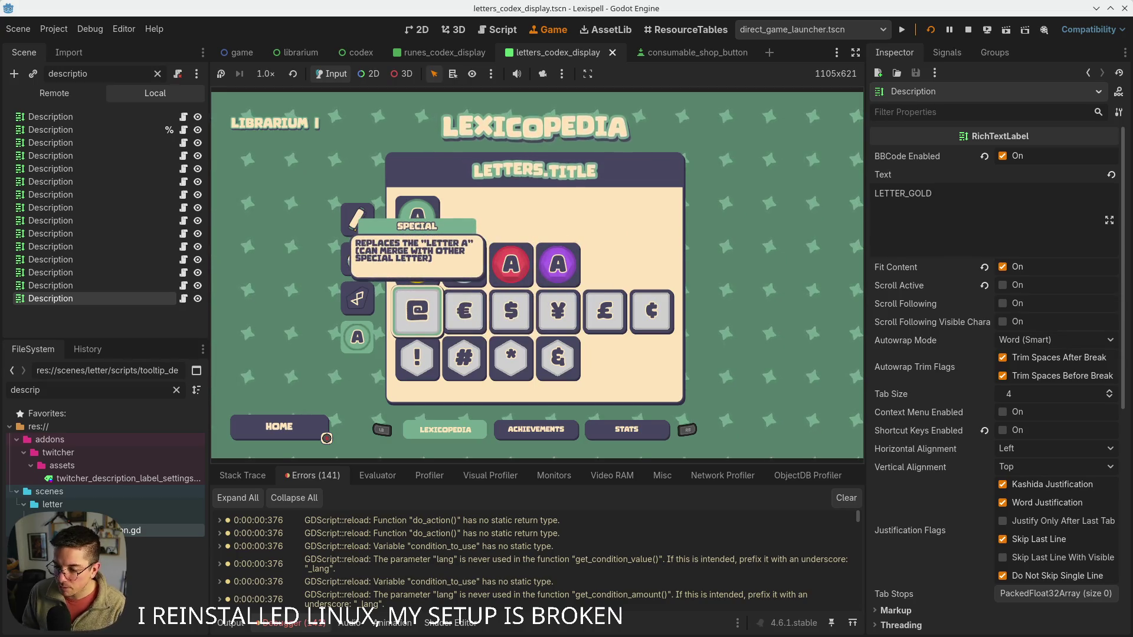
- Scroll the Errors panel and open the script line behind the node-not-found error
{"action": "scroll", "coordinate": [829, 544], "scroll_direction": "down", "scroll_amount": 5}
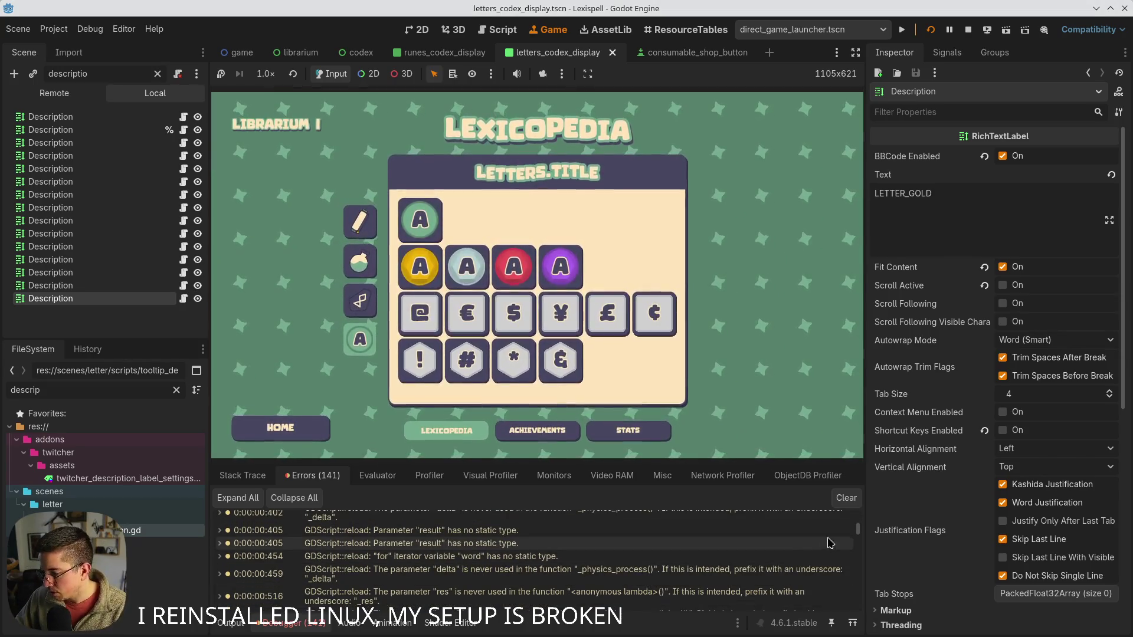
{"action": "scroll", "coordinate": [829, 544], "scroll_direction": "down", "scroll_amount": 15}
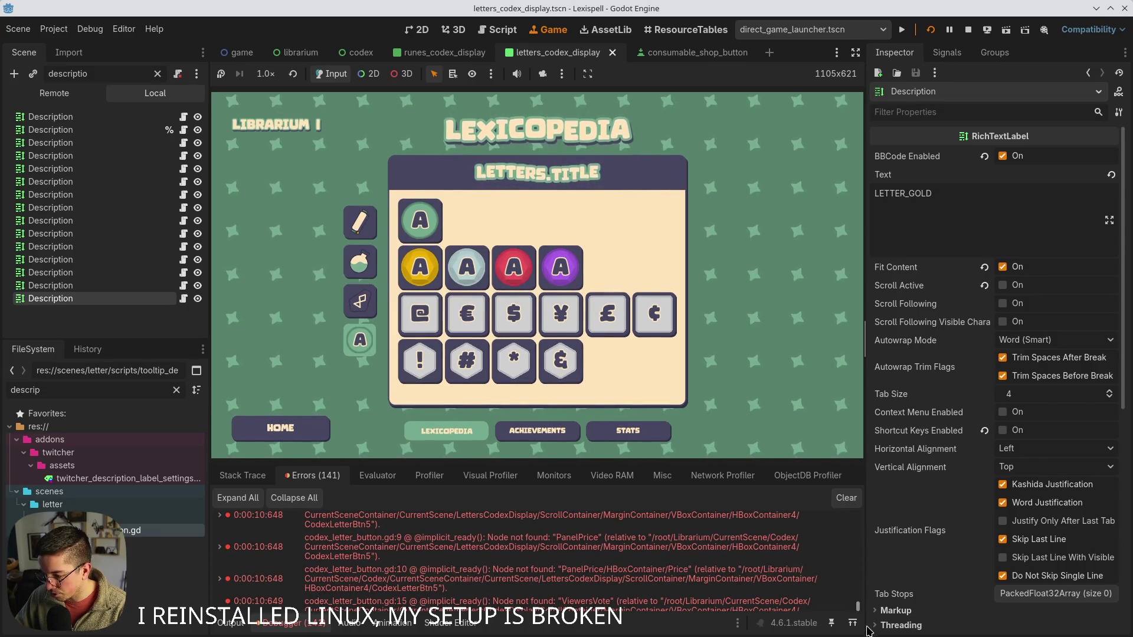
{"action": "scroll", "coordinate": [708, 590], "scroll_direction": "down", "scroll_amount": 2}
{"action": "mouse_move", "coordinate": [571, 592]}
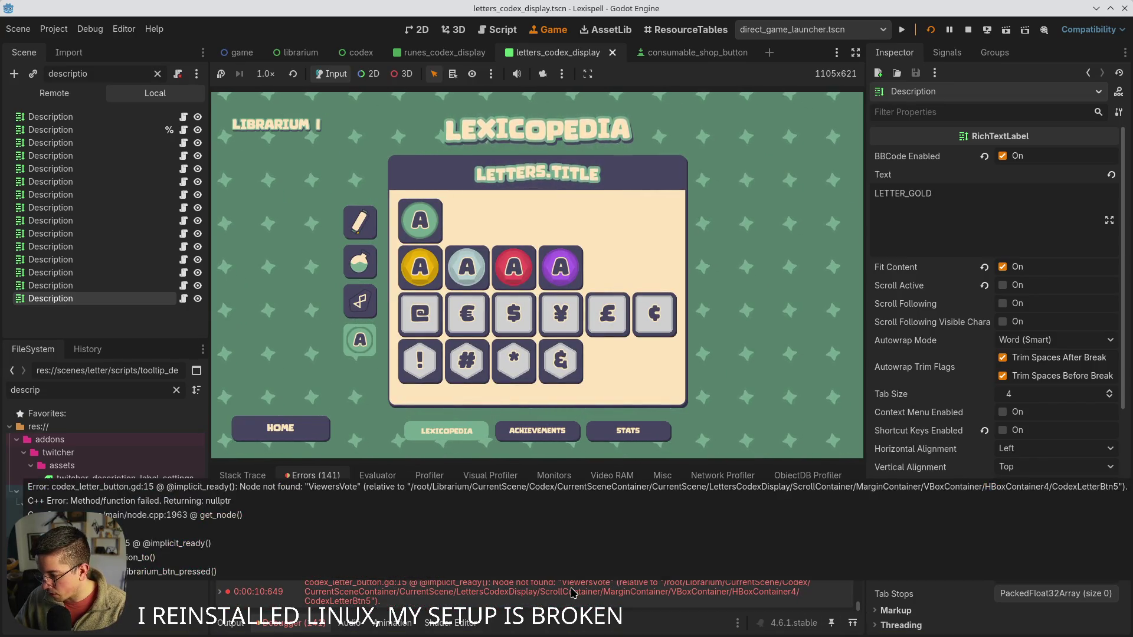
{"action": "double_click", "coordinate": [349, 591]}
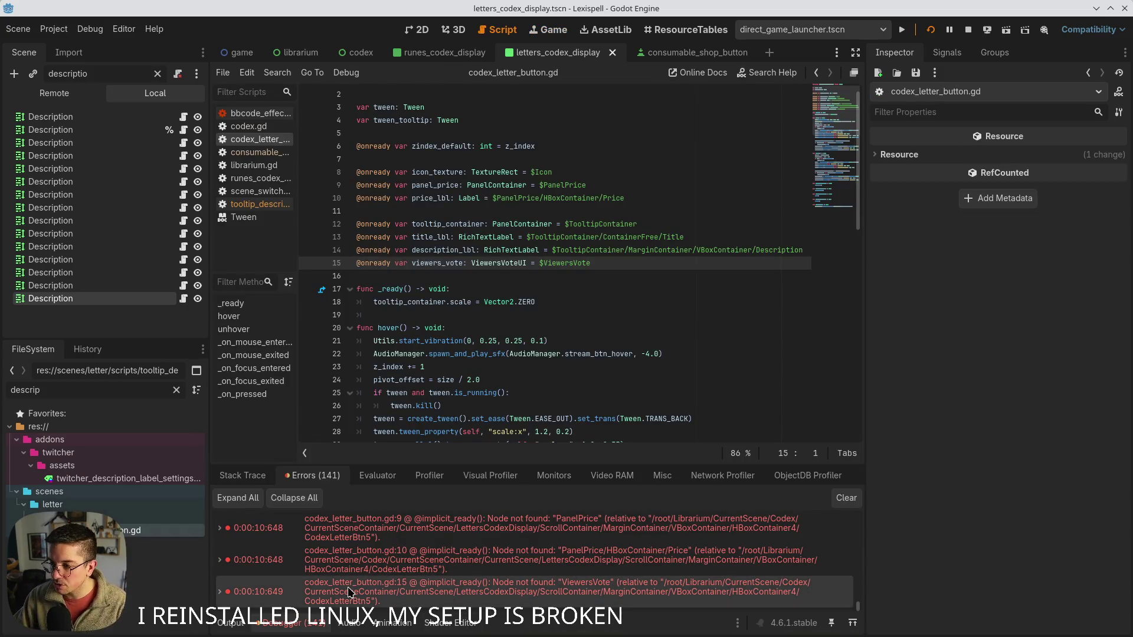
- Delete the viewers_vote variable name on line 15 of codex_letter_button.gd and save
{"action": "left_click", "coordinate": [444, 225]}
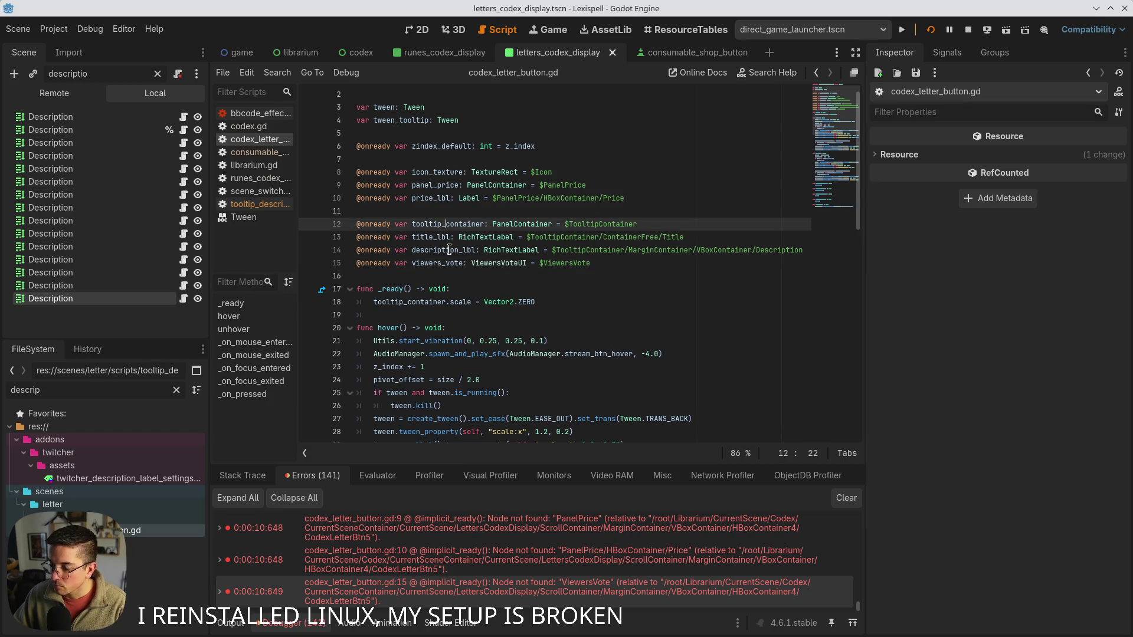
{"action": "double_click", "coordinate": [443, 225]}
{"action": "double_click", "coordinate": [431, 237]}
{"action": "double_click", "coordinate": [429, 250]}
{"action": "double_click", "coordinate": [438, 263]}
{"action": "key", "text": "BackSpace"}
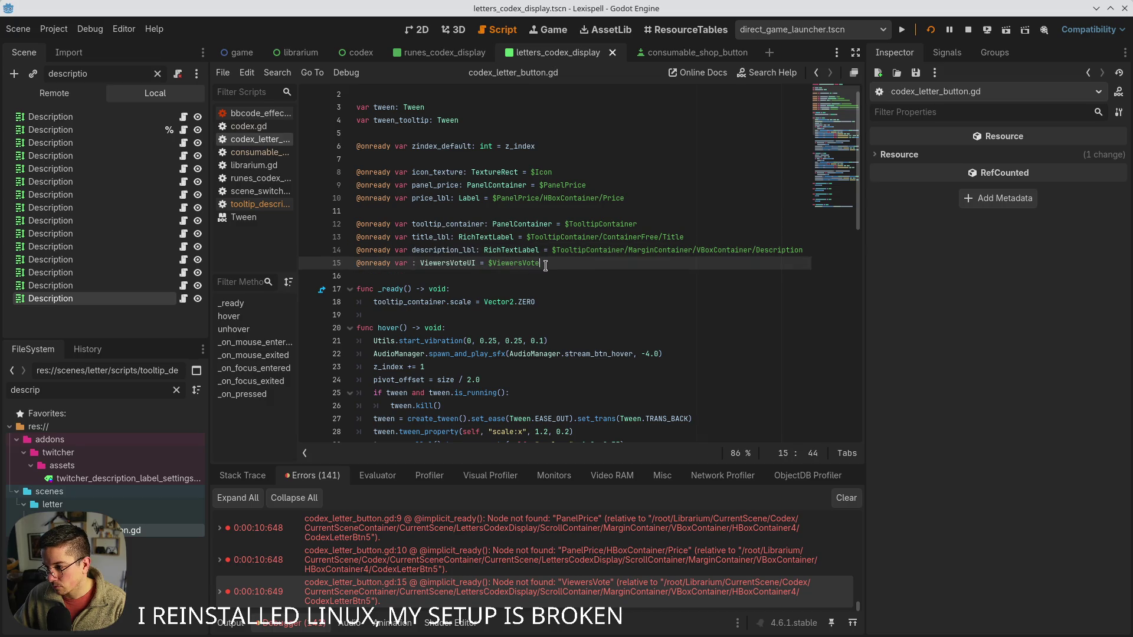
{"action": "key", "text": "ctrl+s"}
- Review the script's declarations, then restart the running Lexispell project
{"action": "scroll", "coordinate": [476, 353], "scroll_direction": "down", "scroll_amount": 10}
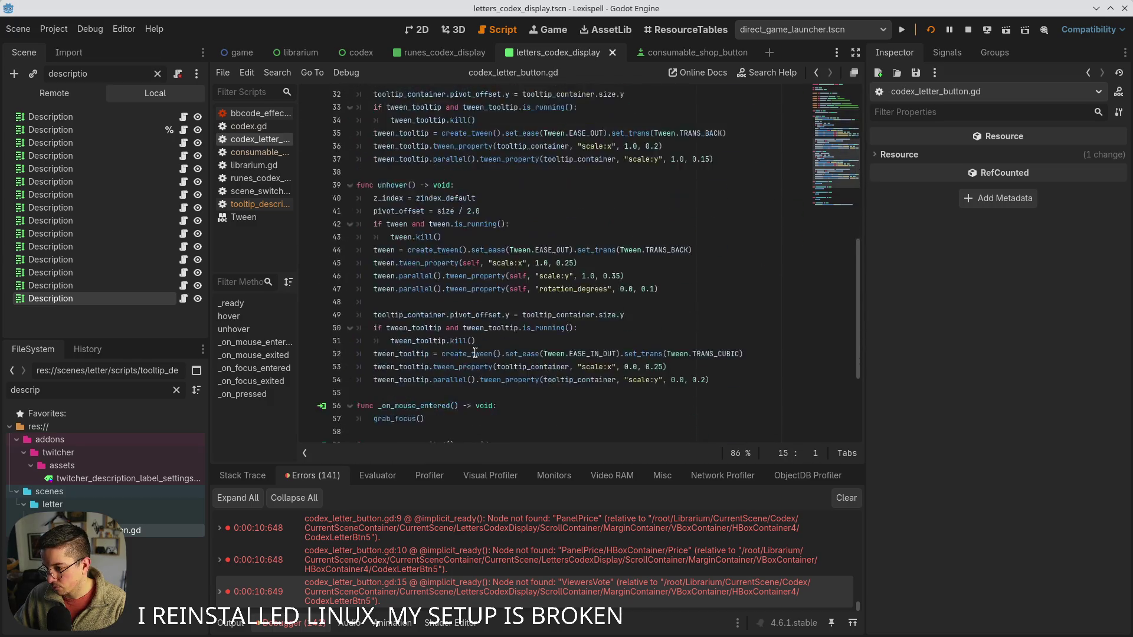
{"action": "scroll", "coordinate": [476, 353], "scroll_direction": "down", "scroll_amount": 4}
{"action": "scroll", "coordinate": [501, 358], "scroll_direction": "up", "scroll_amount": 14}
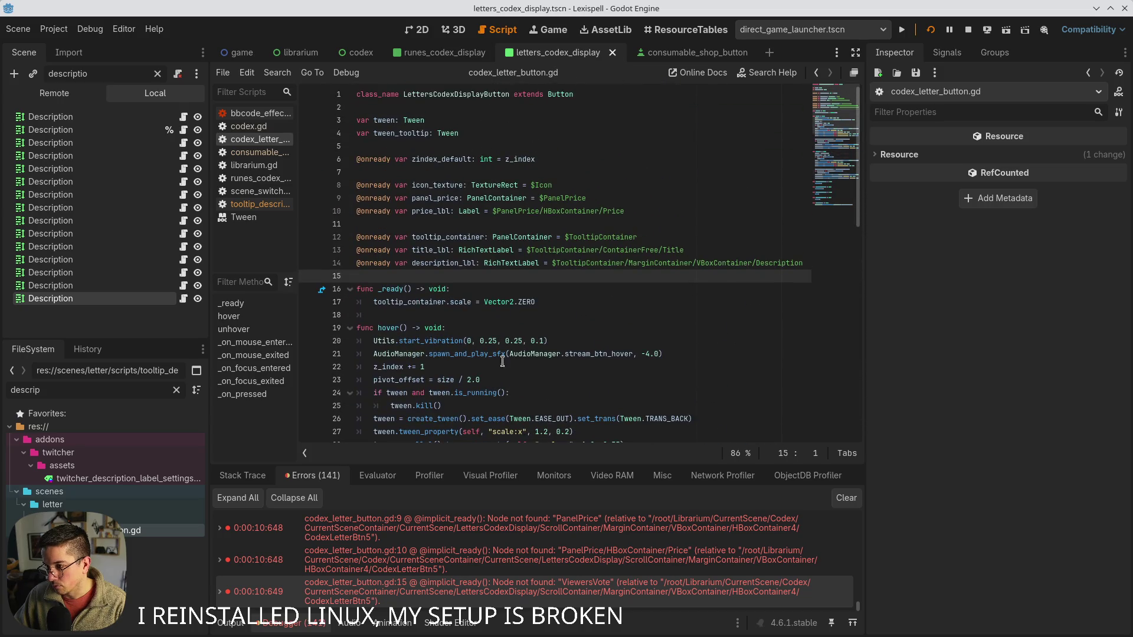
{"action": "left_click", "coordinate": [549, 159]}
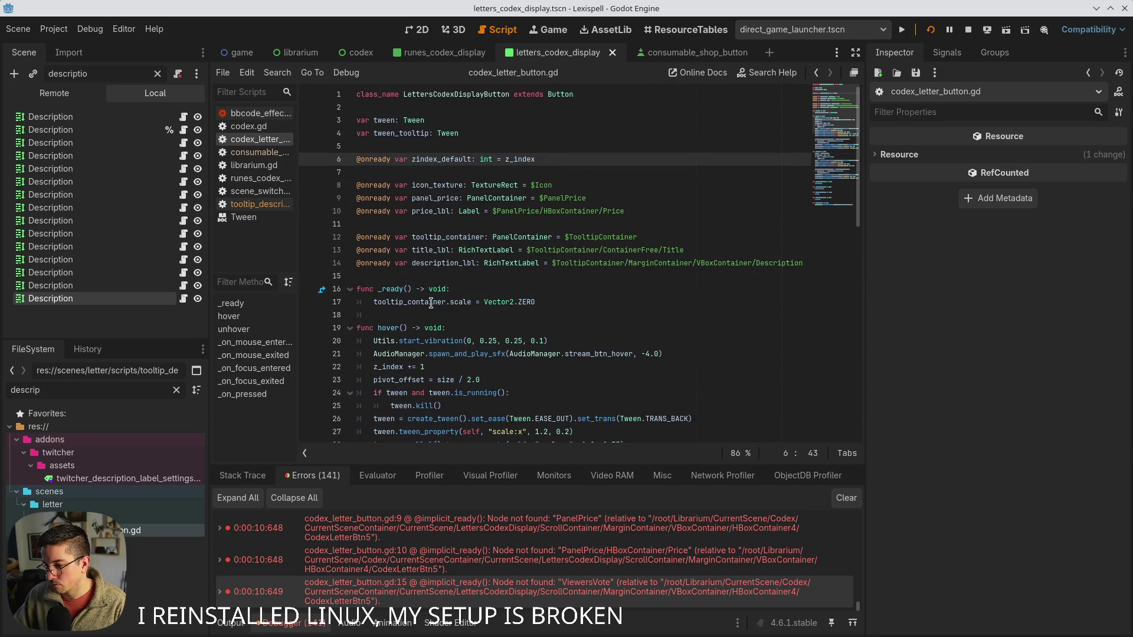
{"action": "left_click", "coordinate": [931, 29]}
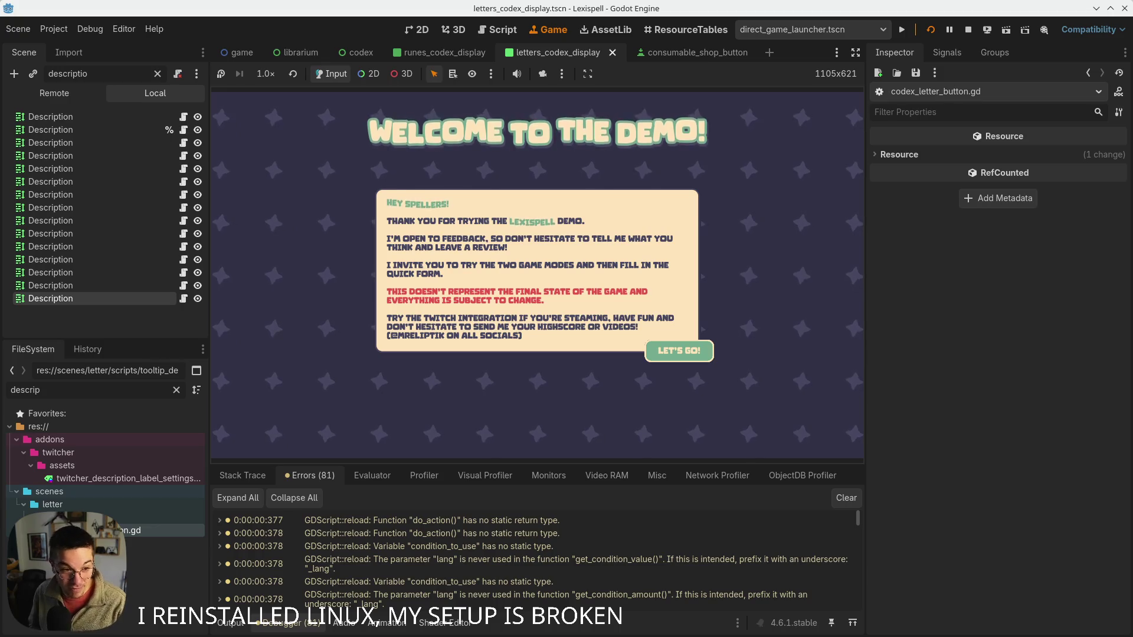
- Dismiss the welcome message and enter the Librarium from the main menu
{"action": "key", "text": "Return"}
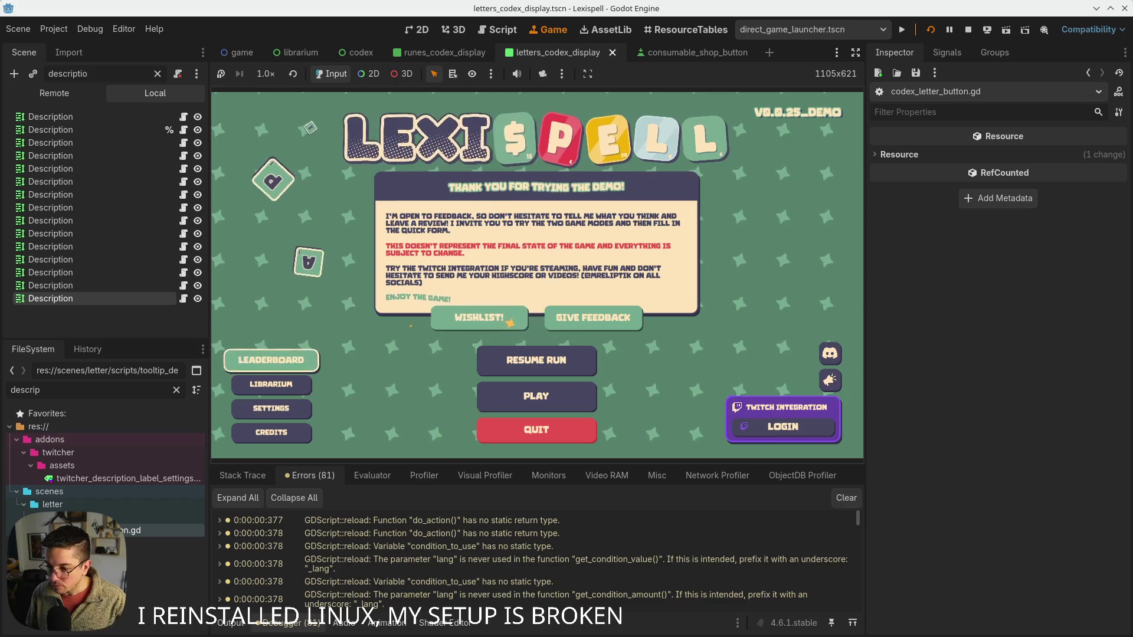
{"action": "key", "text": "Down"}
{"action": "key", "text": "Return"}
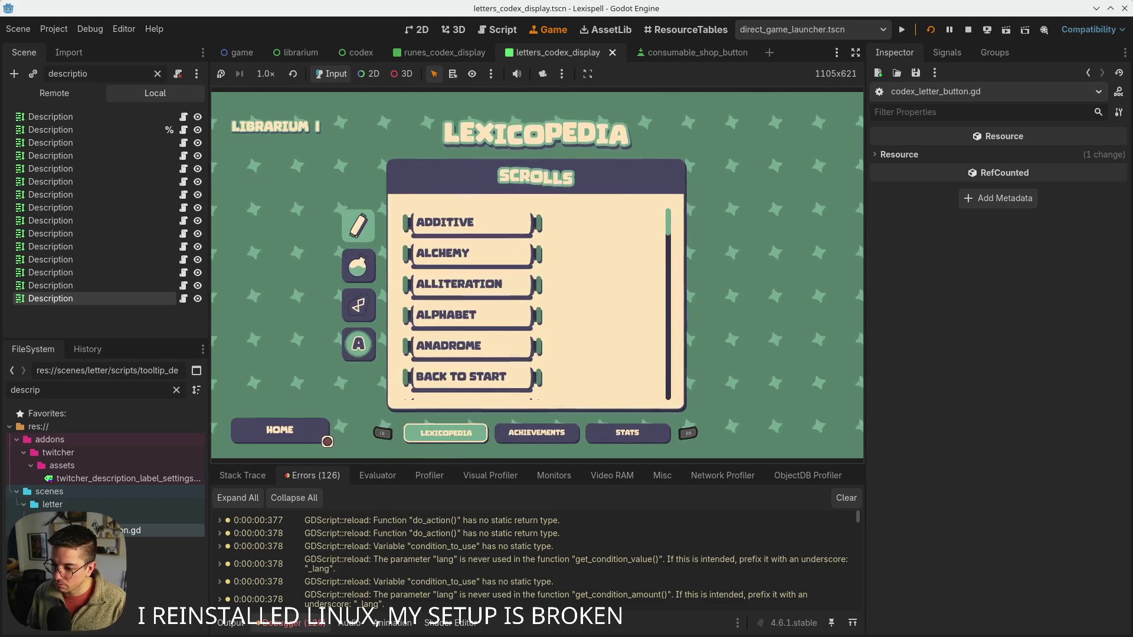
- Scroll to the end of the Errors panel and open the gd:10 price-label error line
{"action": "scroll", "coordinate": [849, 533], "scroll_direction": "down", "scroll_amount": 3}
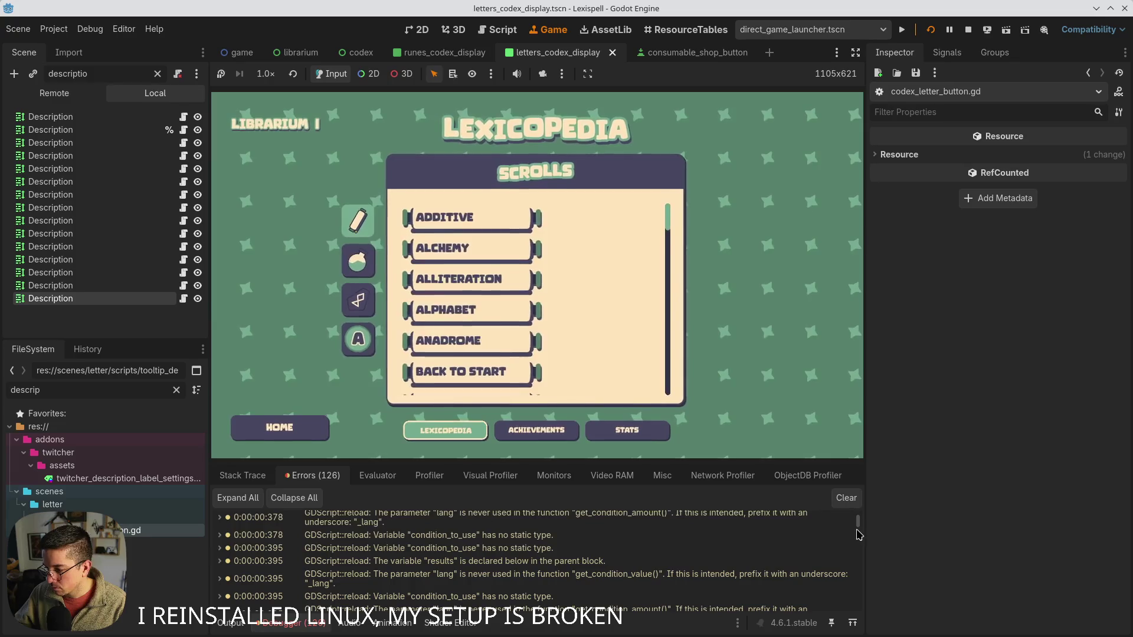
{"action": "left_click_drag", "start_coordinate": [858, 525], "coordinate": [869, 631]}
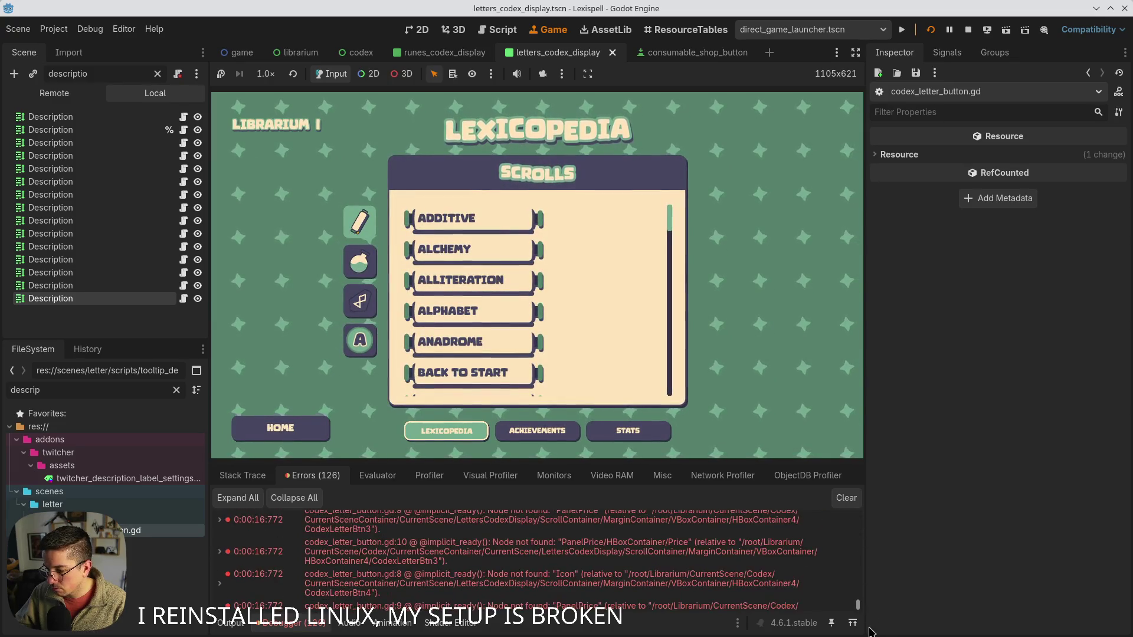
{"action": "scroll", "coordinate": [555, 584], "scroll_direction": "down", "scroll_amount": 2}
{"action": "double_click", "coordinate": [497, 588]}
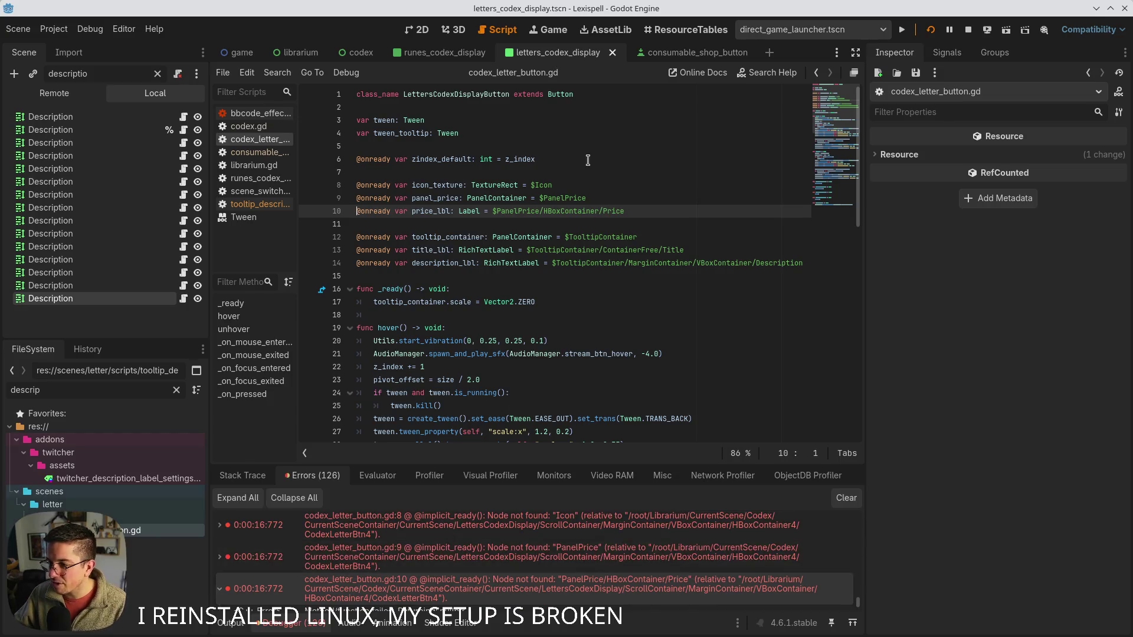
- Delete the panel_price, price_lbl and icon_texture declarations and clear the Scene dock filter
{"action": "left_click", "coordinate": [600, 195]}
{"action": "key", "text": "ctrl+shift+k"}
{"action": "key", "text": "ctrl+shift+k"}
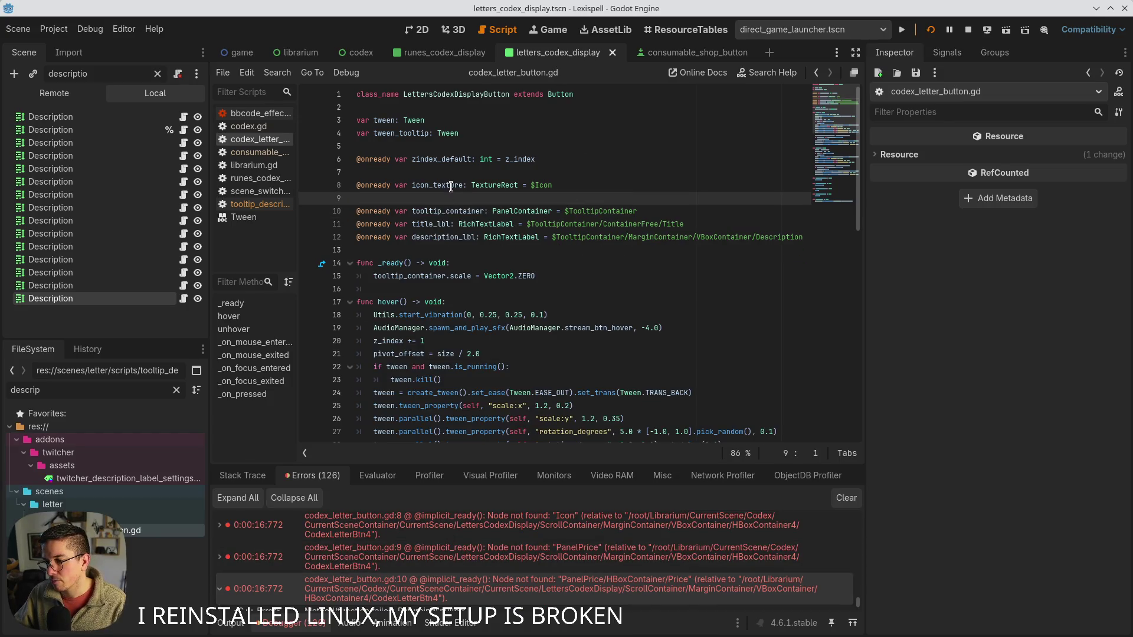
{"action": "double_click", "coordinate": [451, 187]}
{"action": "left_click", "coordinate": [157, 74]}
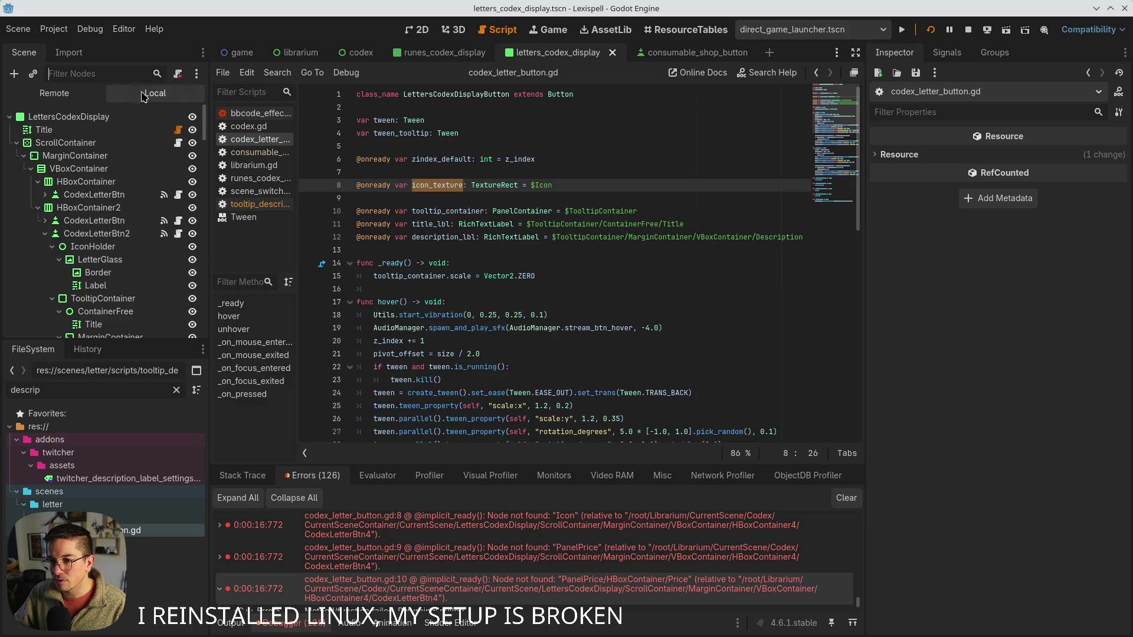
{"action": "scroll", "coordinate": [145, 272], "scroll_direction": "down", "scroll_amount": 2}
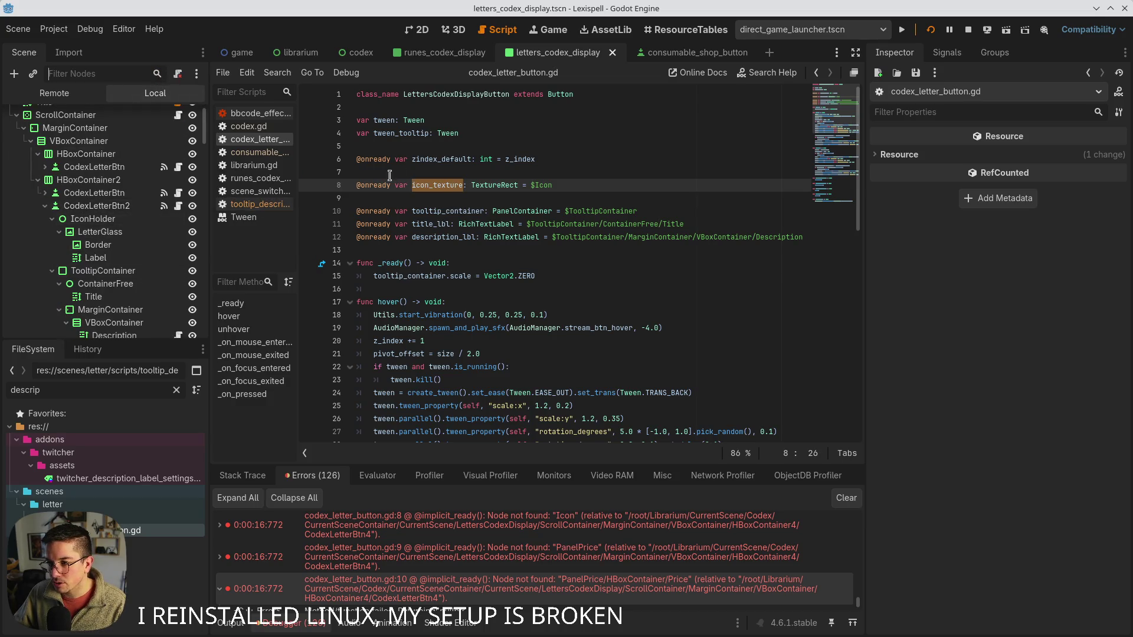
{"action": "scroll", "coordinate": [433, 184], "scroll_direction": "down", "scroll_amount": 5}
{"action": "scroll", "coordinate": [543, 206], "scroll_direction": "up", "scroll_amount": 5}
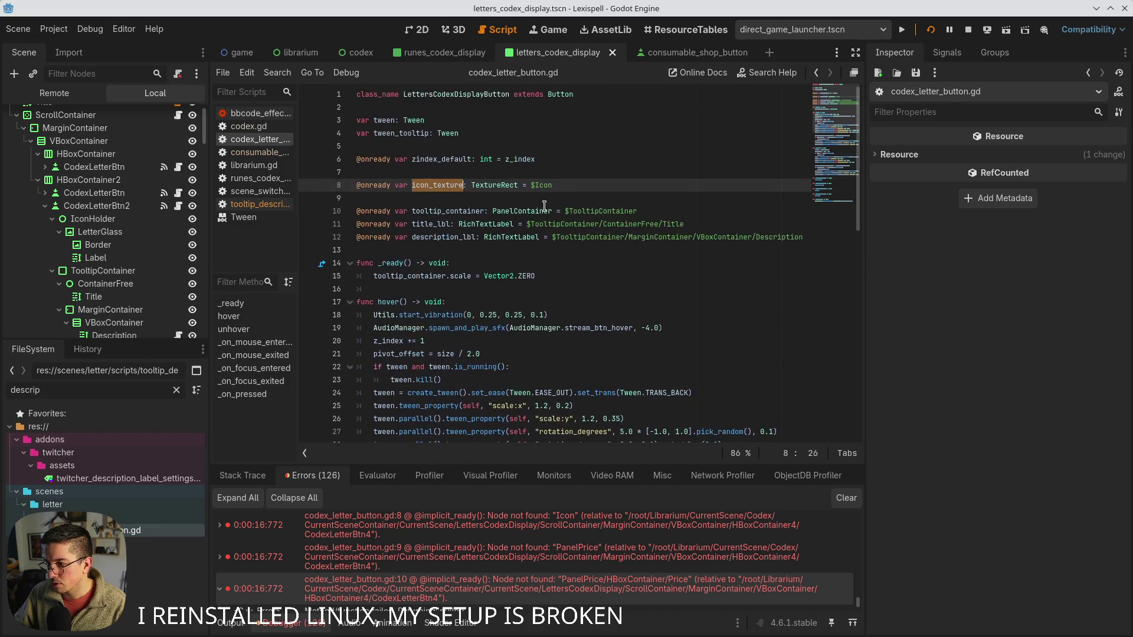
{"action": "key", "text": "ctrl+shift+k"}
{"action": "key", "text": "ctrl+shift+k"}
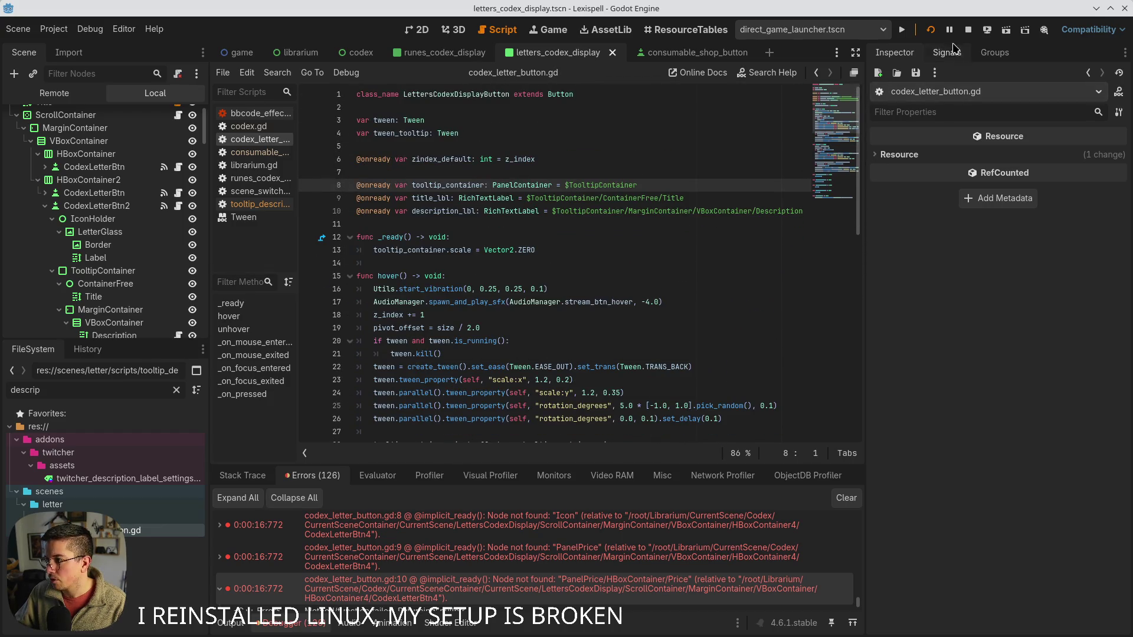
- Run the project again and go through Librarium to the Lexicopedia Letters page
{"action": "left_click", "coordinate": [930, 29]}
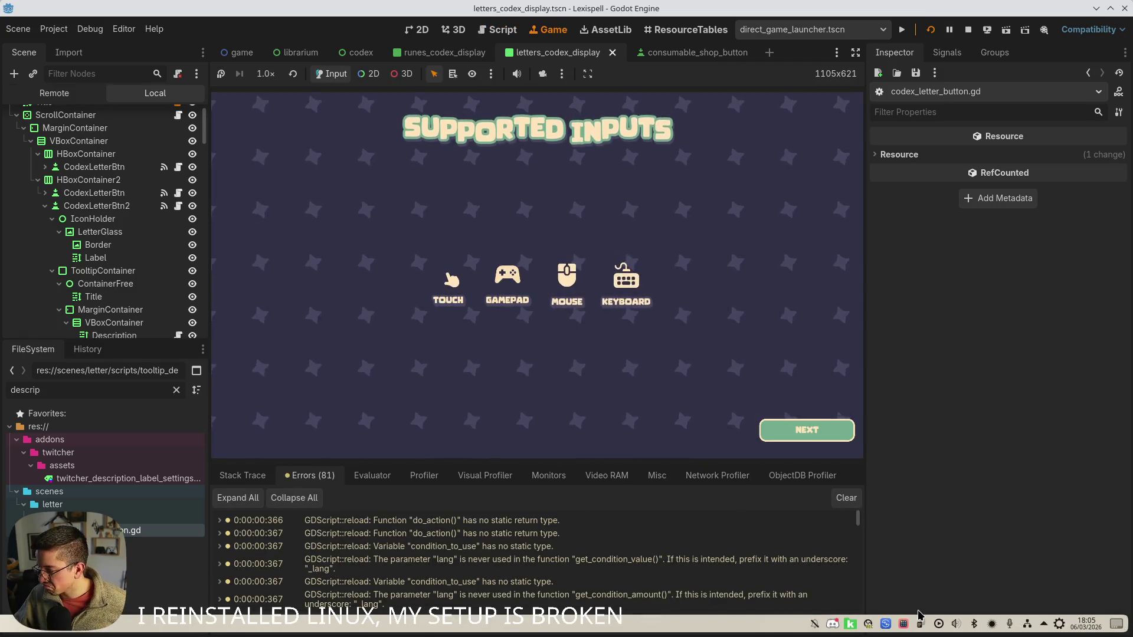
{"action": "left_click", "coordinate": [785, 431]}
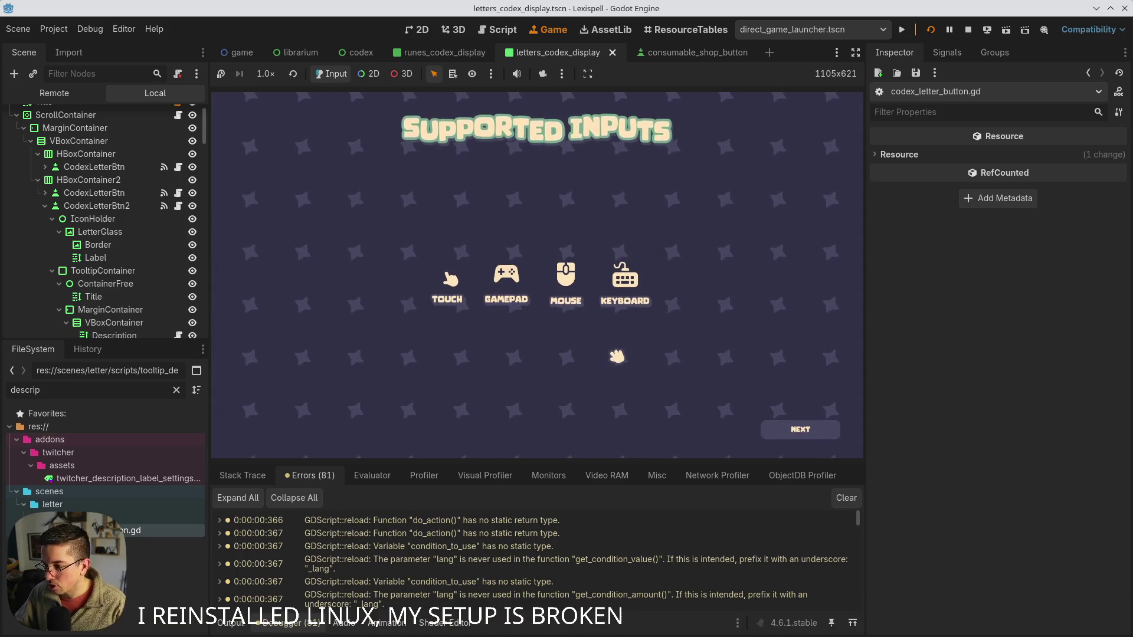
{"action": "left_click", "coordinate": [673, 349]}
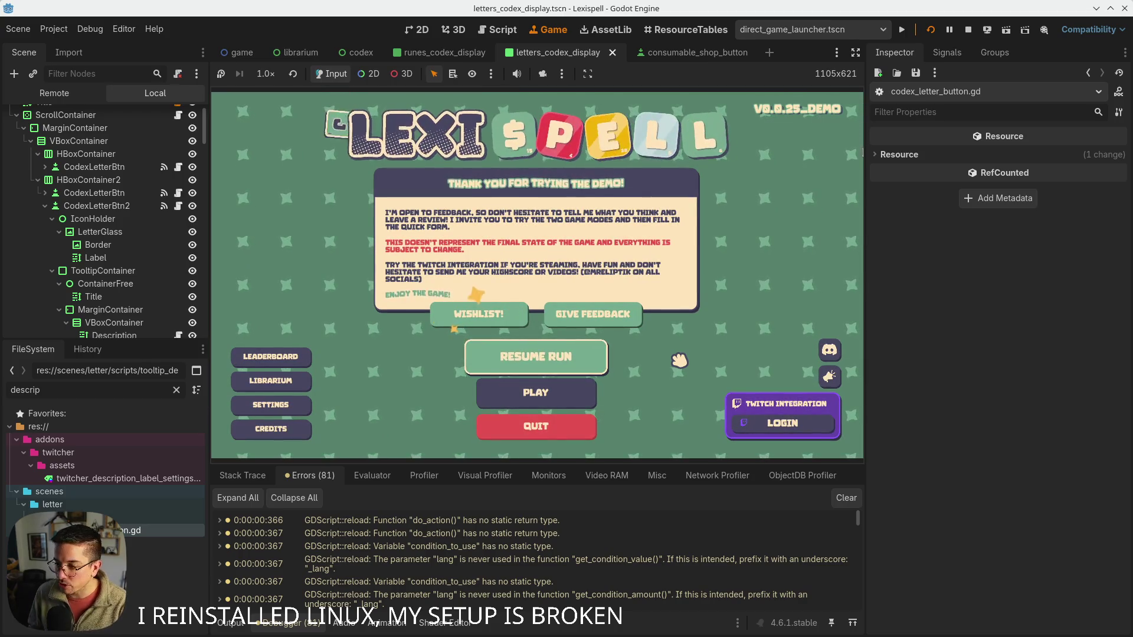
{"action": "left_click", "coordinate": [271, 382]}
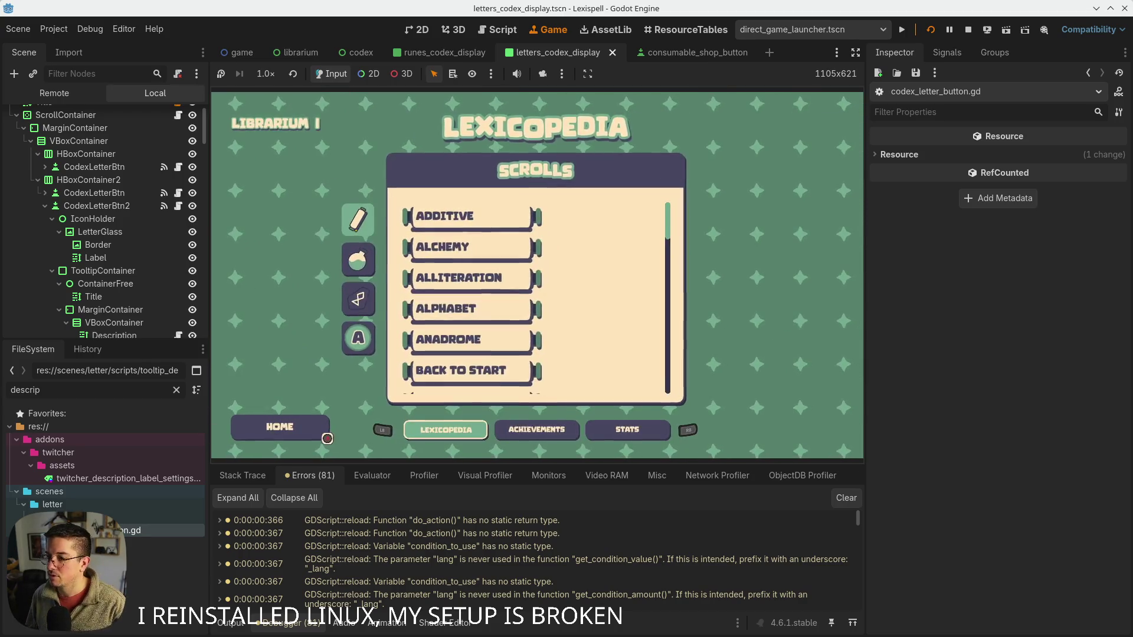
{"action": "key", "text": "Return"}
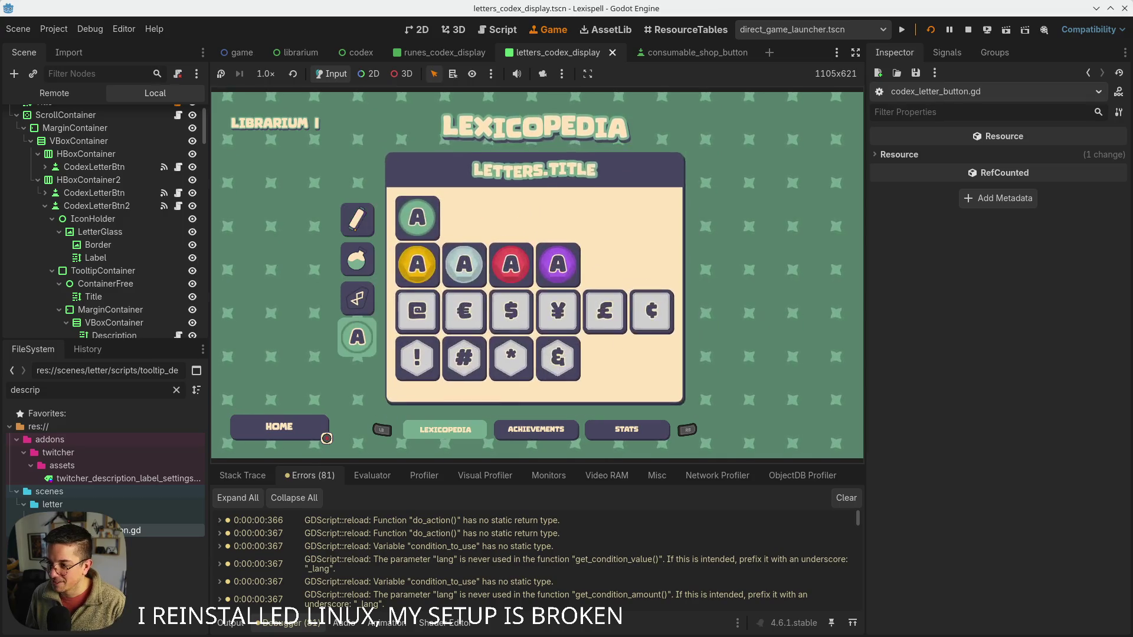
{"action": "key", "text": "Right"}
{"action": "key", "text": "Right"}
{"action": "key", "text": "Right"}
{"action": "key", "text": "Up"}
{"action": "key", "text": "Right"}
{"action": "key", "text": "Right"}
{"action": "key", "text": "Left"}
{"action": "key", "text": "Left"}
{"action": "key", "text": "Up"}
{"action": "key", "text": "Up"}
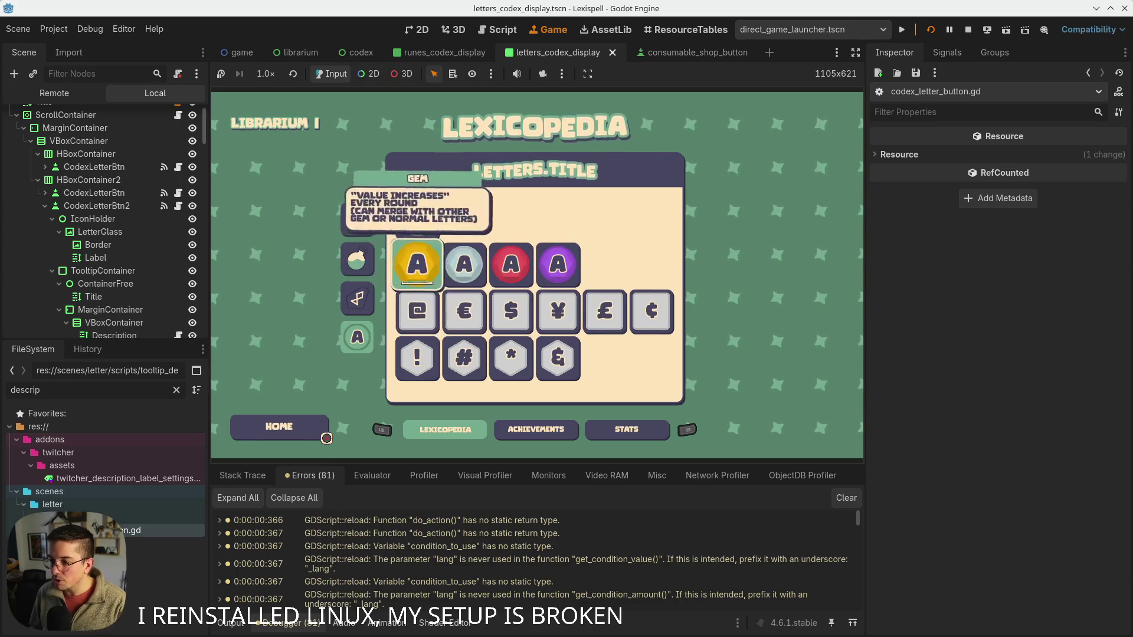
{"action": "key", "text": "Down"}
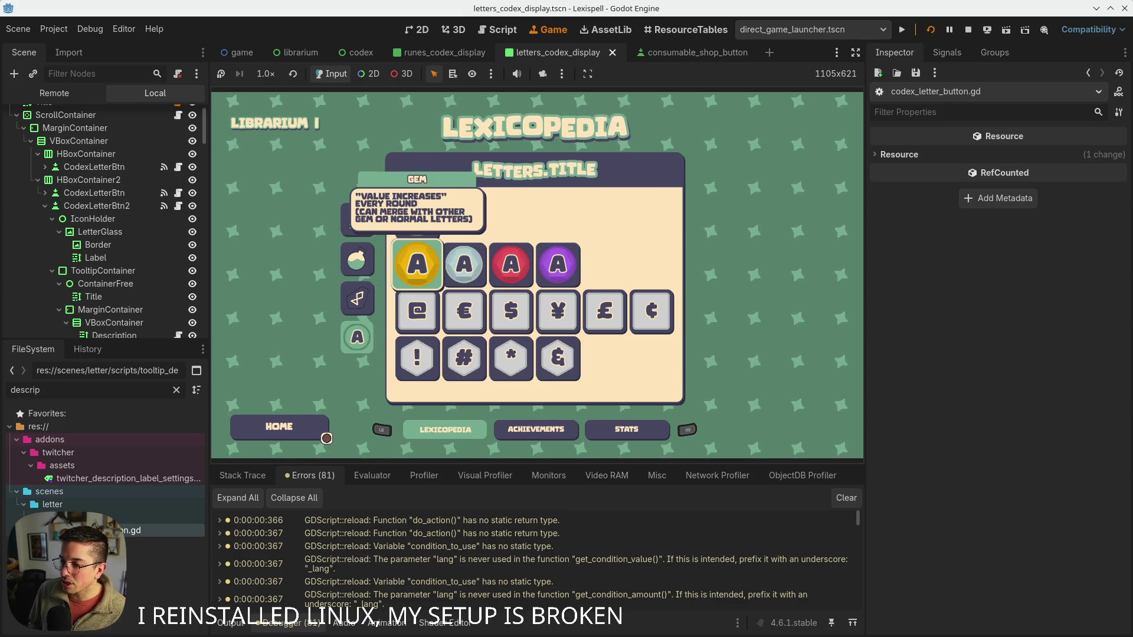
{"action": "key", "text": "Right"}
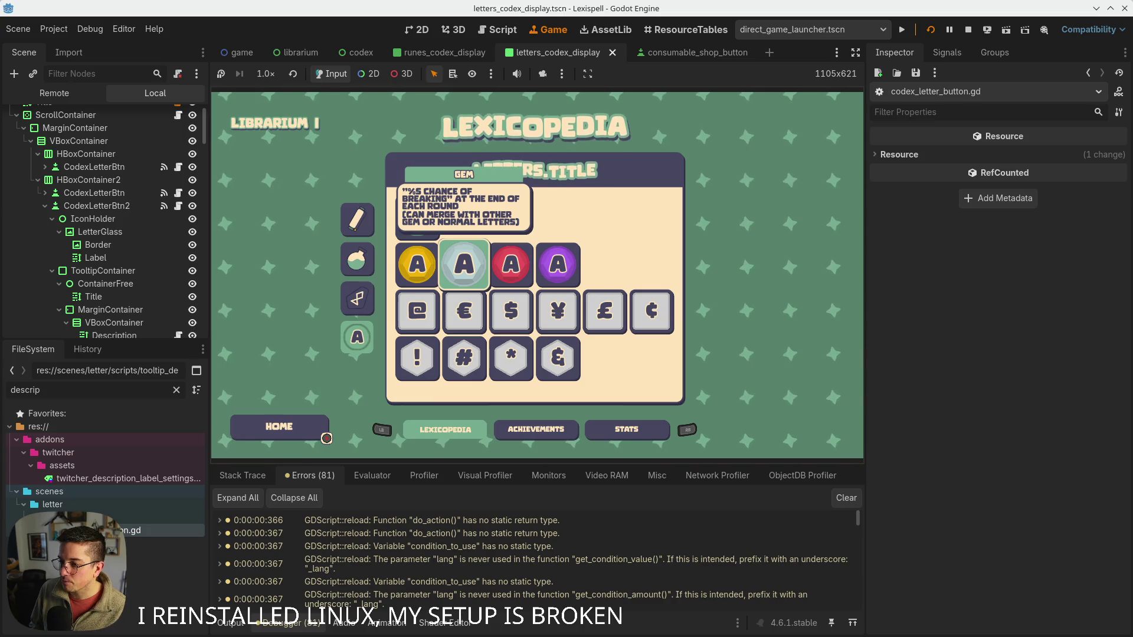
{"action": "key", "text": "Right"}
{"action": "key", "text": "Right"}
{"action": "key", "text": "Left"}
{"action": "key", "text": "Left"}
{"action": "key", "text": "Left"}
{"action": "key", "text": "Down"}
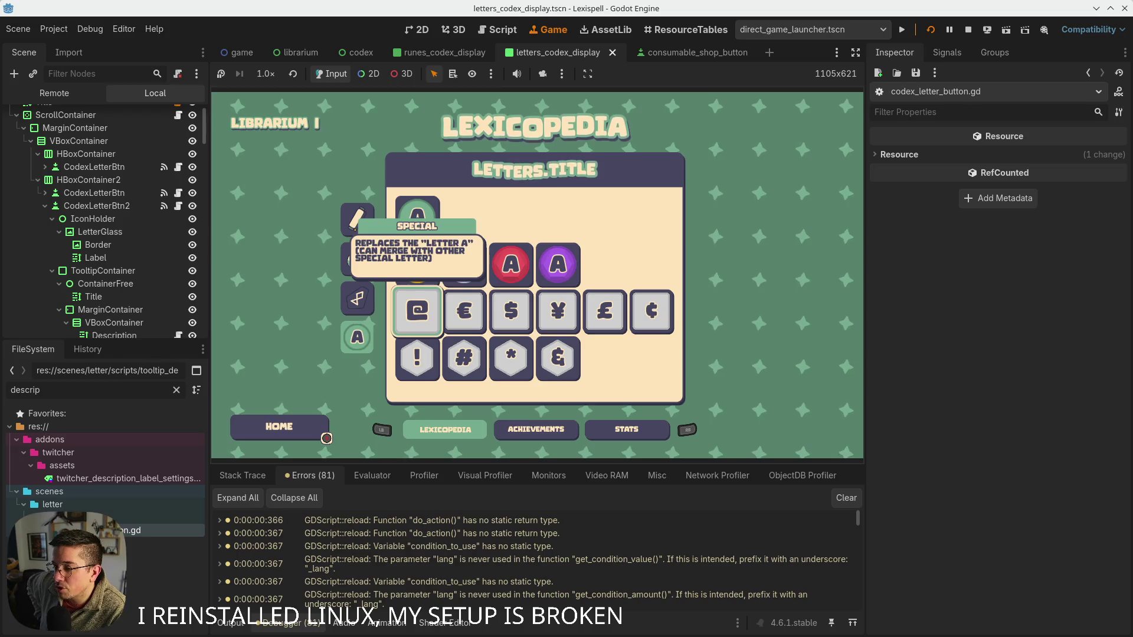
{"action": "key", "text": "Right"}
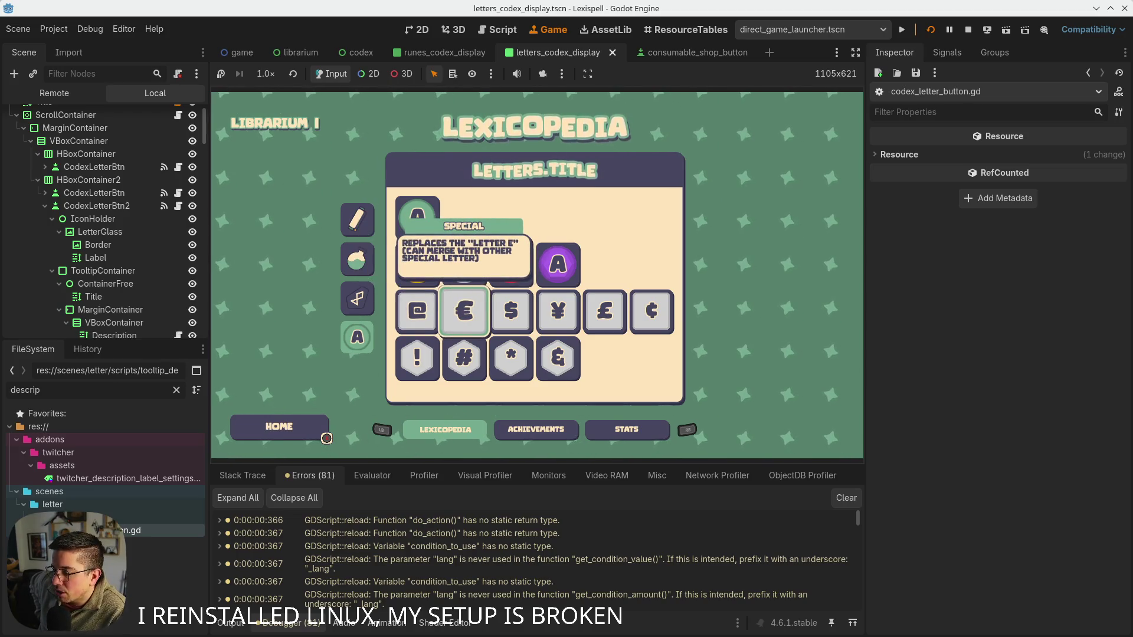
{"action": "key", "text": "Right"}
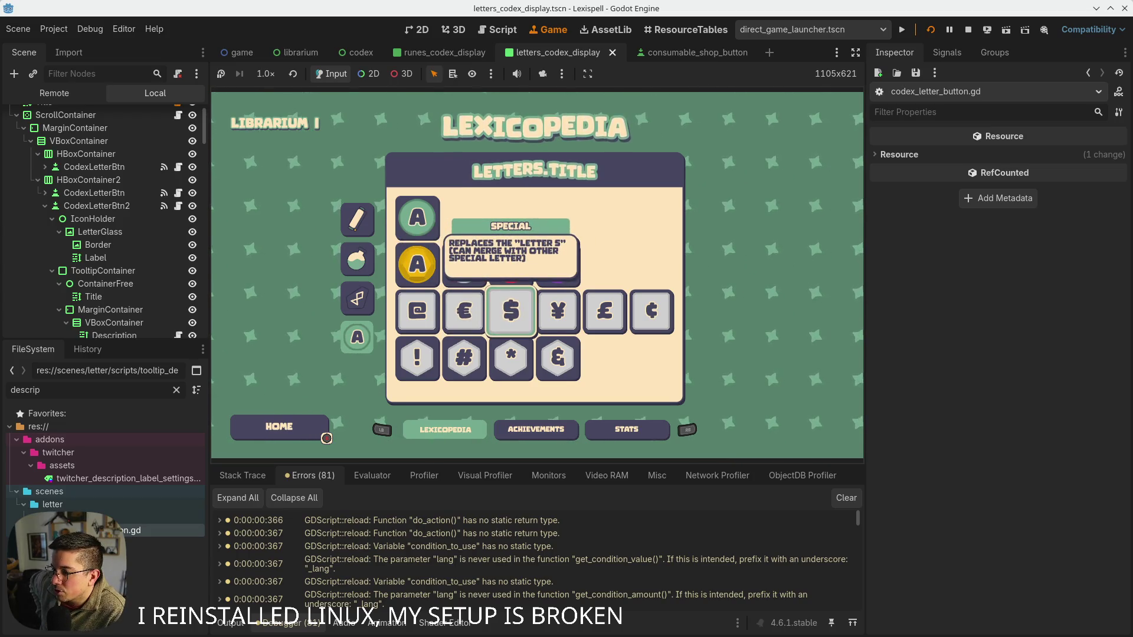
{"action": "key", "text": "Right"}
{"action": "key", "text": "Right"}
{"action": "key", "text": "Right"}
{"action": "key", "text": "Down"}
{"action": "key", "text": "Left"}
{"action": "key", "text": "Left"}
{"action": "key", "text": "Left"}
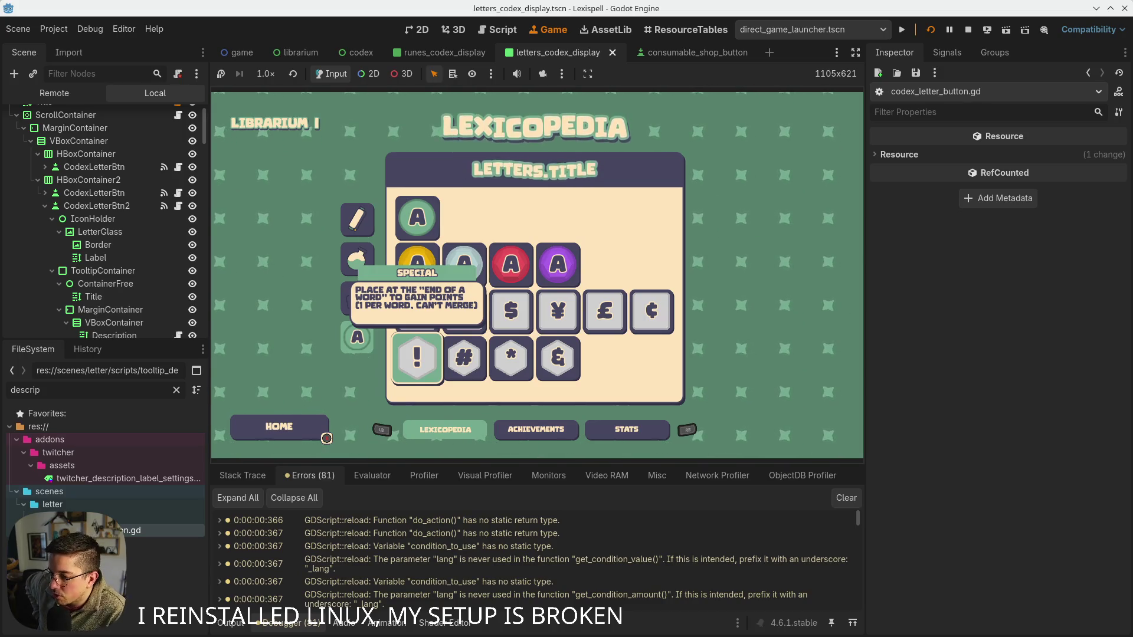
{"action": "key", "text": "Right"}
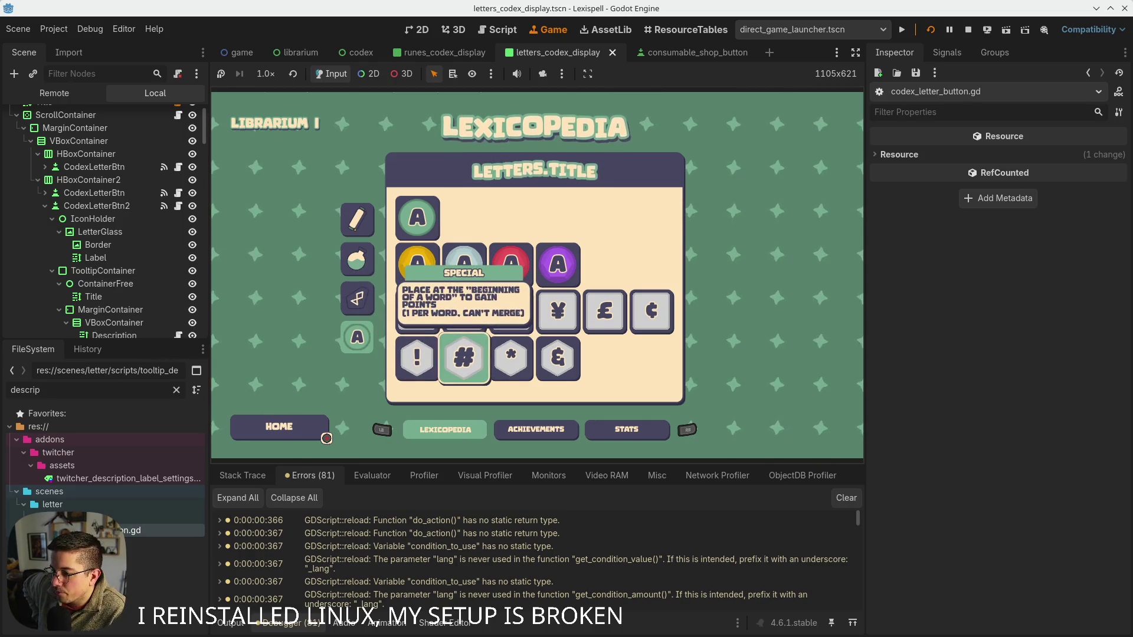
{"action": "key", "text": "Up"}
{"action": "key", "text": "Right"}
{"action": "key", "text": "Right"}
{"action": "key", "text": "Left"}
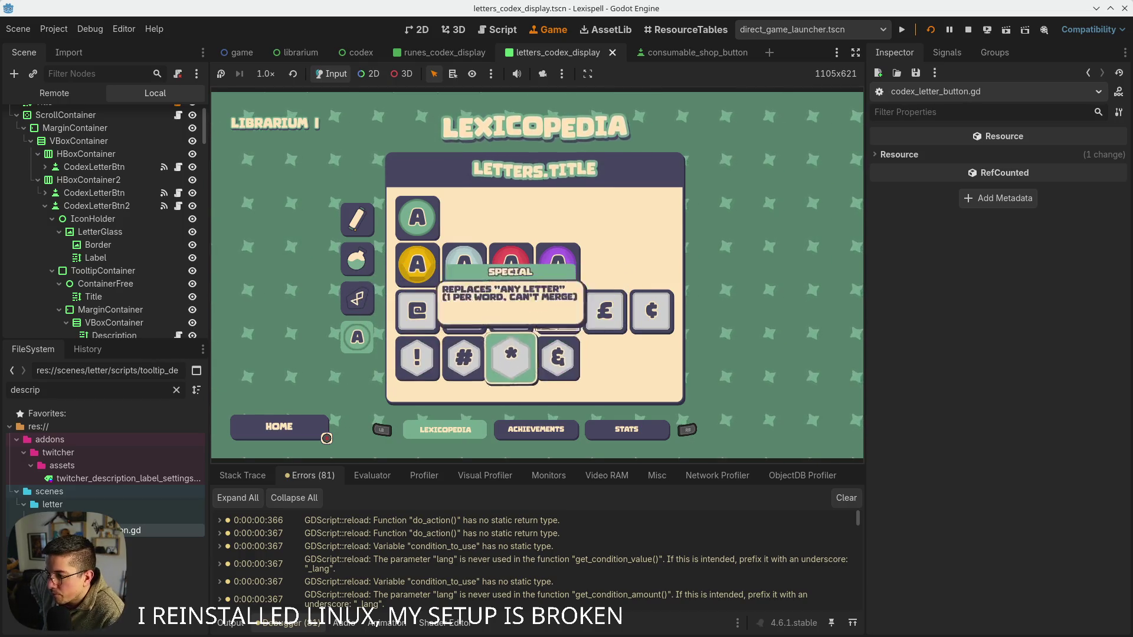
{"action": "key", "text": "Left"}
{"action": "key", "text": "Right"}
{"action": "key", "text": "Right"}
{"action": "key", "text": "Right"}
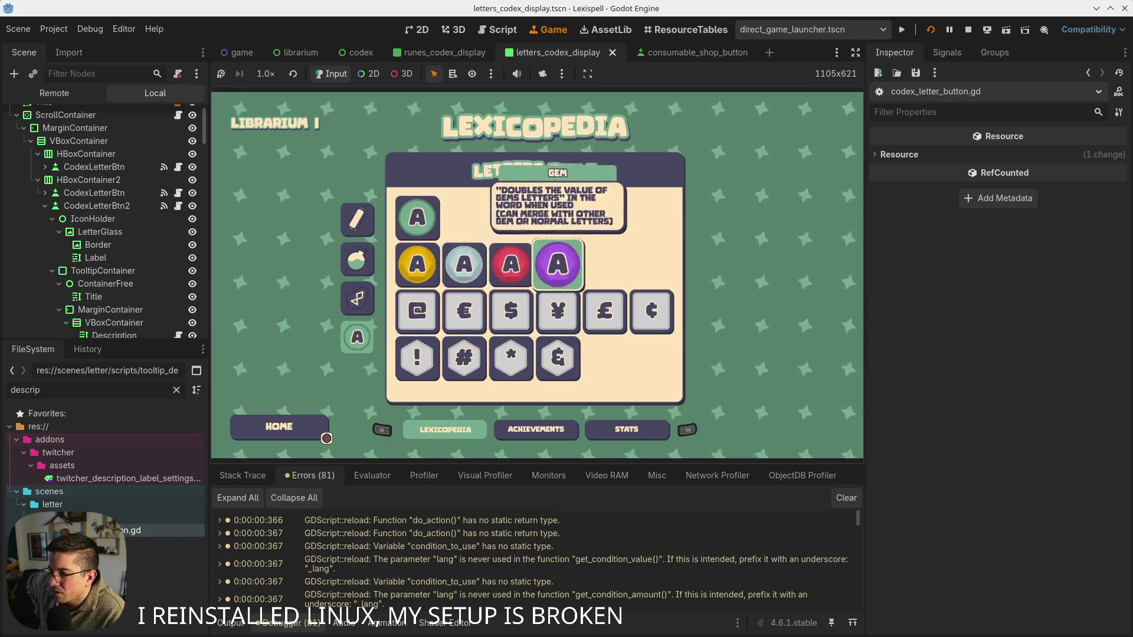
{"action": "key", "text": "Left"}
{"action": "key", "text": "Left"}
{"action": "key", "text": "Left"}
{"action": "key", "text": "Down"}
{"action": "key", "text": "Right"}
{"action": "key", "text": "Right"}
{"action": "key", "text": "Left"}
{"action": "key", "text": "Left"}
{"action": "key", "text": "Right"}
{"action": "key", "text": "Right"}
{"action": "key", "text": "Up"}
{"action": "key", "text": "Right"}
{"action": "key", "text": "Right"}
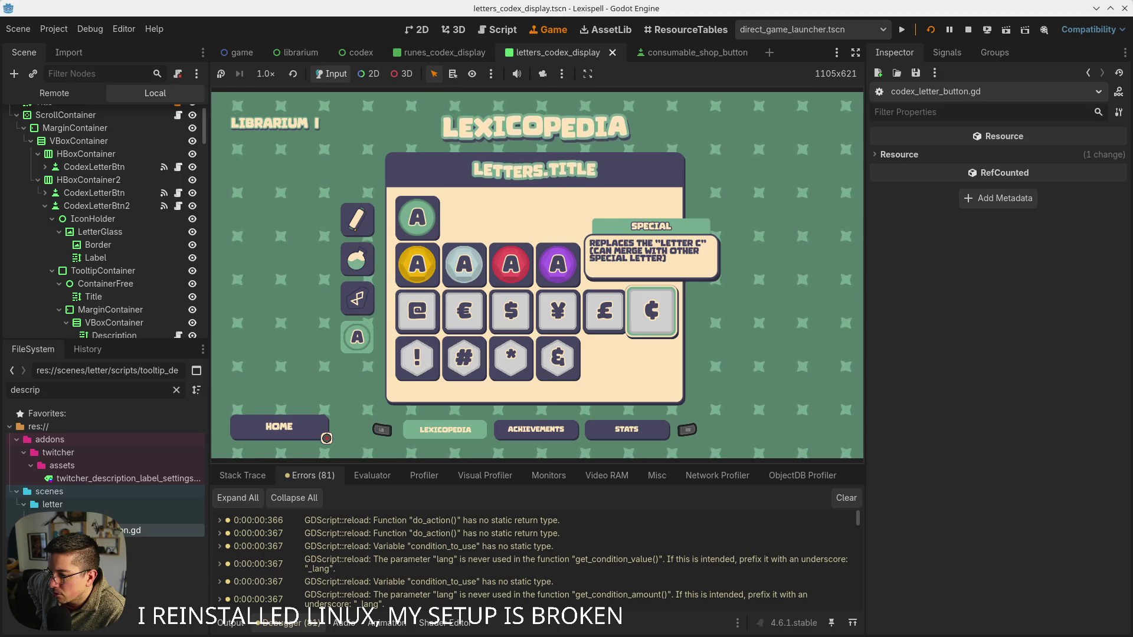
{"action": "key", "text": "Left"}
{"action": "key", "text": "Left"}
{"action": "key", "text": "Left"}
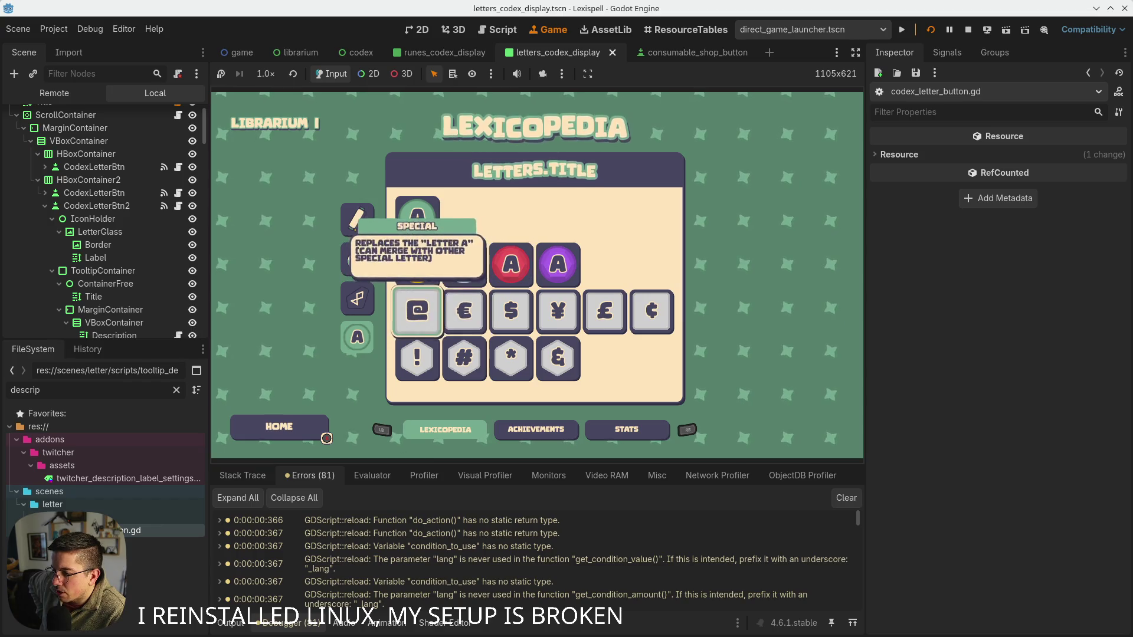
{"action": "key", "text": "Right"}
{"action": "key", "text": "Right"}
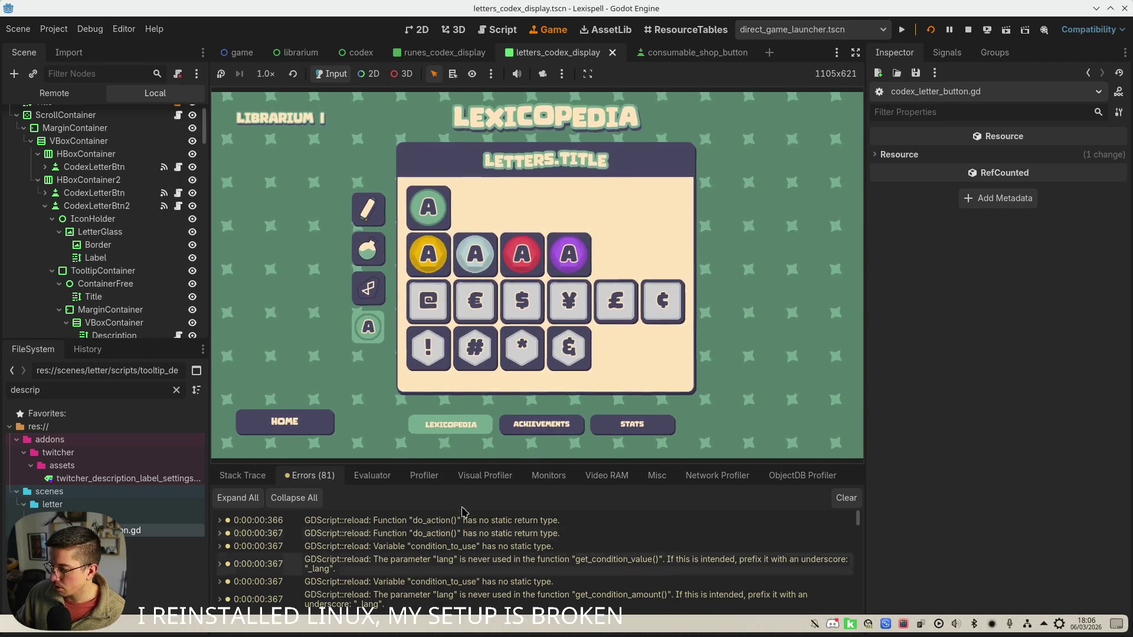
- Stop the running game and switch to the Lexispell_localization sheet in the browser
{"action": "left_click", "coordinate": [966, 30]}
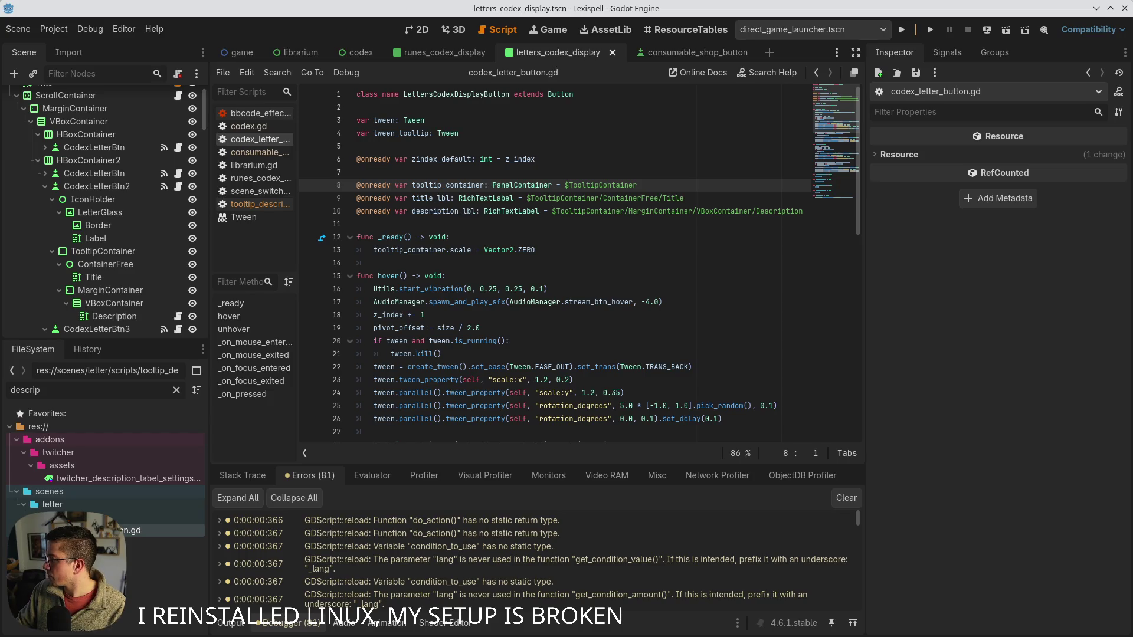
{"action": "key", "text": "alt+Tab"}
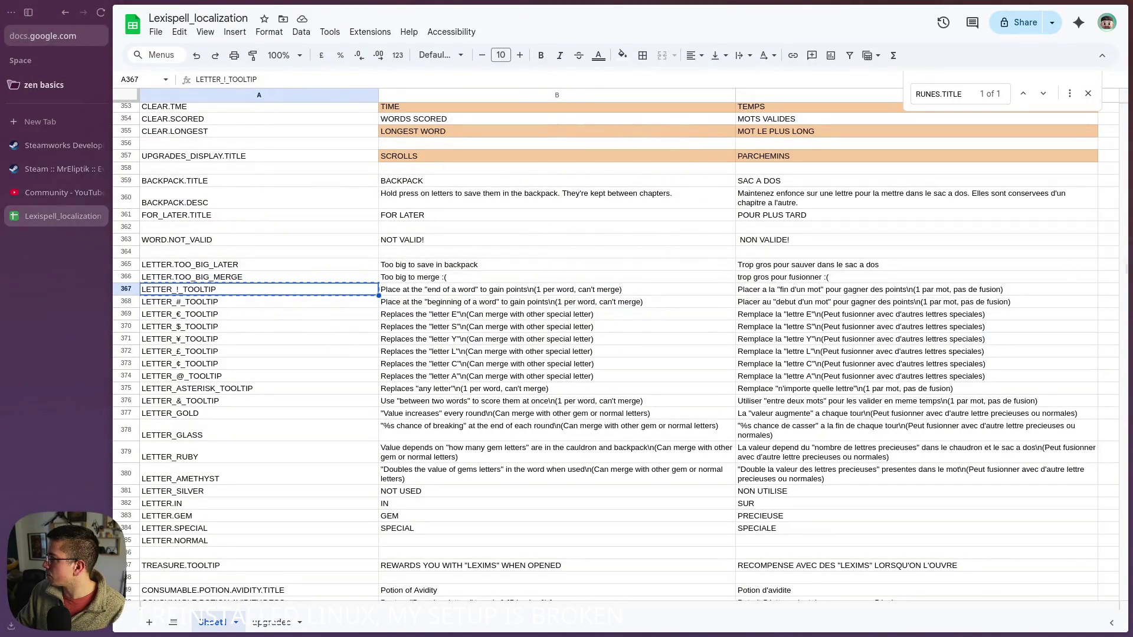
- Enter NORMAL LETTER as English and LETTRE NORMALE as French for LETTER.NORMAL
{"action": "left_click", "coordinate": [411, 539]}
{"action": "type", "text": "NORMAL LETTER"}
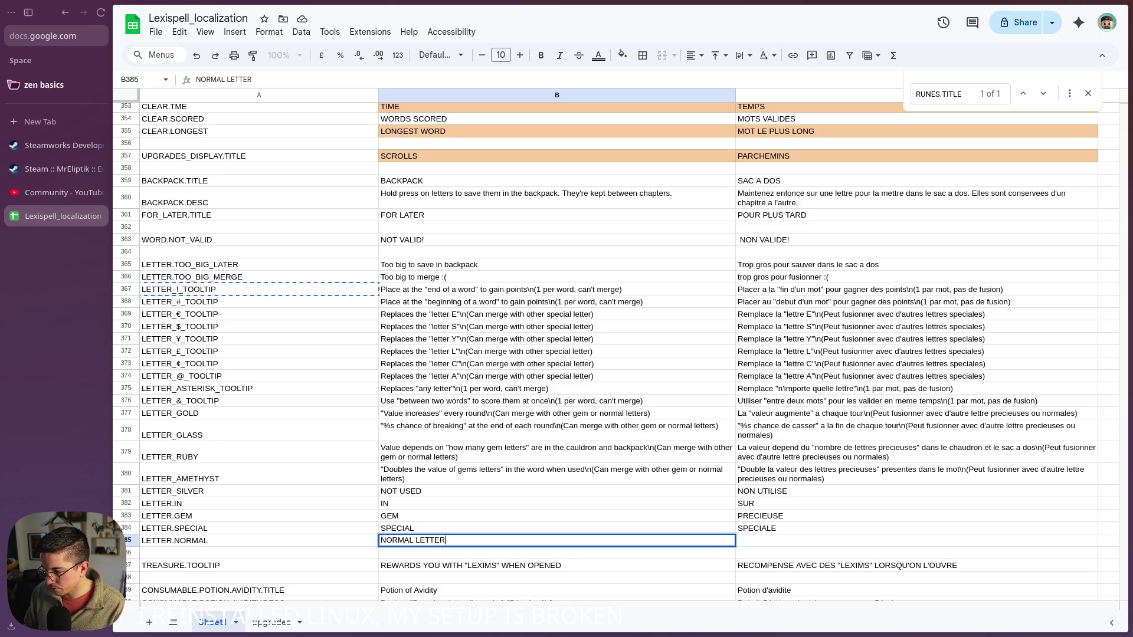
{"action": "key", "text": "Tab"}
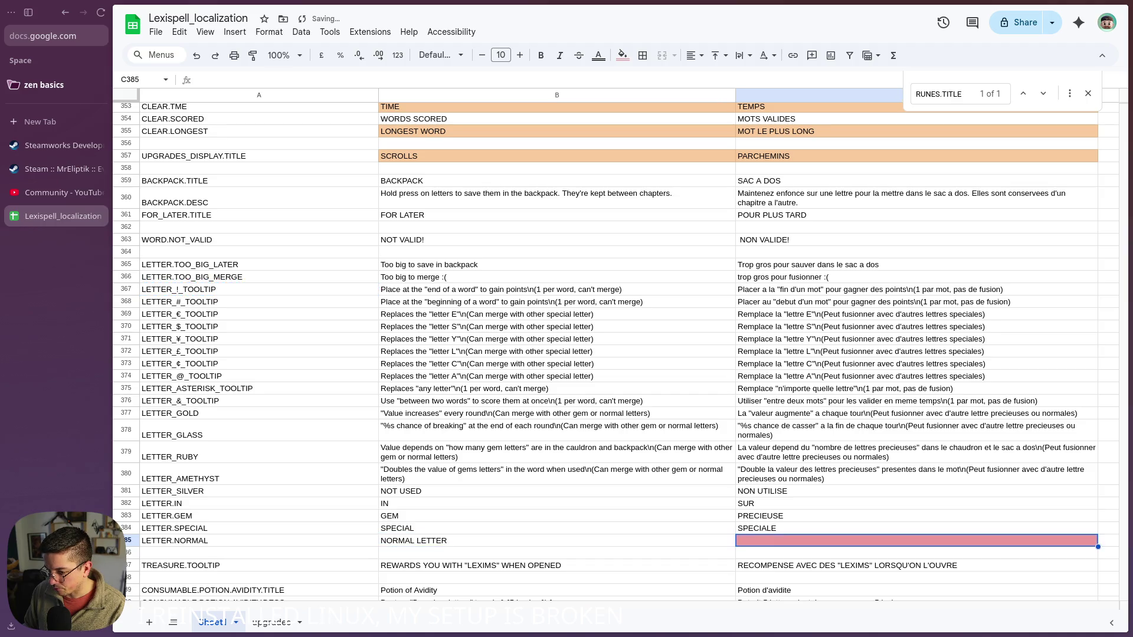
{"action": "type", "text": "NORMAL LET"}
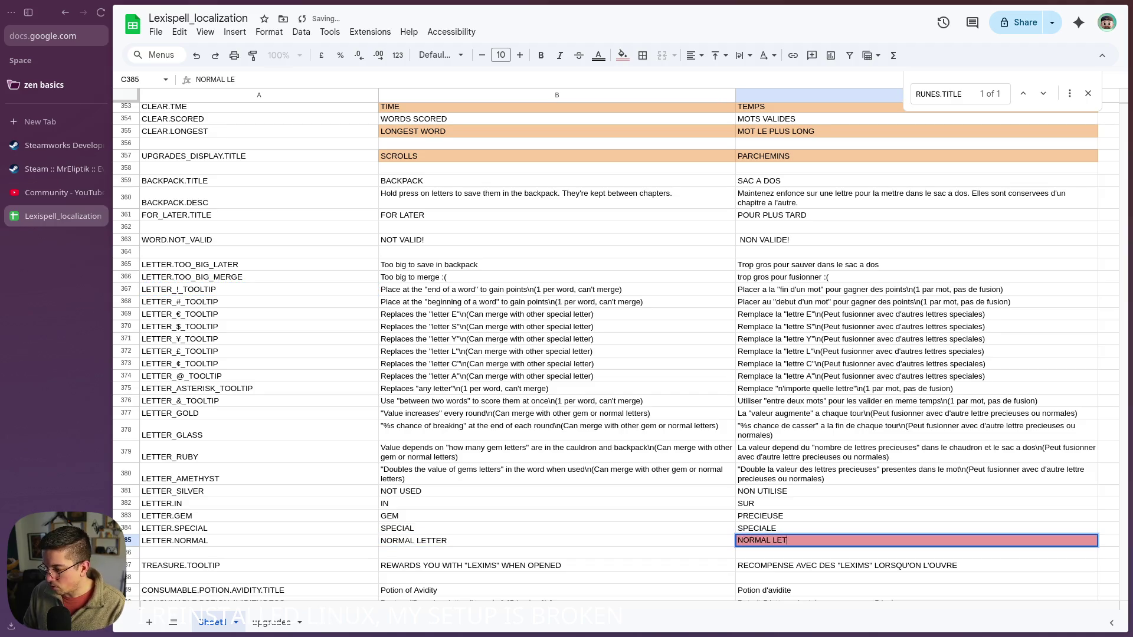
{"action": "type", "text": "RE NORALE"}
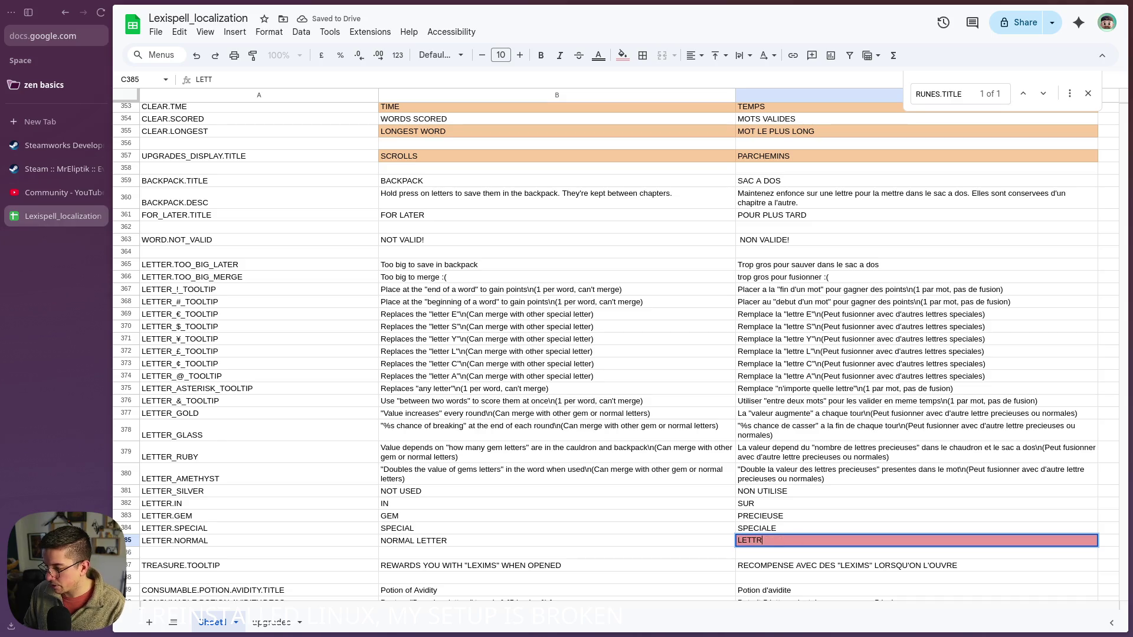
{"action": "key", "text": "BackSpace"}
{"action": "key", "text": "BackSpace"}
{"action": "key", "text": "BackSpace"}
{"action": "type", "text": "MALE"}
{"action": "key", "text": "Return"}
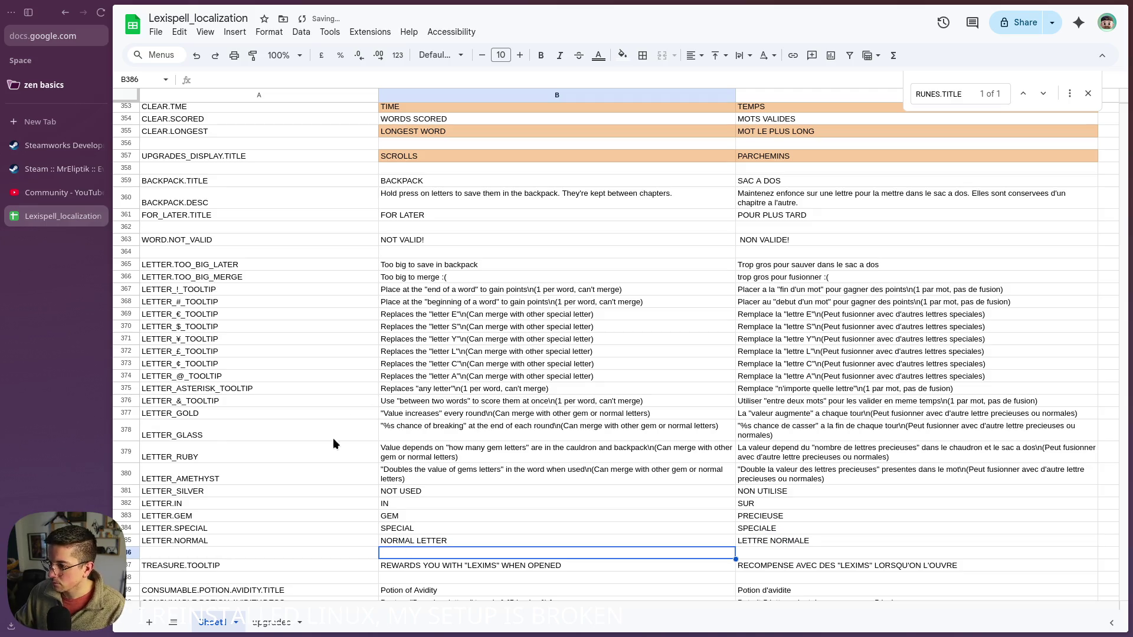
{"action": "left_click", "coordinate": [500, 493]}
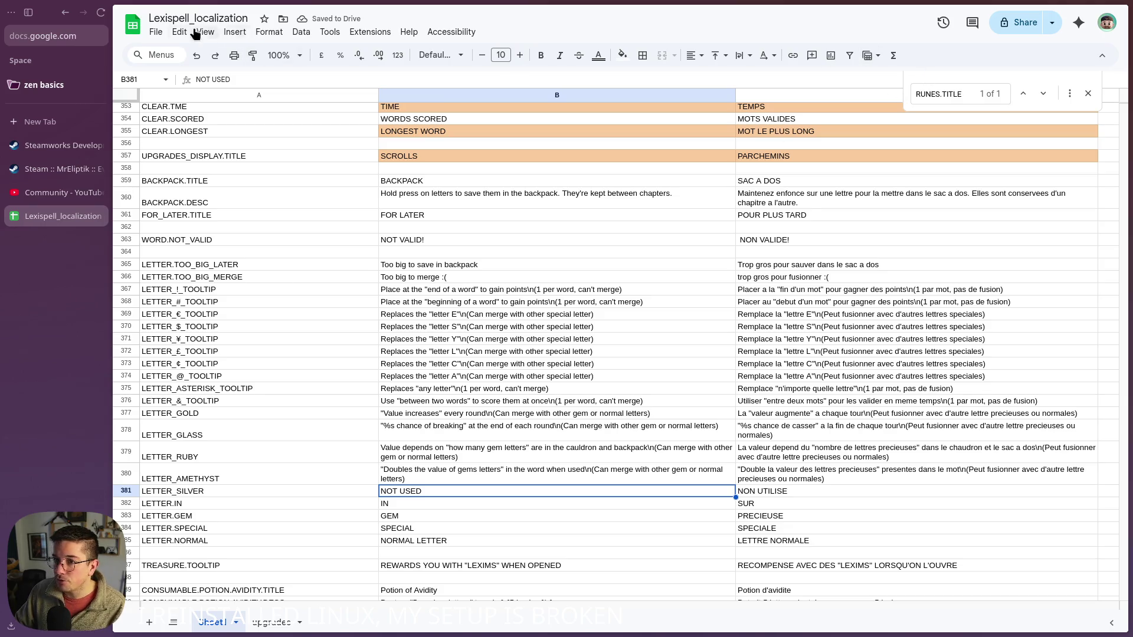
- Download the sheet as a Comma-separated values (.csv) file
{"action": "left_click", "coordinate": [155, 32]}
{"action": "mouse_move", "coordinate": [321, 187]}
{"action": "left_click", "coordinate": [404, 255]}
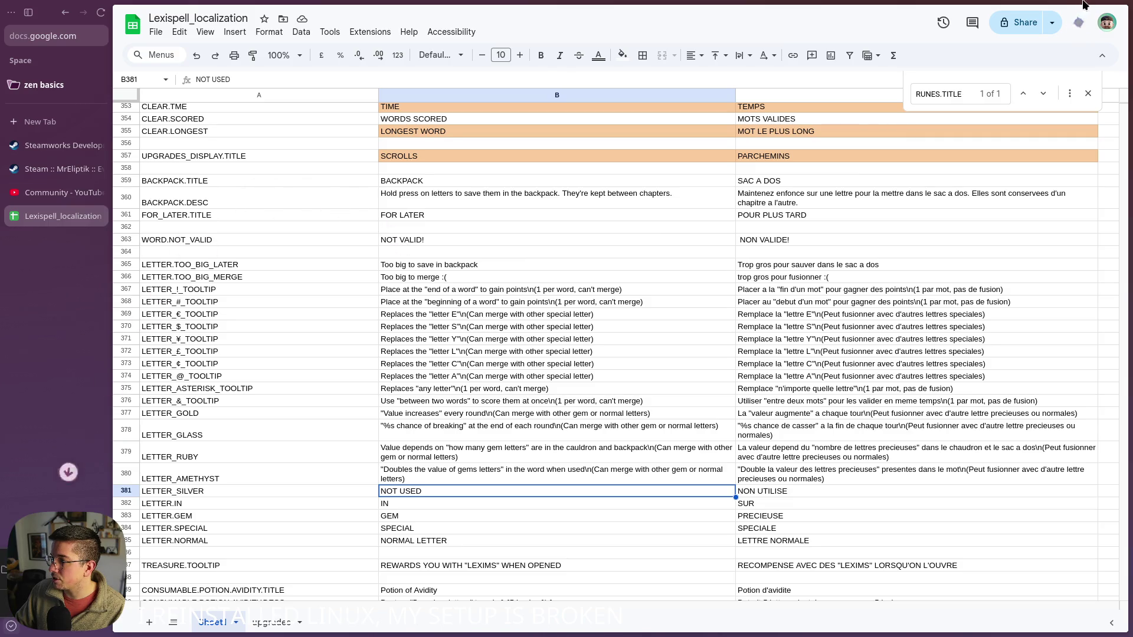
{"action": "mouse_move", "coordinate": [1117, 8]}
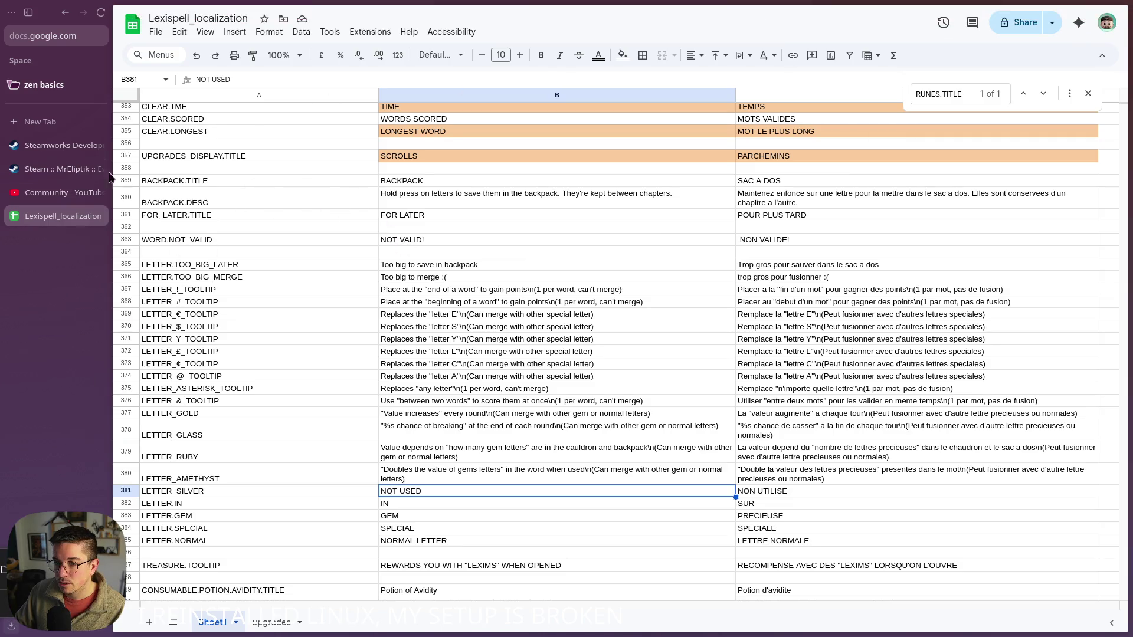
{"action": "left_click", "coordinate": [50, 125]}
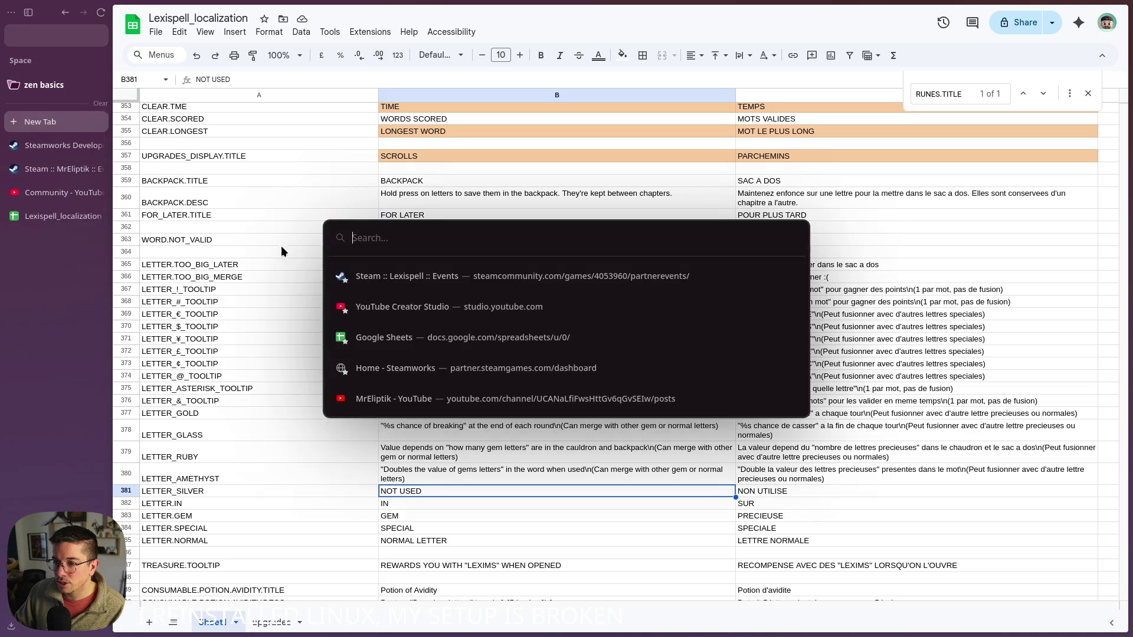
- Open the Steamworks partner site in the new tab and begin signing in
{"action": "left_click", "coordinate": [432, 362]}
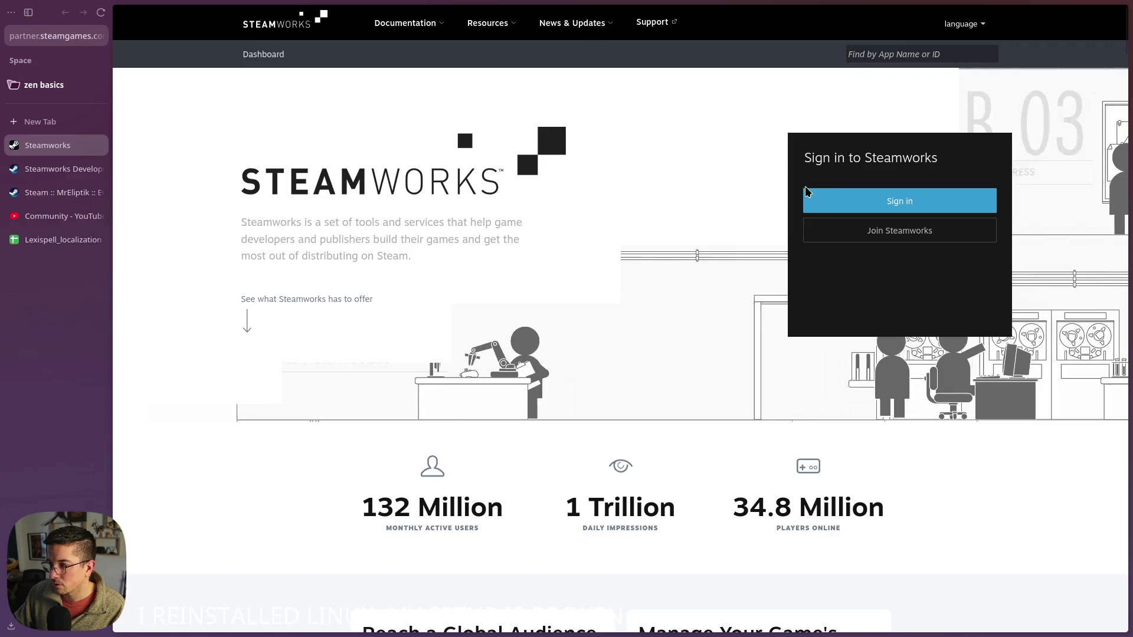
{"action": "left_click", "coordinate": [844, 202]}
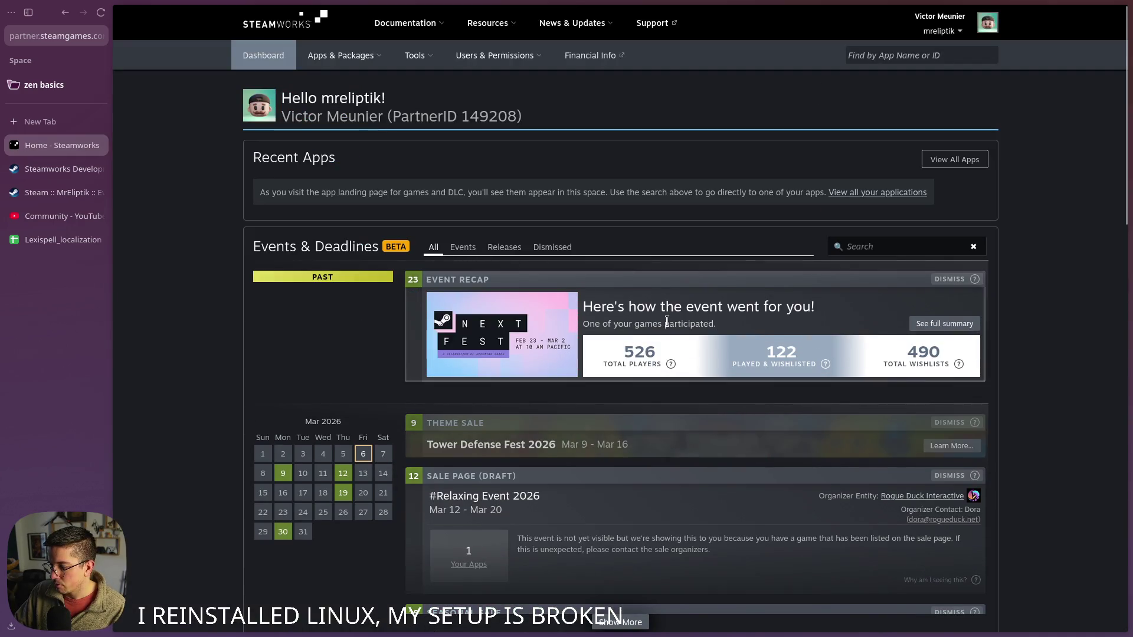
- Show more events under Events & Deadlines and open the Lexispell release page in a new tab
{"action": "scroll", "coordinate": [667, 325], "scroll_direction": "down", "scroll_amount": 5}
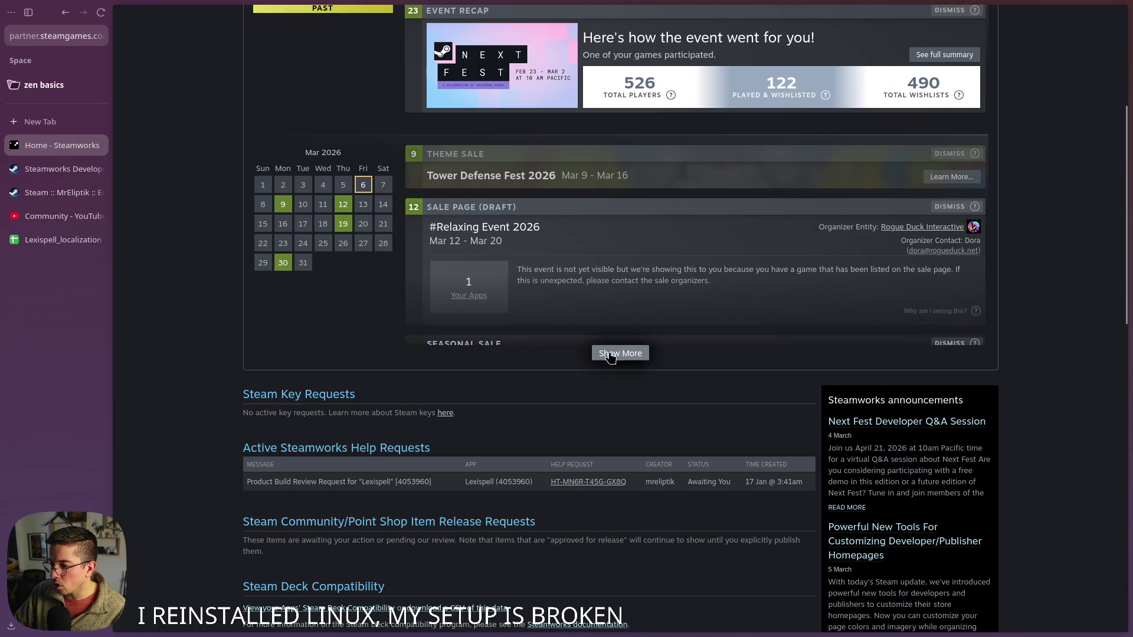
{"action": "left_click", "coordinate": [618, 353]}
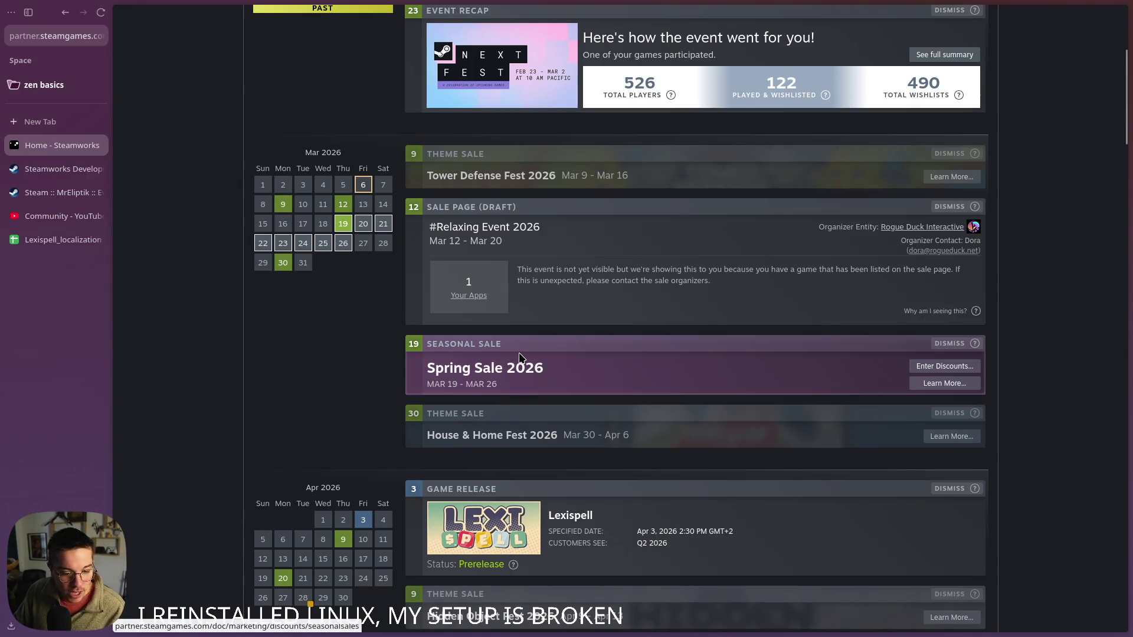
{"action": "scroll", "coordinate": [519, 359], "scroll_direction": "up", "scroll_amount": 5}
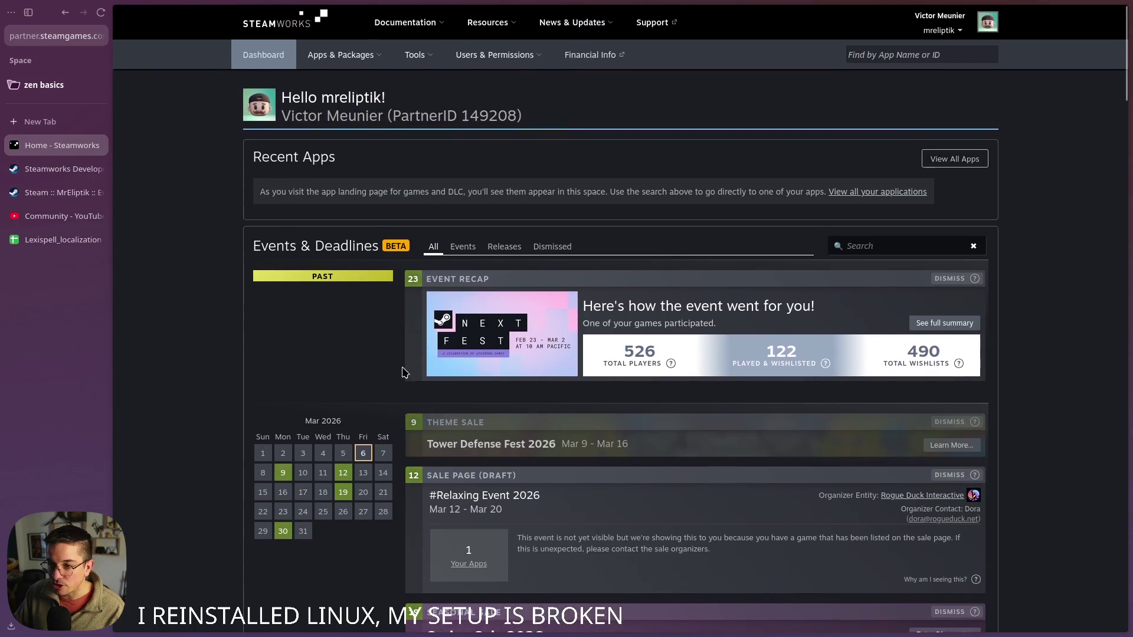
{"action": "scroll", "coordinate": [458, 259], "scroll_direction": "down", "scroll_amount": 10}
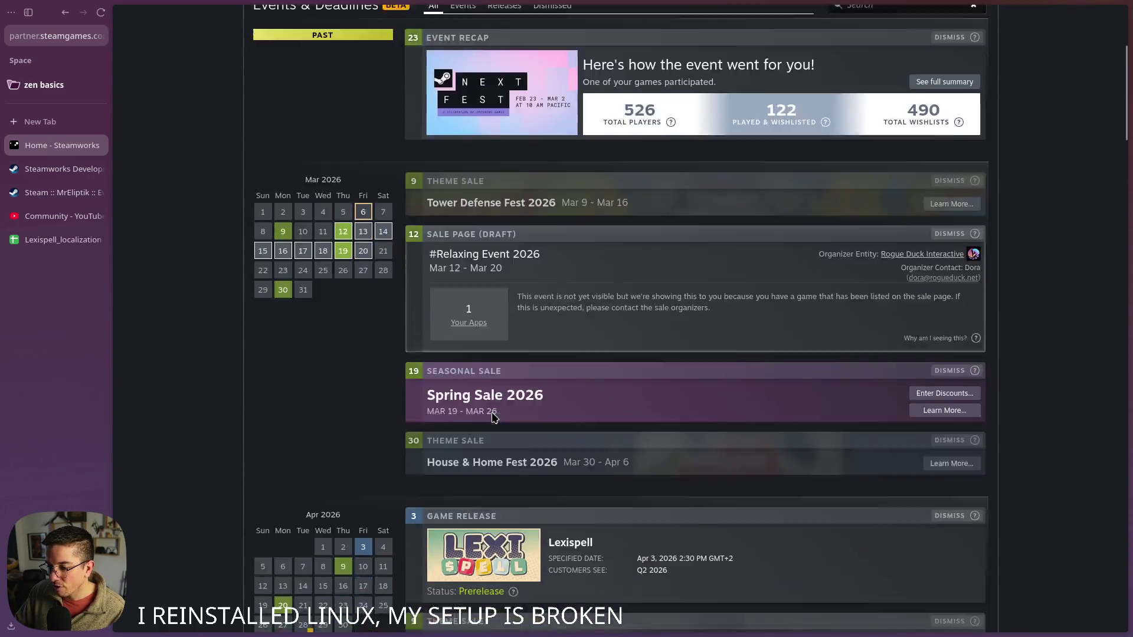
{"action": "middle_click", "coordinate": [489, 193]}
{"action": "scroll", "coordinate": [413, 266], "scroll_direction": "up", "scroll_amount": 10}
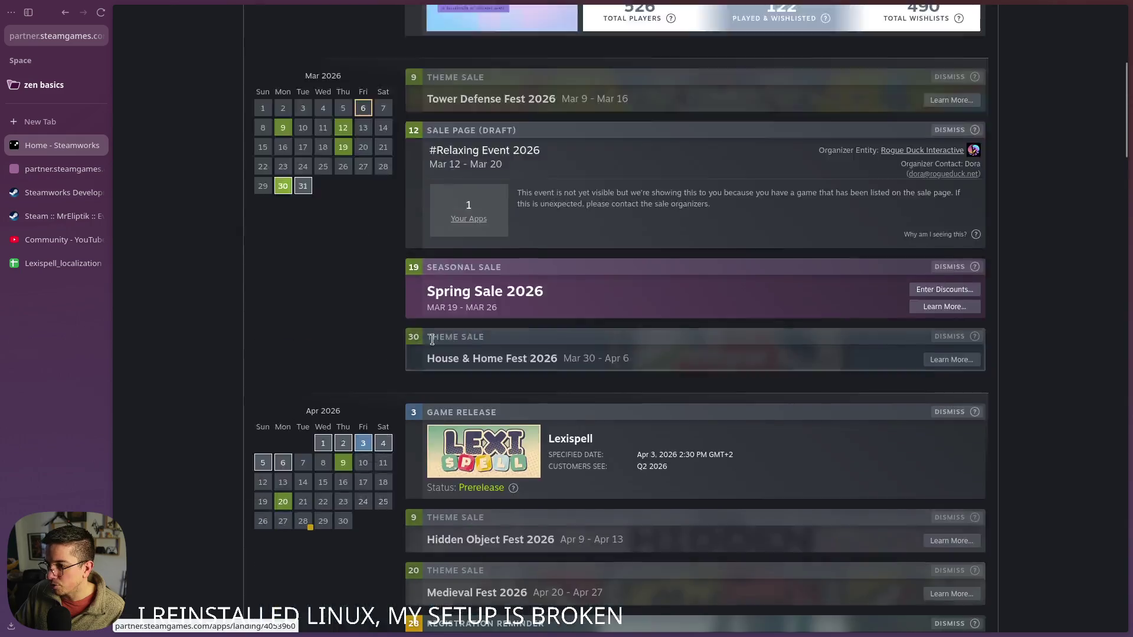
{"action": "left_click", "coordinate": [63, 169]}
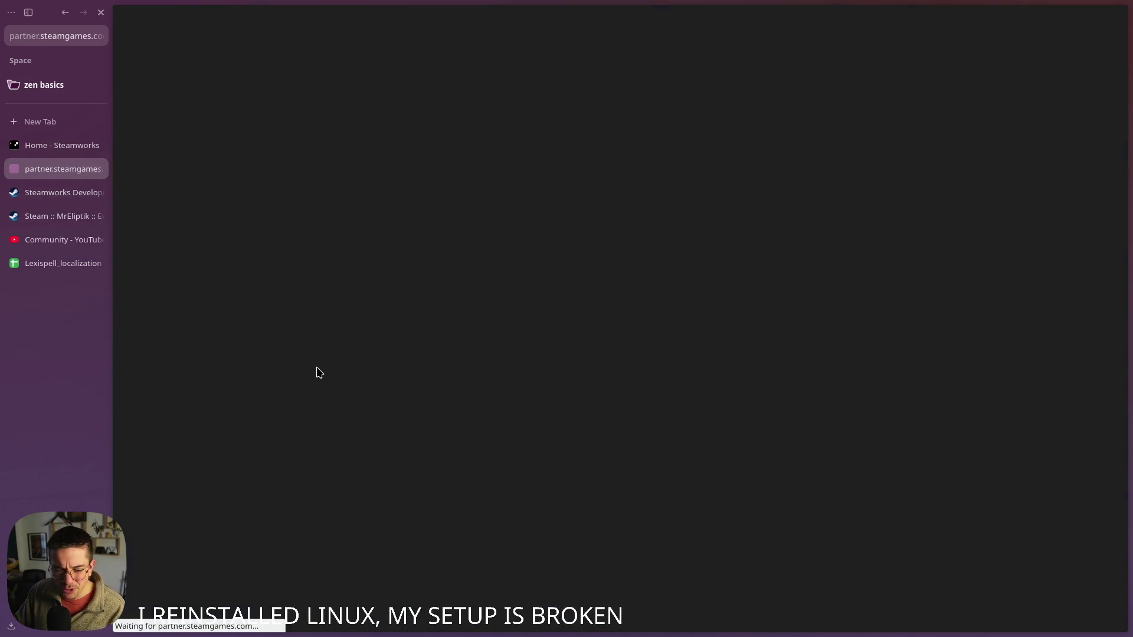
- Scroll through the Lexispell app admin page
{"action": "scroll", "coordinate": [302, 311], "scroll_direction": "down", "scroll_amount": 10}
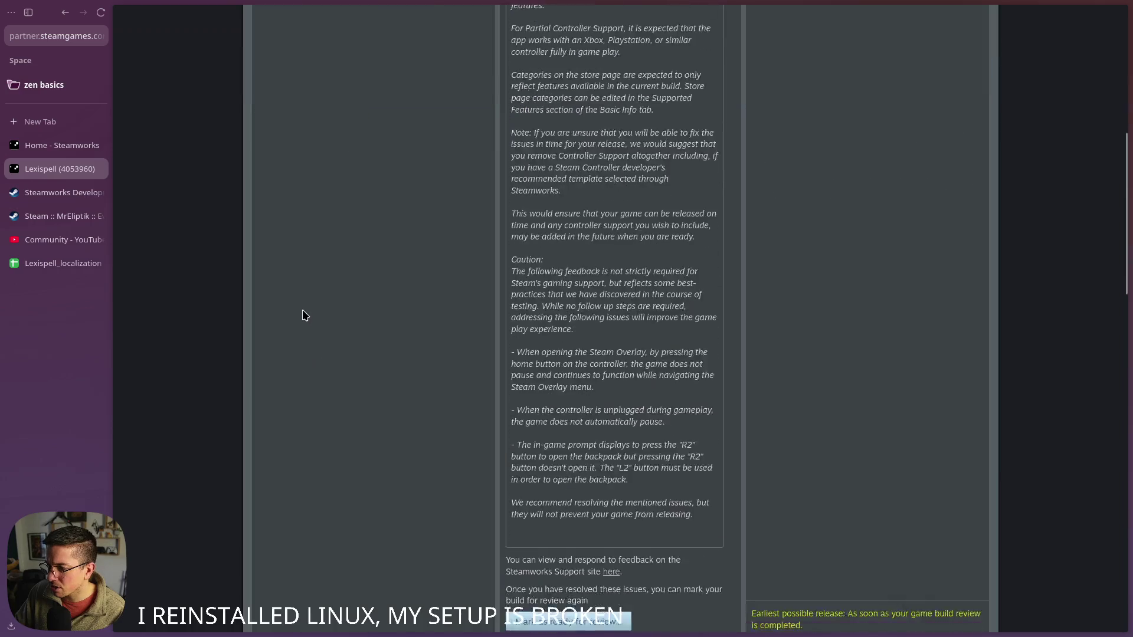
{"action": "scroll", "coordinate": [302, 311], "scroll_direction": "down", "scroll_amount": 15}
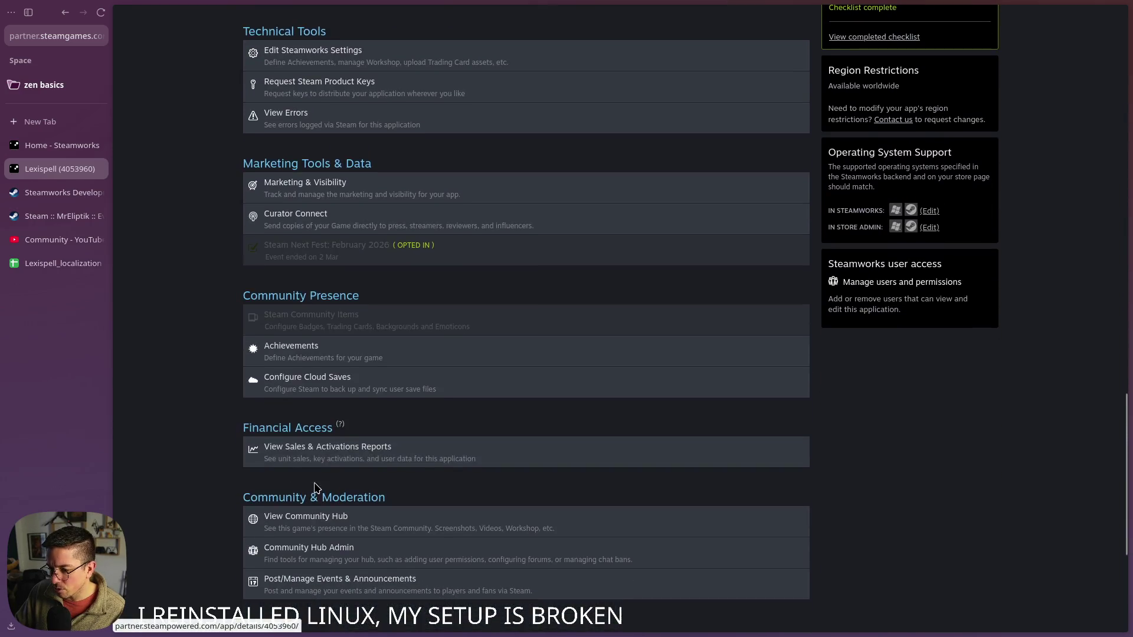
{"action": "scroll", "coordinate": [316, 487], "scroll_direction": "down", "scroll_amount": 3}
{"action": "scroll", "coordinate": [263, 463], "scroll_direction": "up", "scroll_amount": 20}
- View Financial Info's sales and activations reports in a new tab, then close the browser
{"action": "mouse_move", "coordinate": [513, 61]}
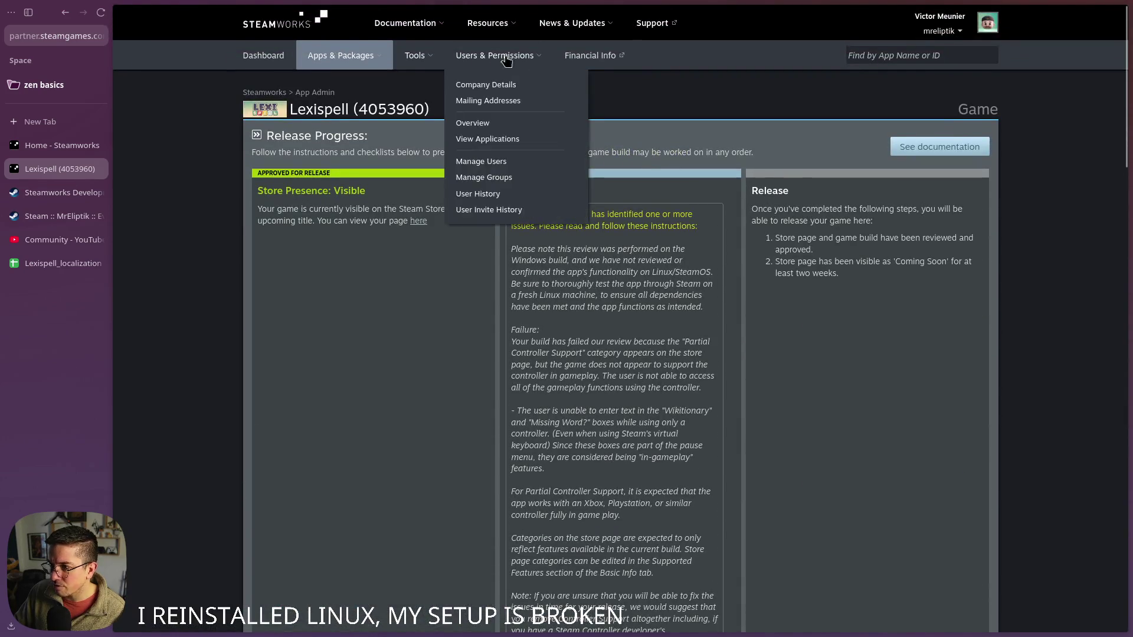
{"action": "mouse_move", "coordinate": [341, 59]}
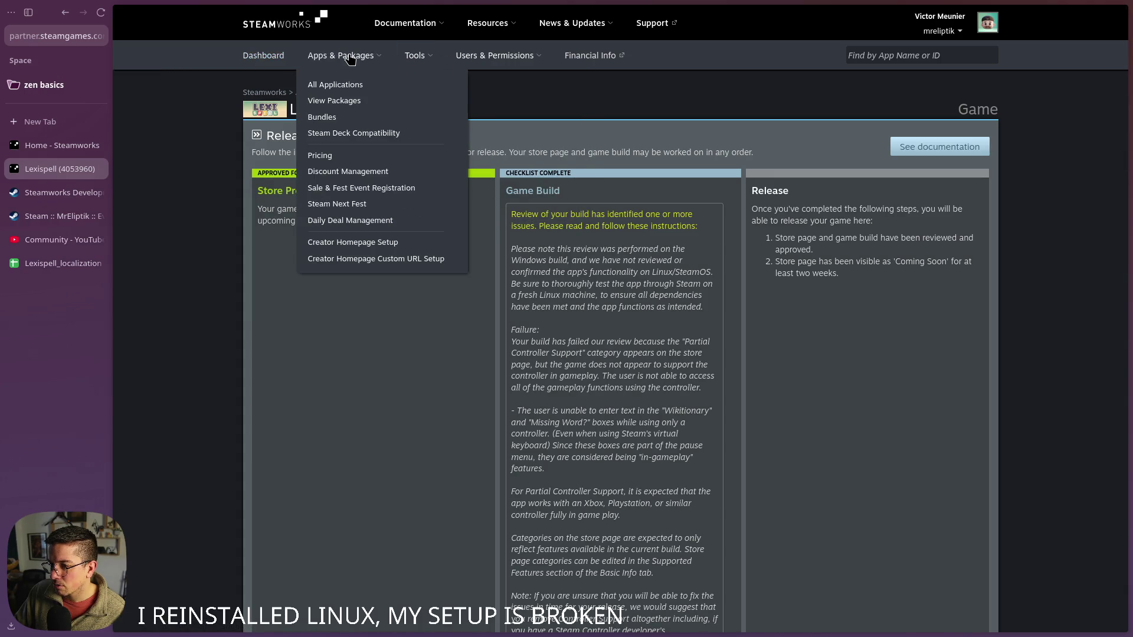
{"action": "mouse_move", "coordinate": [435, 57]}
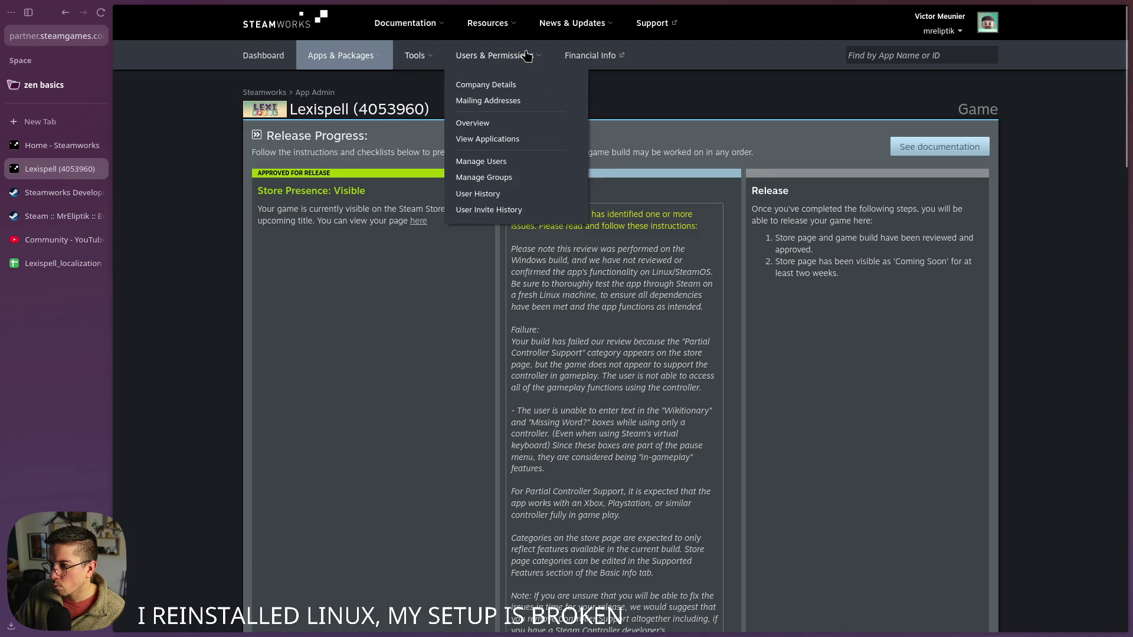
{"action": "middle_click", "coordinate": [570, 59]}
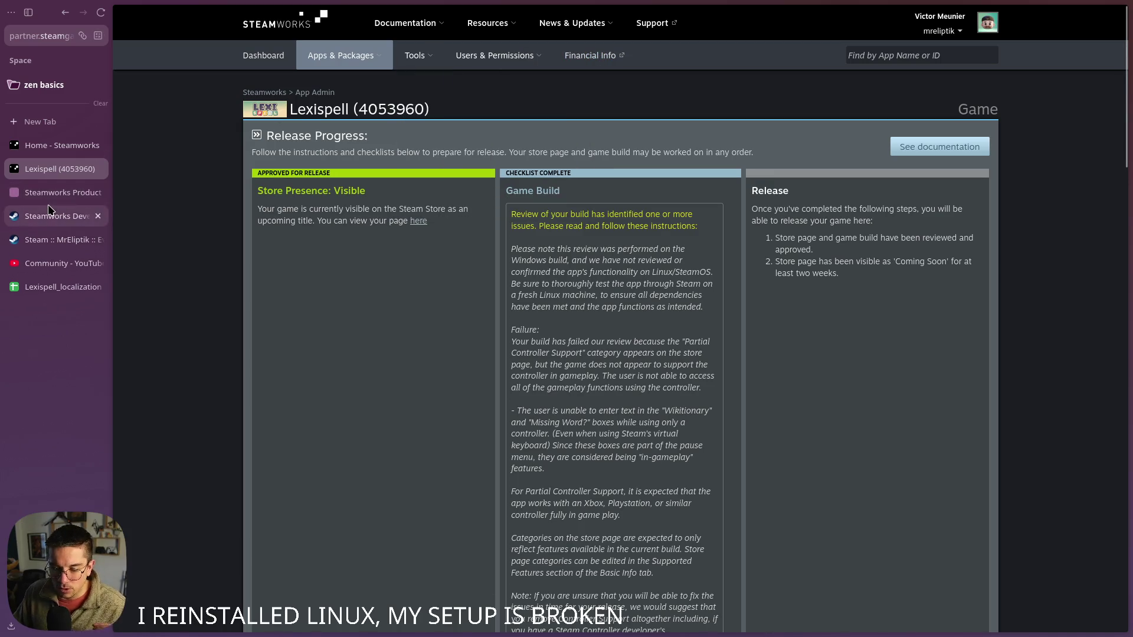
{"action": "left_click", "coordinate": [49, 193]}
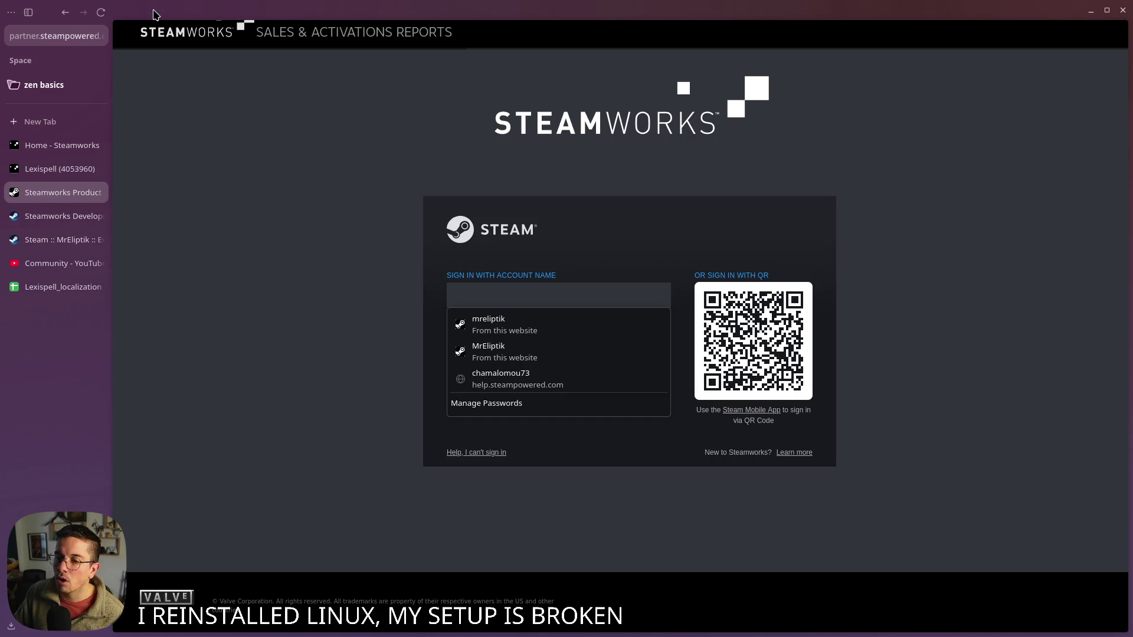
{"action": "left_click", "coordinate": [1123, 10]}
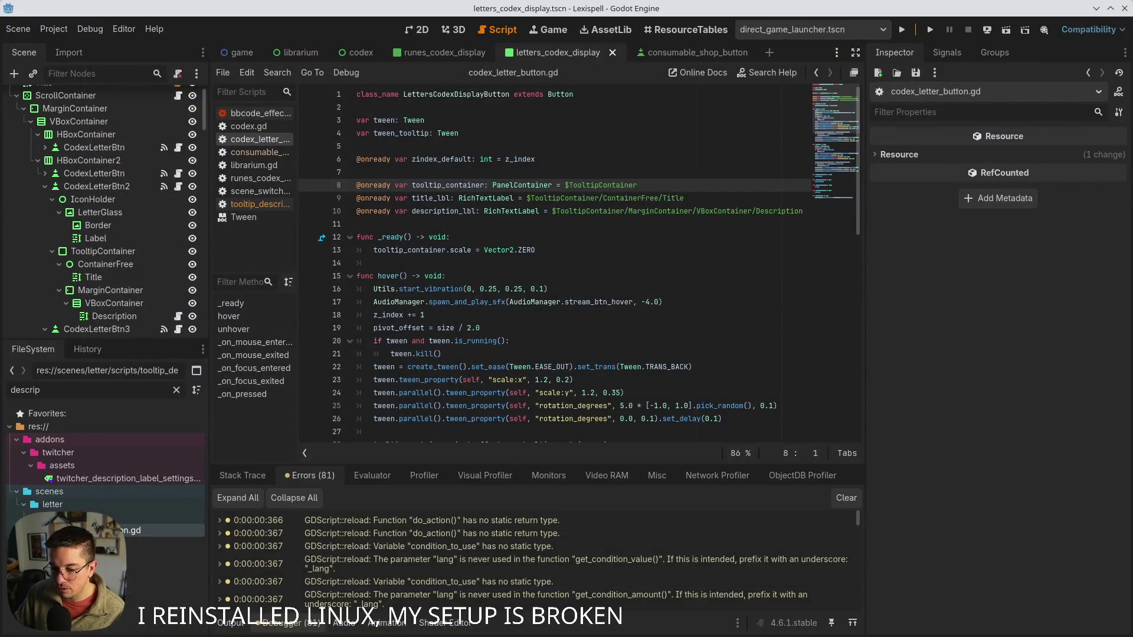
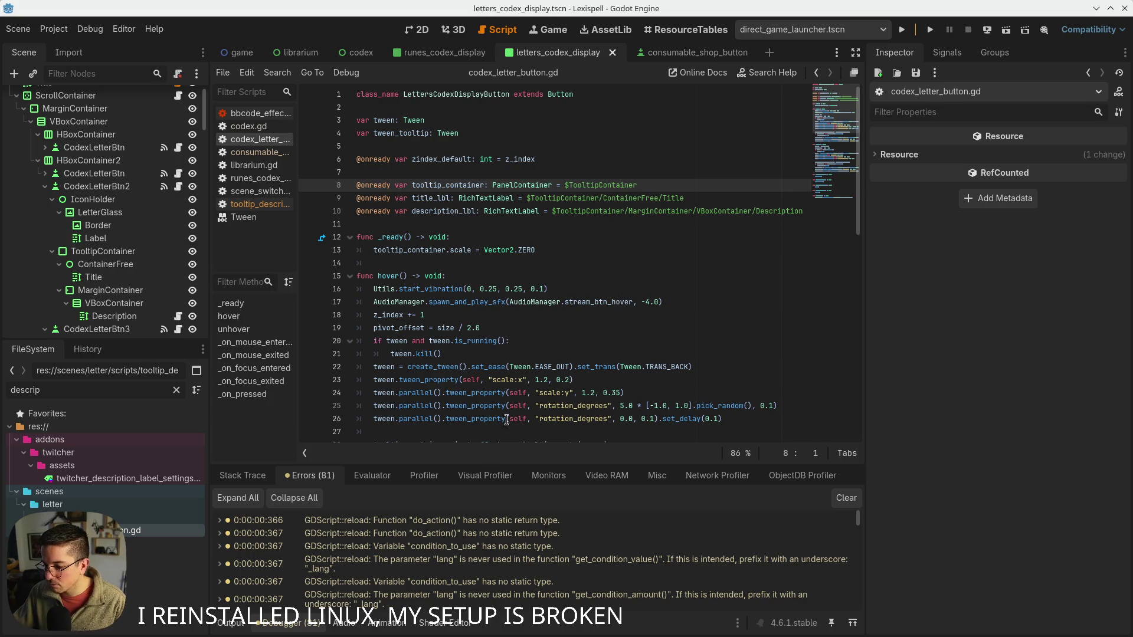
- Switch the bottom panel to the Output log, then collapse it to enlarge the code area
{"action": "left_click", "coordinate": [225, 624]}
{"action": "left_click", "coordinate": [225, 624]}
{"action": "left_click", "coordinate": [226, 622]}
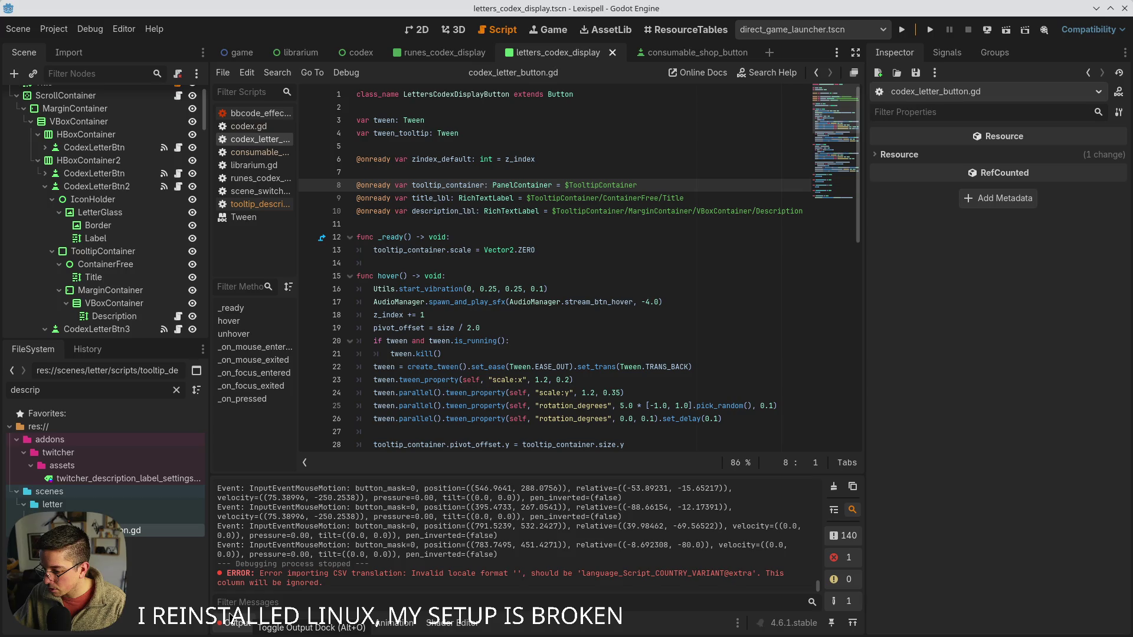
{"action": "left_click", "coordinate": [240, 631]}
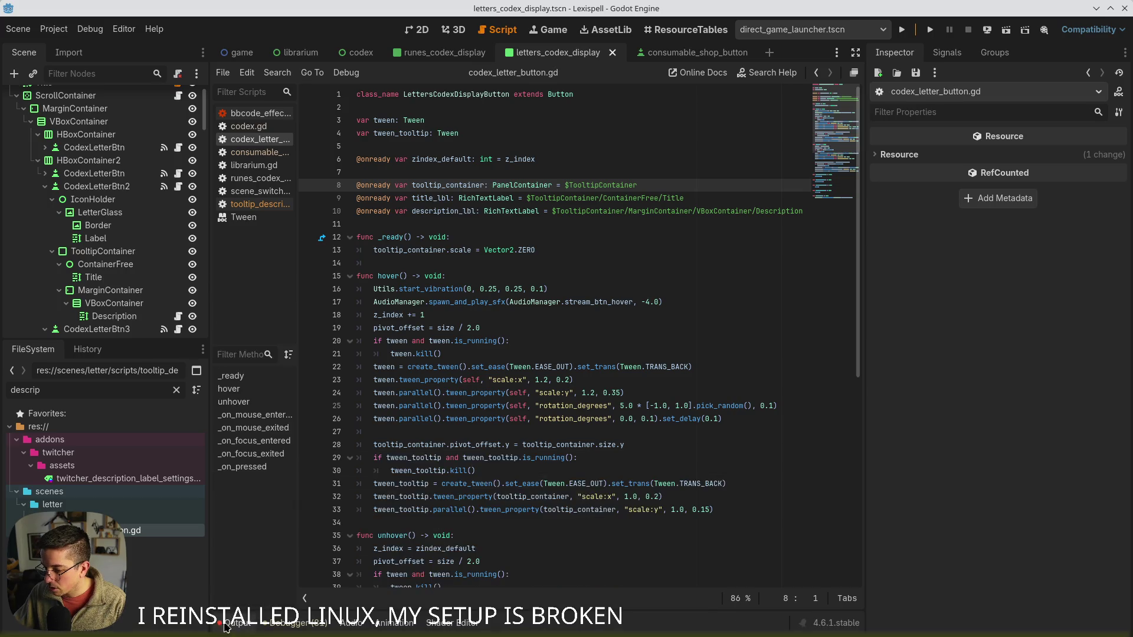
{"action": "mouse_move", "coordinate": [240, 634]}
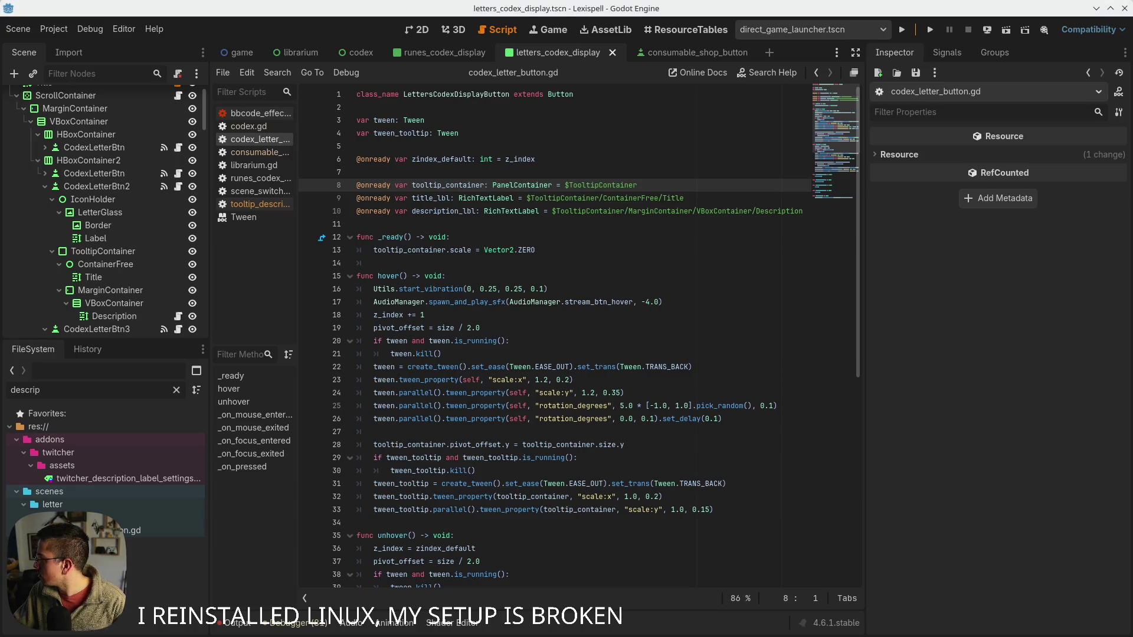
- Clear the FileSystem filter, then place the cursor on line 17 of codex_letter_button.gd
{"action": "left_click", "coordinate": [176, 390]}
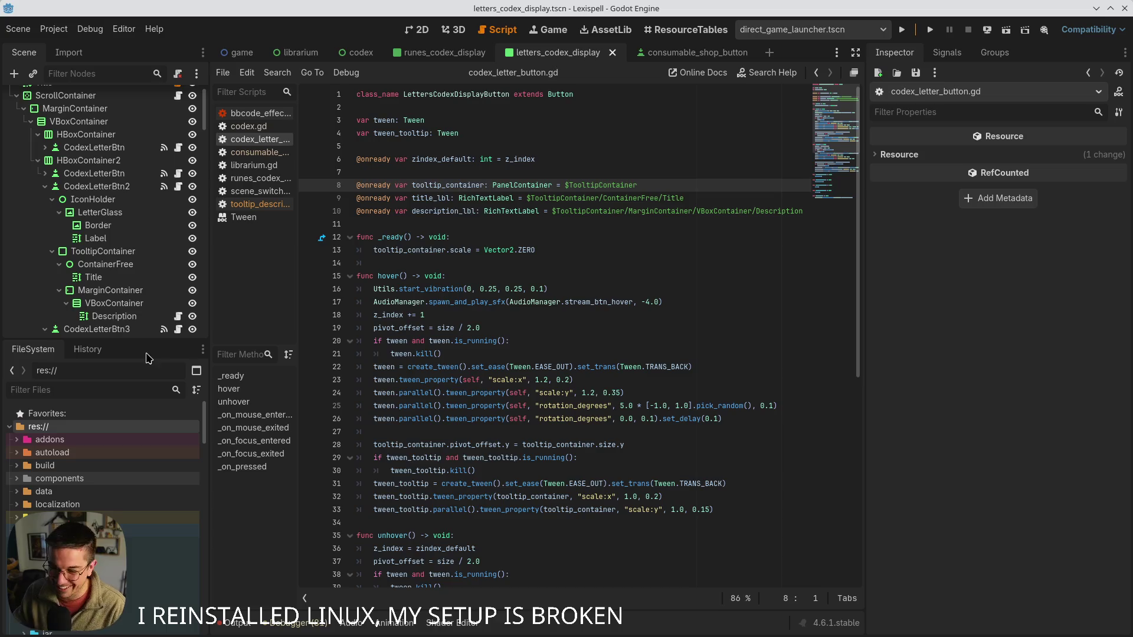
{"action": "mouse_move", "coordinate": [125, 636]}
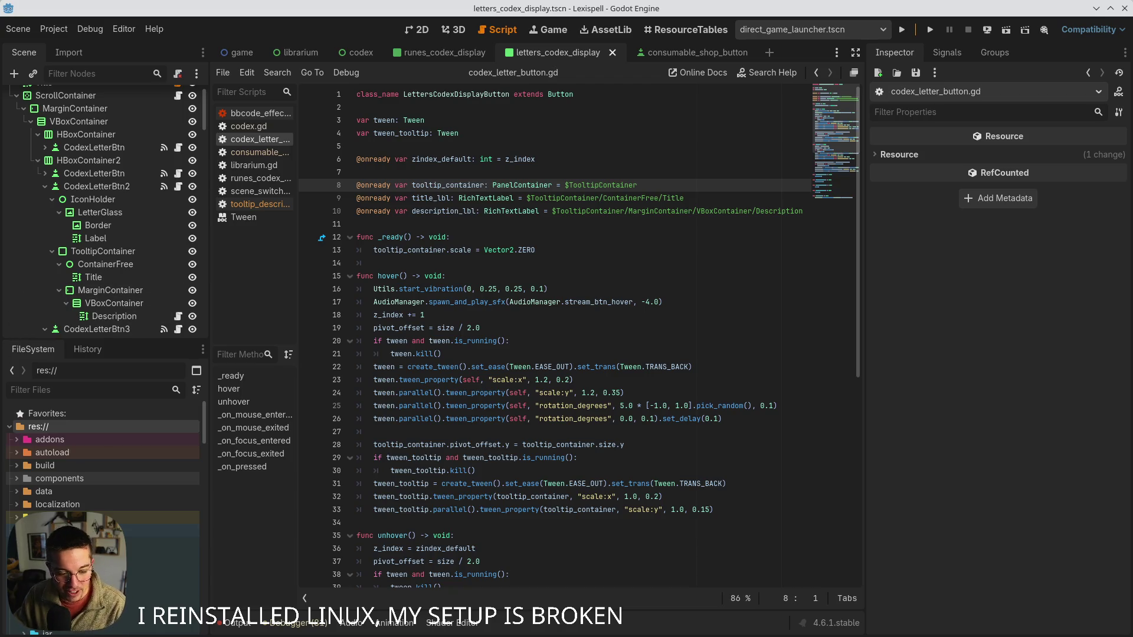
{"action": "mouse_move", "coordinate": [11, 636]}
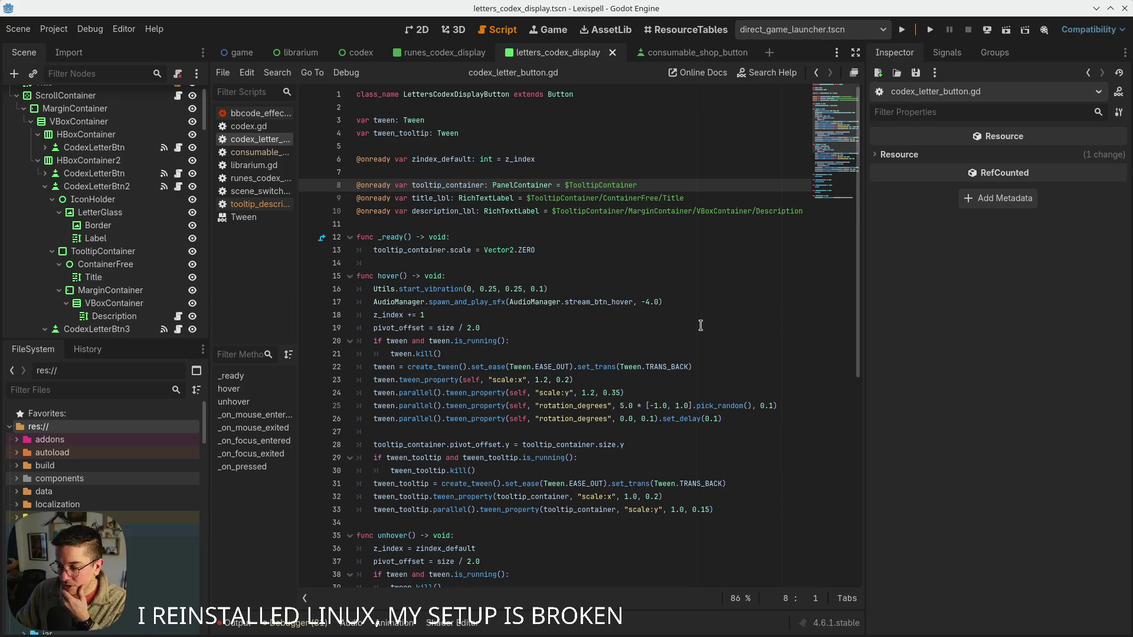
{"action": "left_click", "coordinate": [642, 302]}
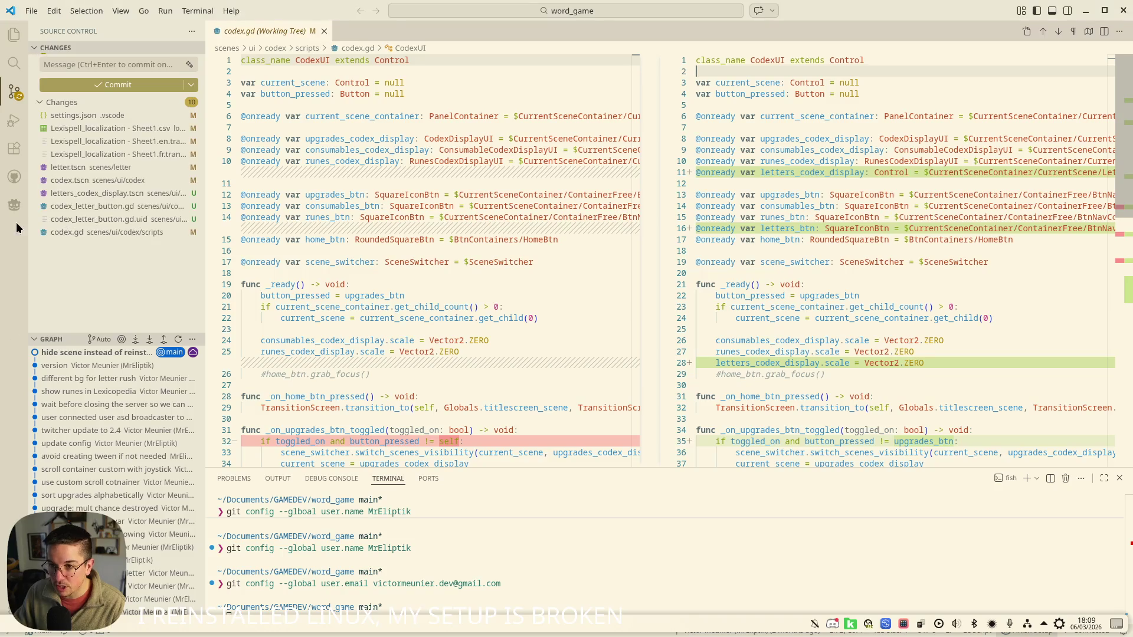
- Stage all changed files, from the localization CSV down to codex.gd
{"action": "left_click", "coordinate": [88, 128]}
{"action": "left_click", "coordinate": [103, 231]}
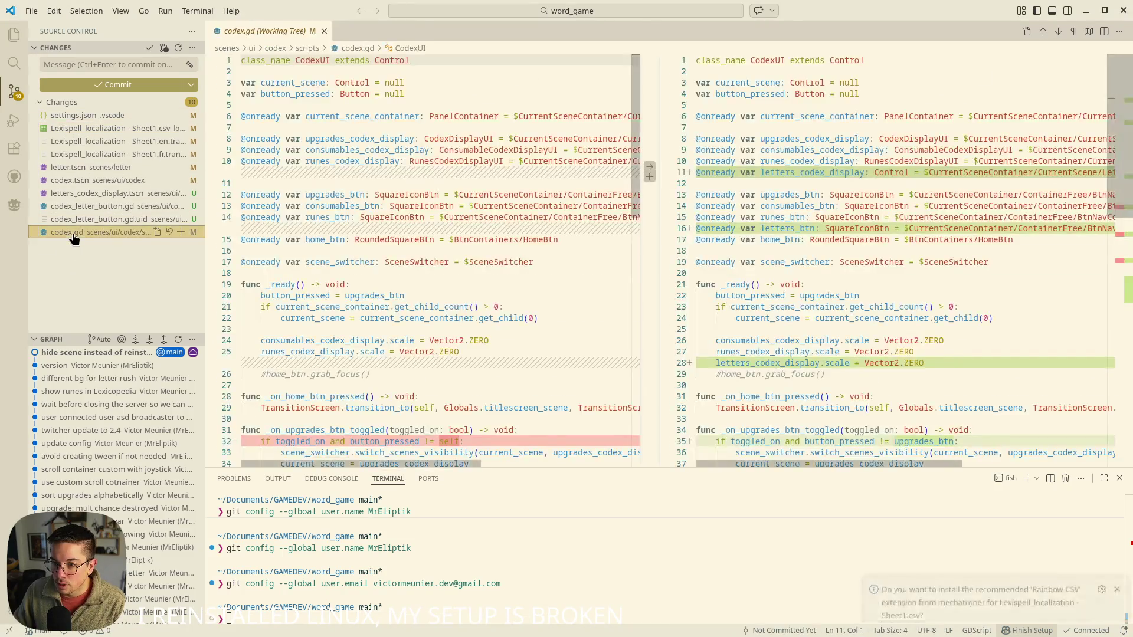
{"action": "left_click", "coordinate": [134, 129], "text": "shift"}
{"action": "left_click", "coordinate": [181, 128]}
- Commit with the message 'add letters to codex' and sync to origin/main
{"action": "left_click", "coordinate": [103, 61]}
{"action": "type", "text": "add letters to codex"}
{"action": "key", "text": "ctrl+Return"}
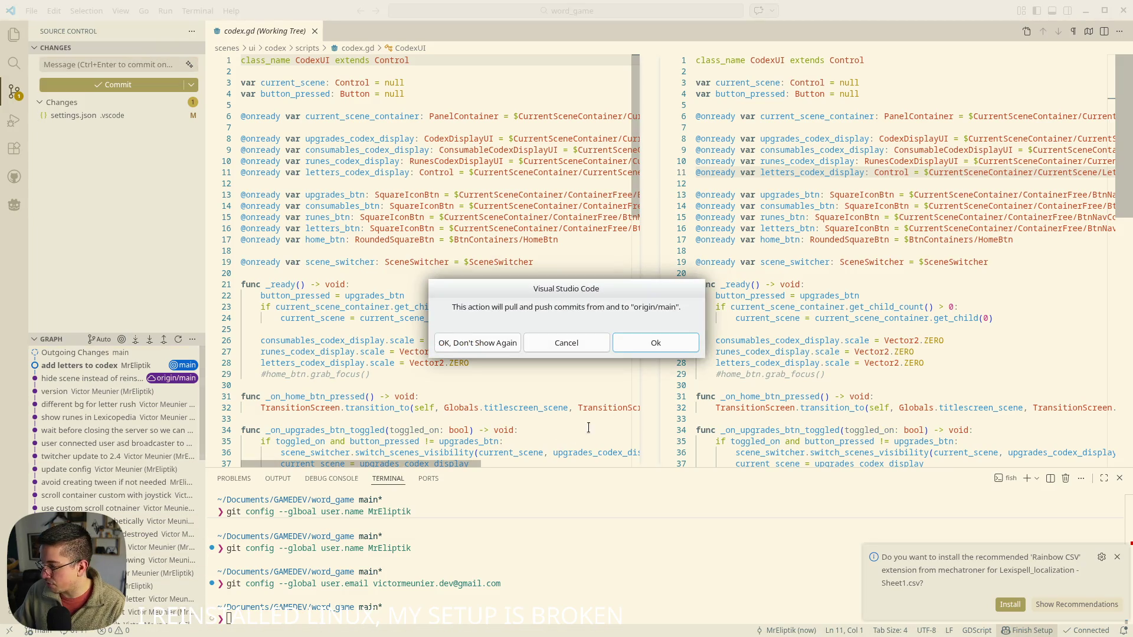
{"action": "left_click", "coordinate": [501, 343]}
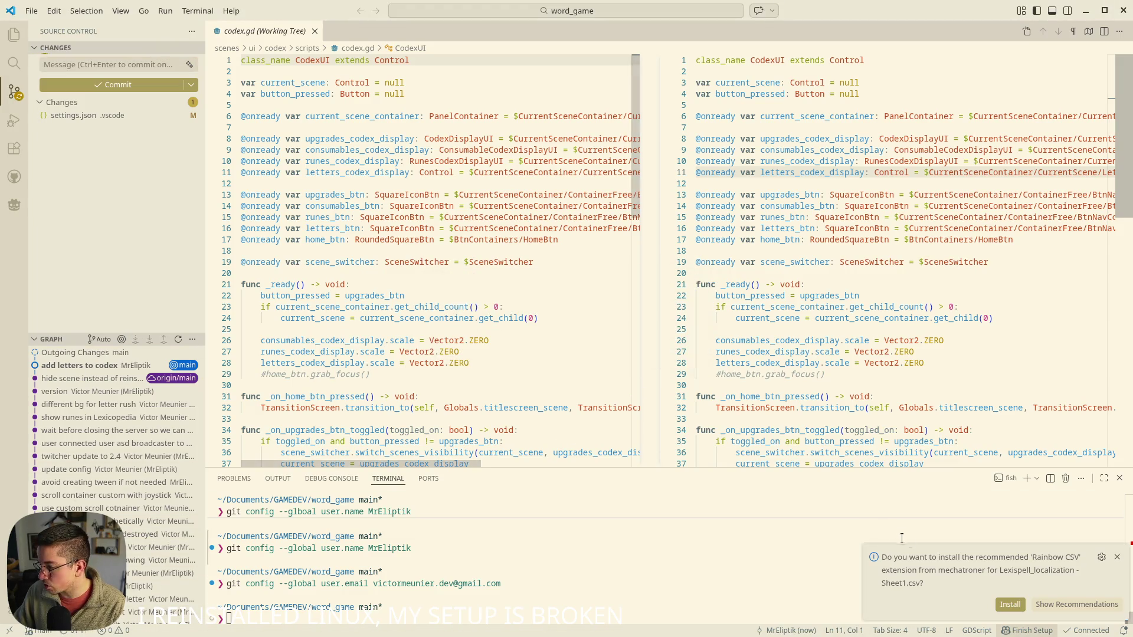
- Dismiss the Rainbow CSV extension page and minimize VS Code
{"action": "left_click", "coordinate": [1010, 604]}
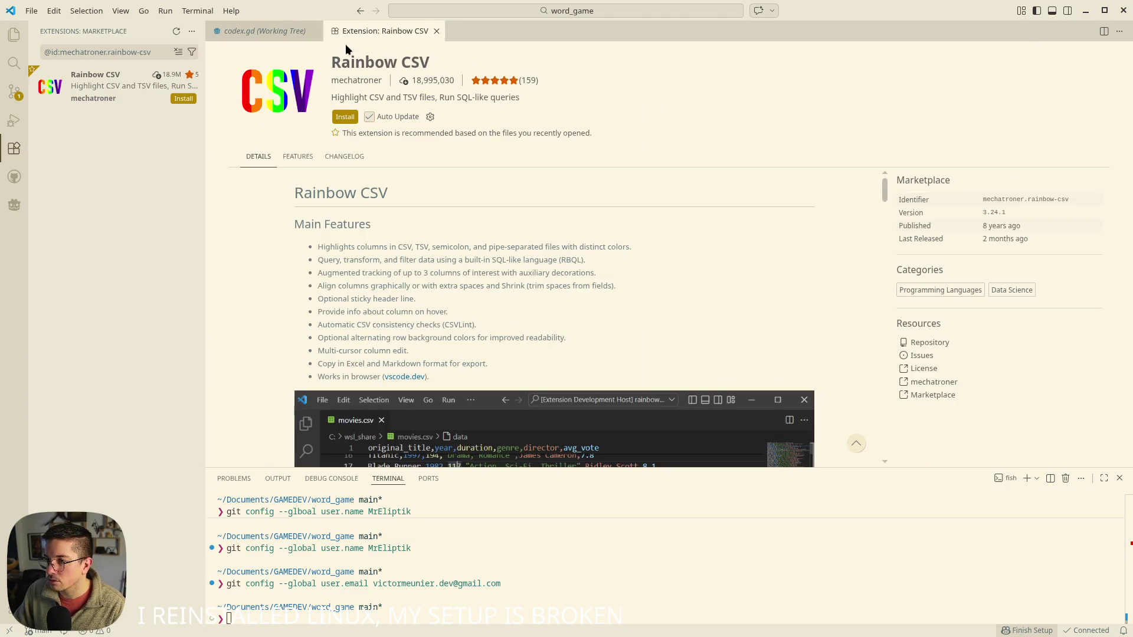
{"action": "left_click", "coordinate": [436, 31]}
{"action": "left_click", "coordinate": [1086, 11]}
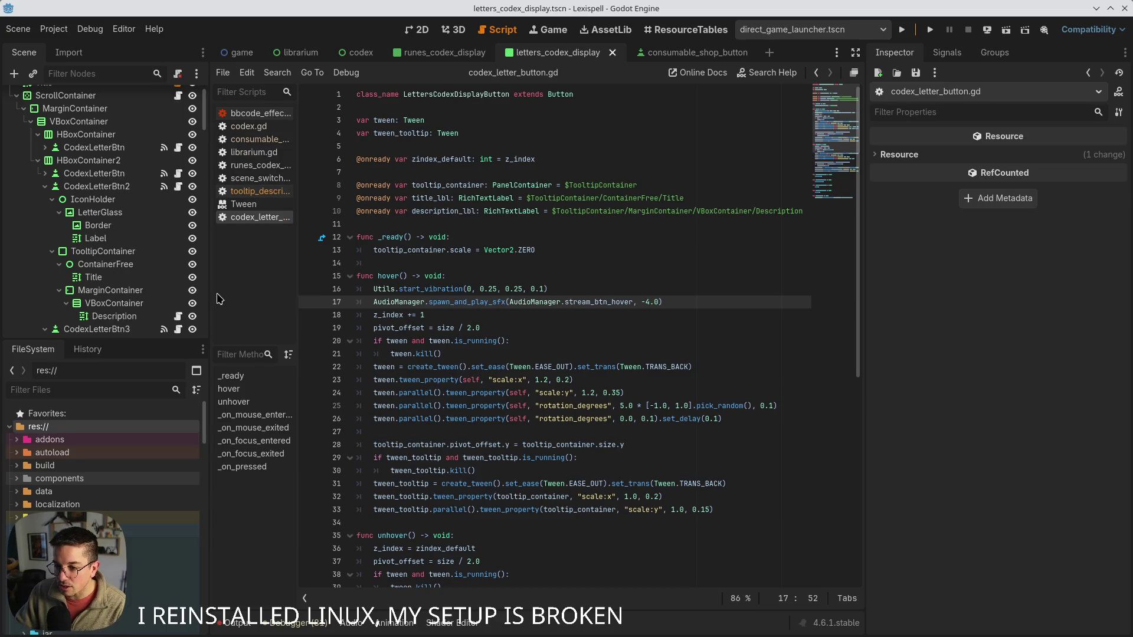
- Briefly show the desktop, then close the Lexispell Godot editor window
{"action": "mouse_move", "coordinate": [147, 635]}
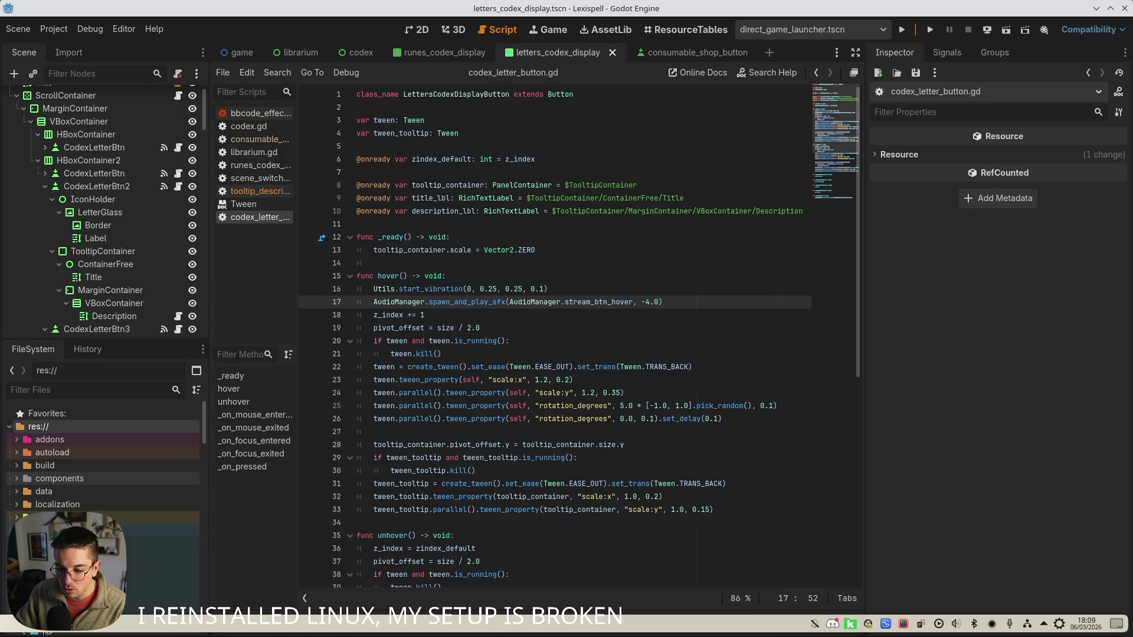
{"action": "key", "text": "super+d"}
{"action": "key", "text": "super+d"}
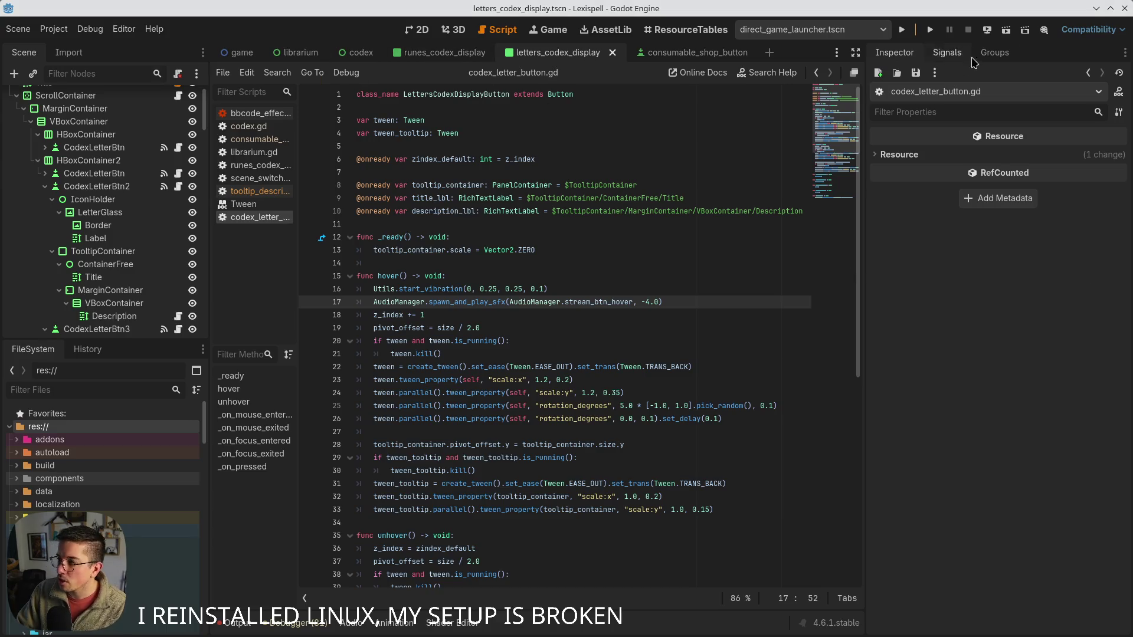
{"action": "left_click", "coordinate": [1124, 8]}
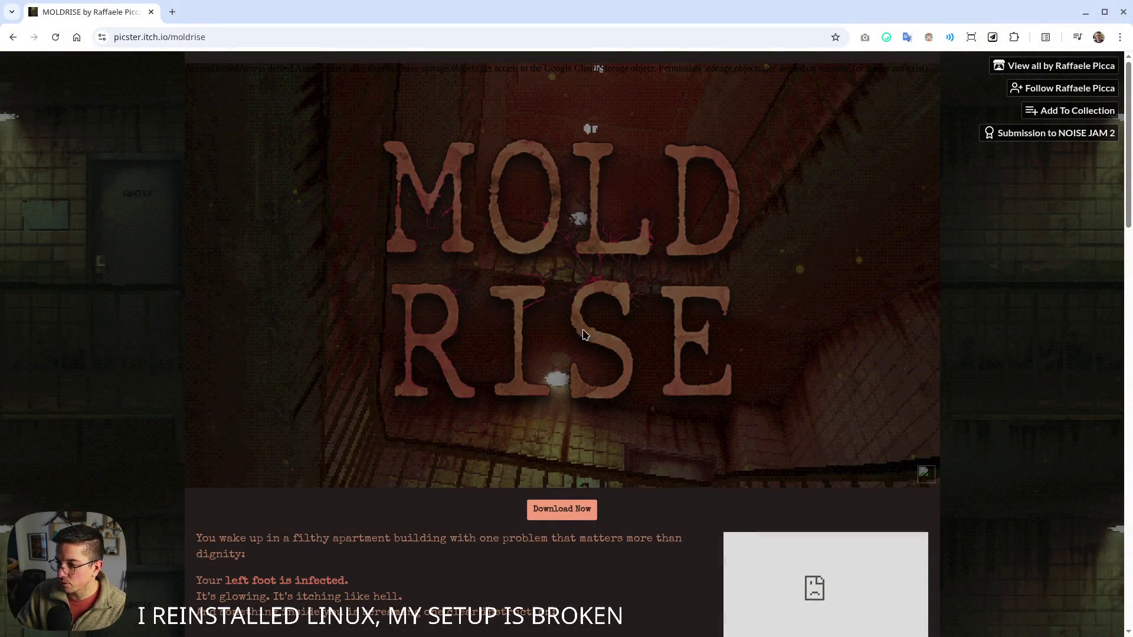
- Reload the MOLDRISE page, confirm the resubmission, and run the browser game
{"action": "scroll", "coordinate": [492, 351], "scroll_direction": "down", "scroll_amount": 6}
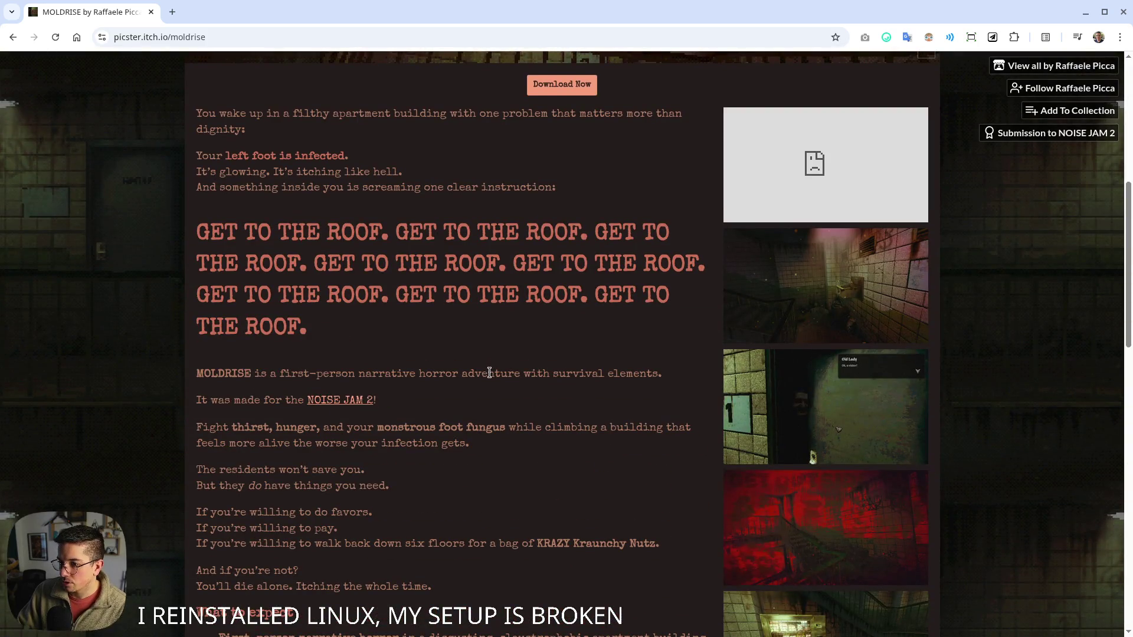
{"action": "scroll", "coordinate": [490, 373], "scroll_direction": "down", "scroll_amount": 8}
{"action": "scroll", "coordinate": [488, 359], "scroll_direction": "up", "scroll_amount": 14}
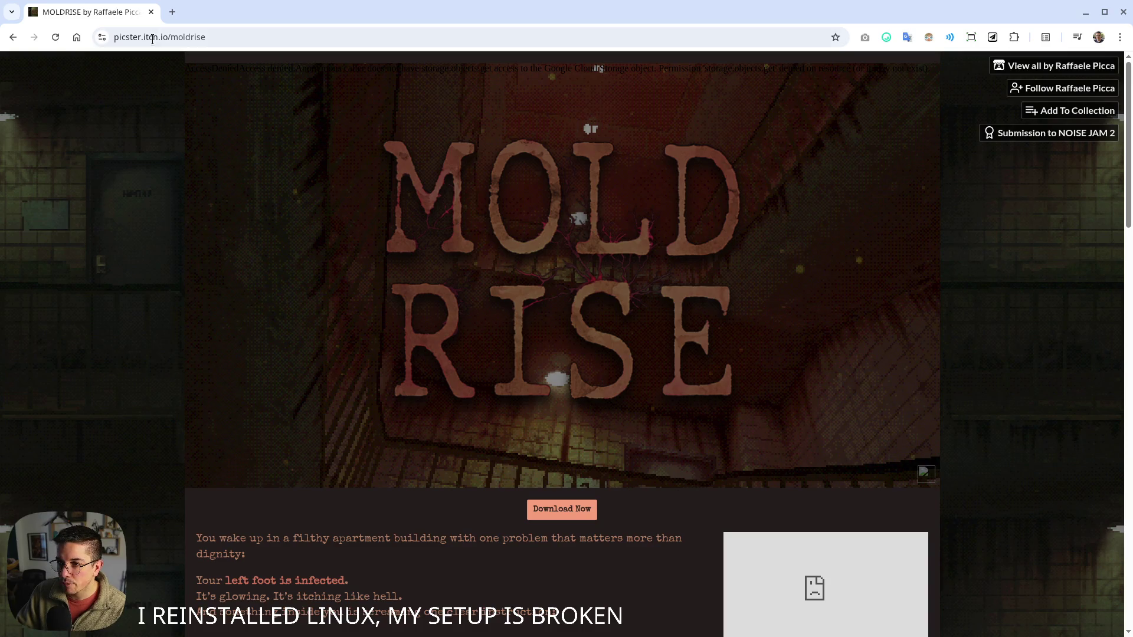
{"action": "scroll", "coordinate": [218, 351], "scroll_direction": "down", "scroll_amount": 14}
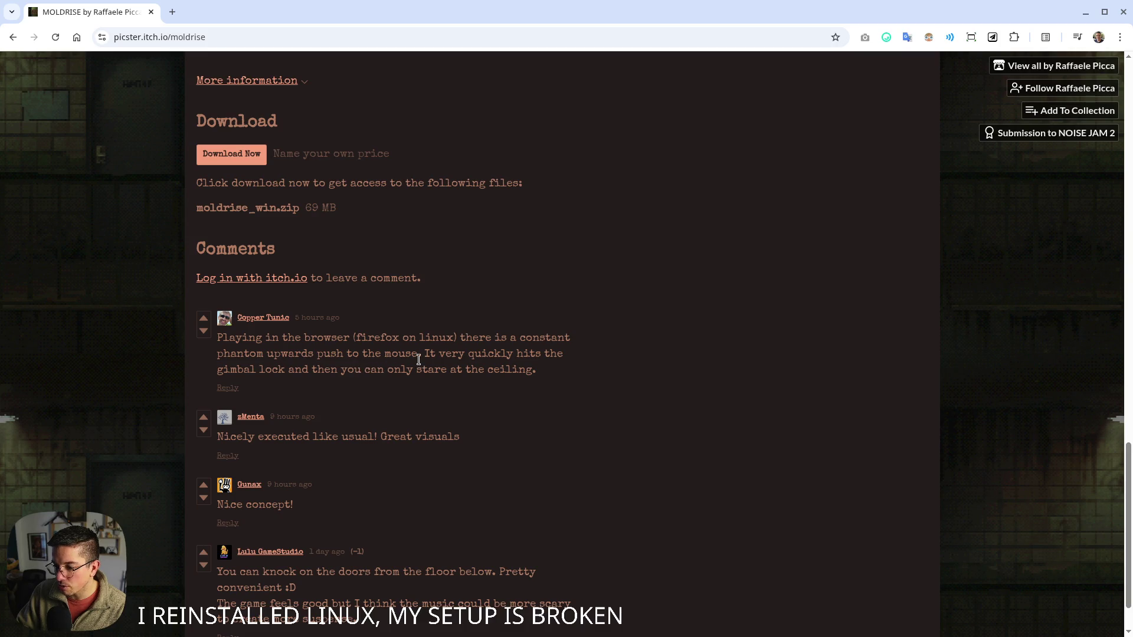
{"action": "scroll", "coordinate": [701, 456], "scroll_direction": "up", "scroll_amount": 15}
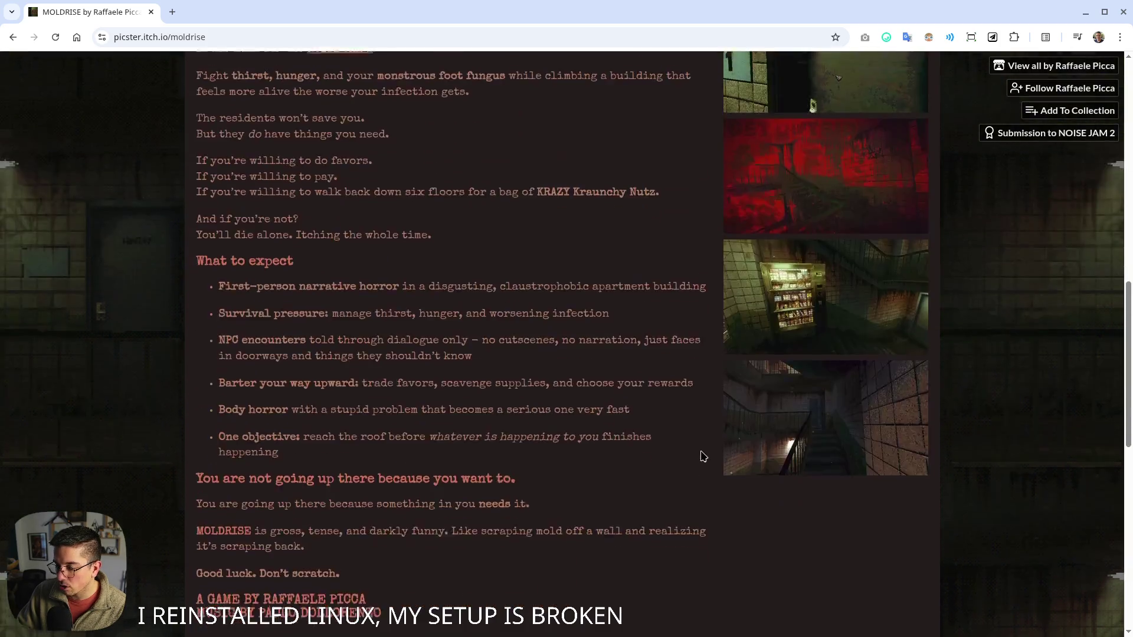
{"action": "left_click", "coordinate": [56, 37]}
{"action": "left_click", "coordinate": [636, 155]}
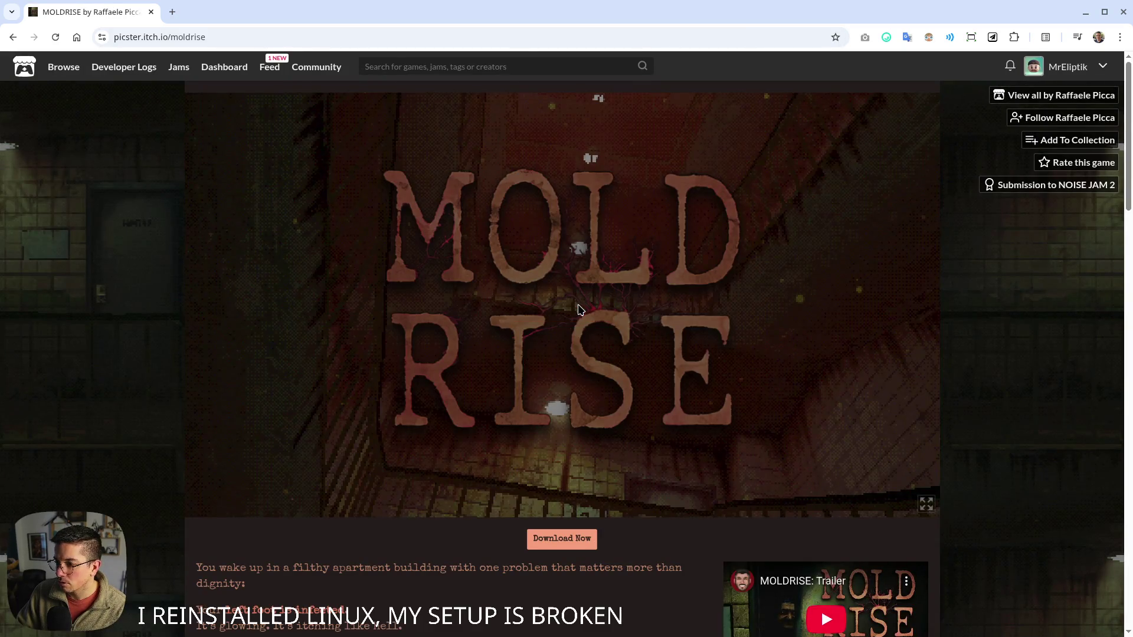
{"action": "left_click", "coordinate": [579, 309]}
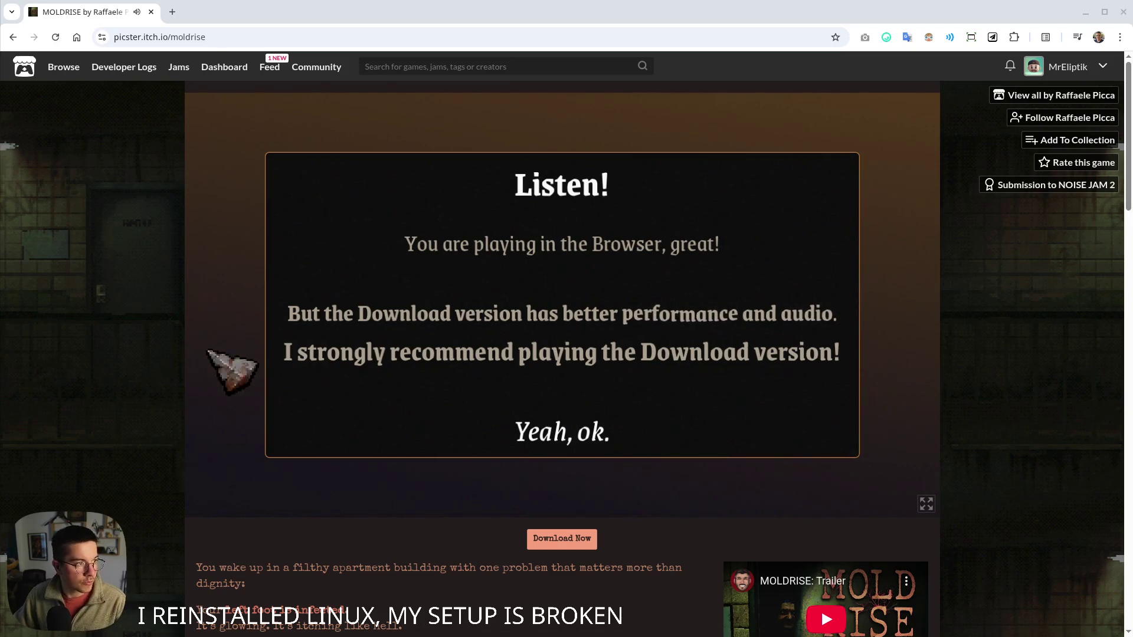
- Accept 'Yeah, ok.' on the download notice, zoom in and back out, then click UP UP UP
{"action": "left_click", "coordinate": [608, 431]}
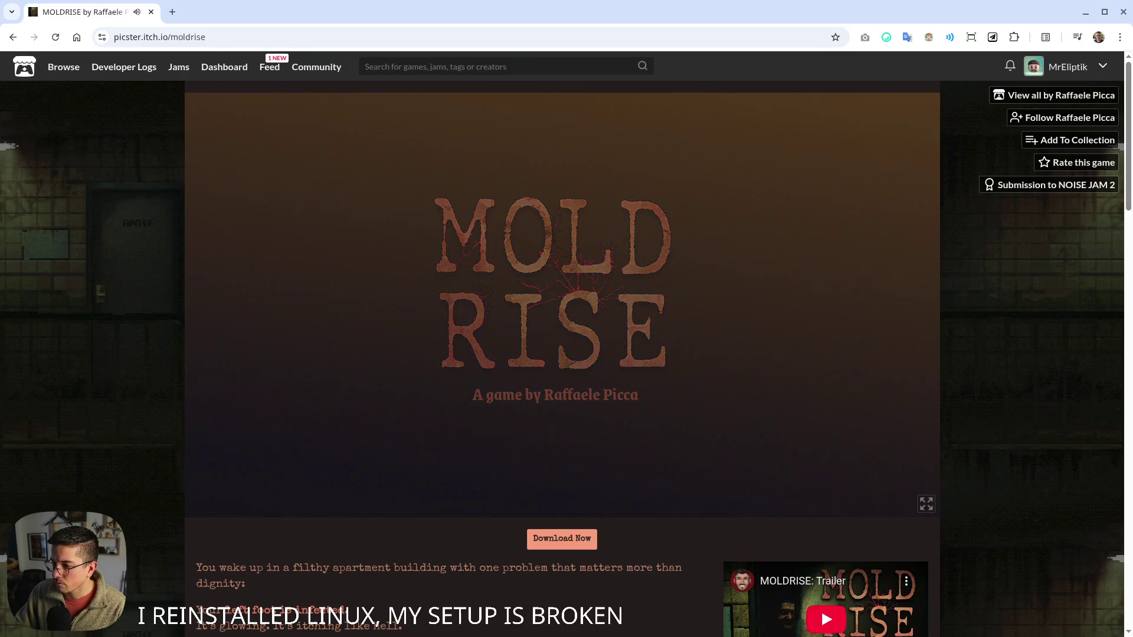
{"action": "key", "text": "ctrl+plus"}
{"action": "key", "text": "ctrl+plus"}
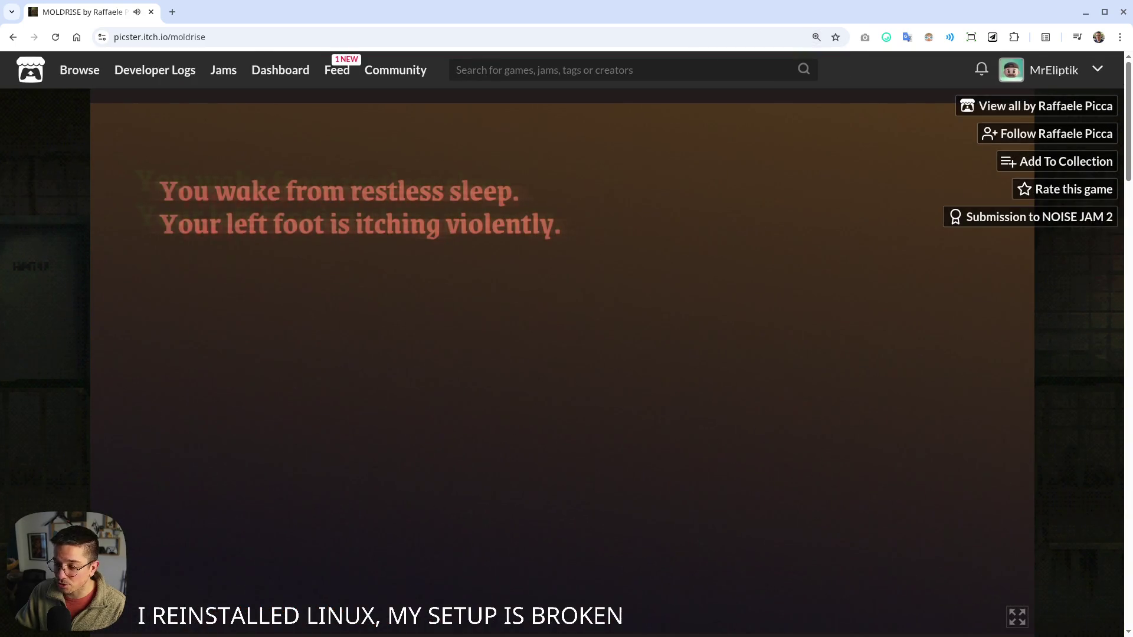
{"action": "key", "text": "ctrl+minus"}
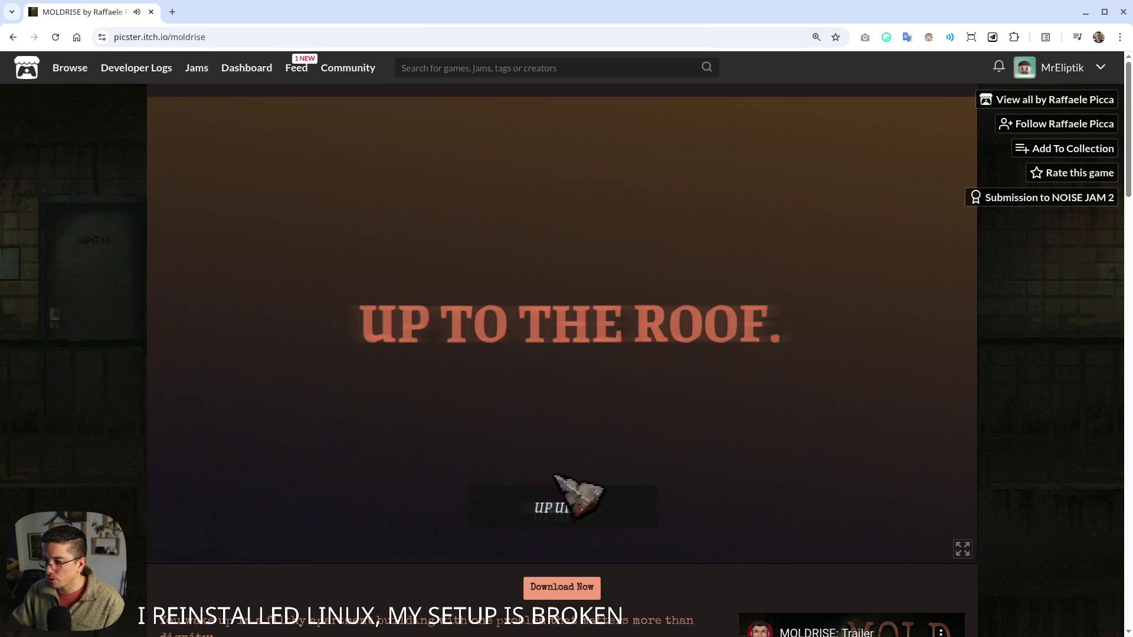
{"action": "left_click", "coordinate": [563, 507]}
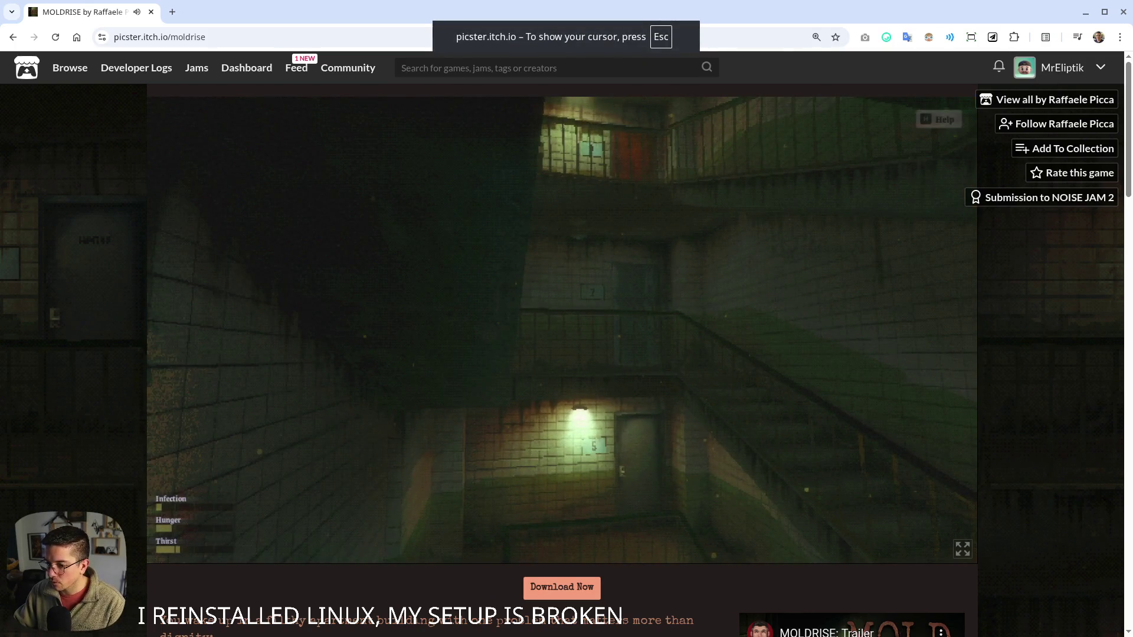
- Walk past the floor 6 sign toward the corridor and lower the volume to 35%
{"action": "key", "text": "w"}
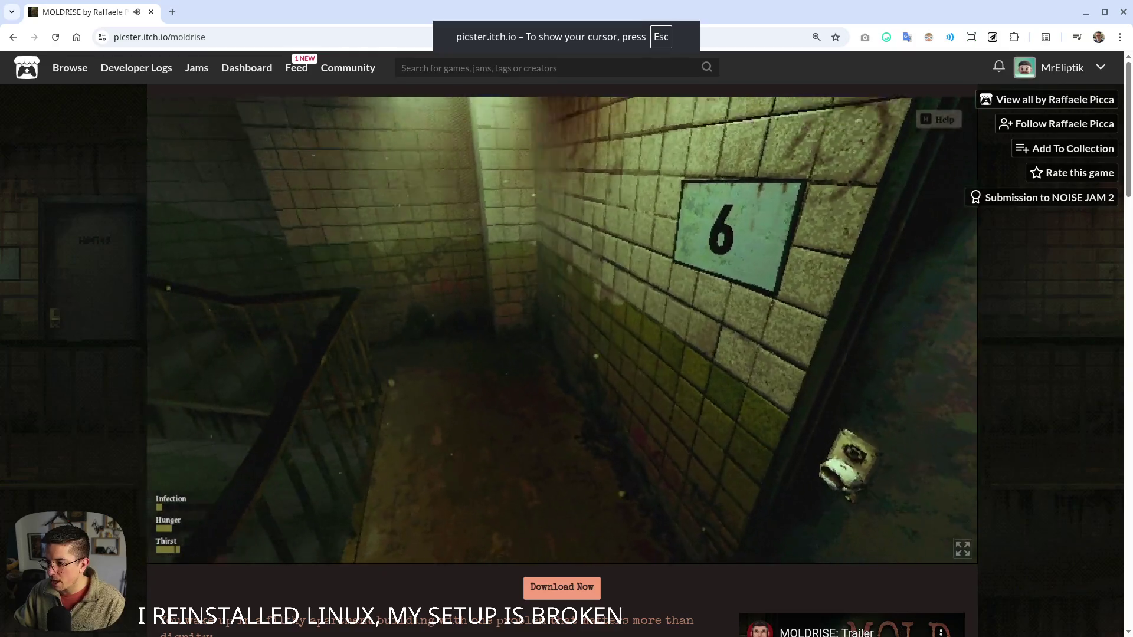
{"action": "key", "text": "w"}
{"action": "key", "text": "w"}
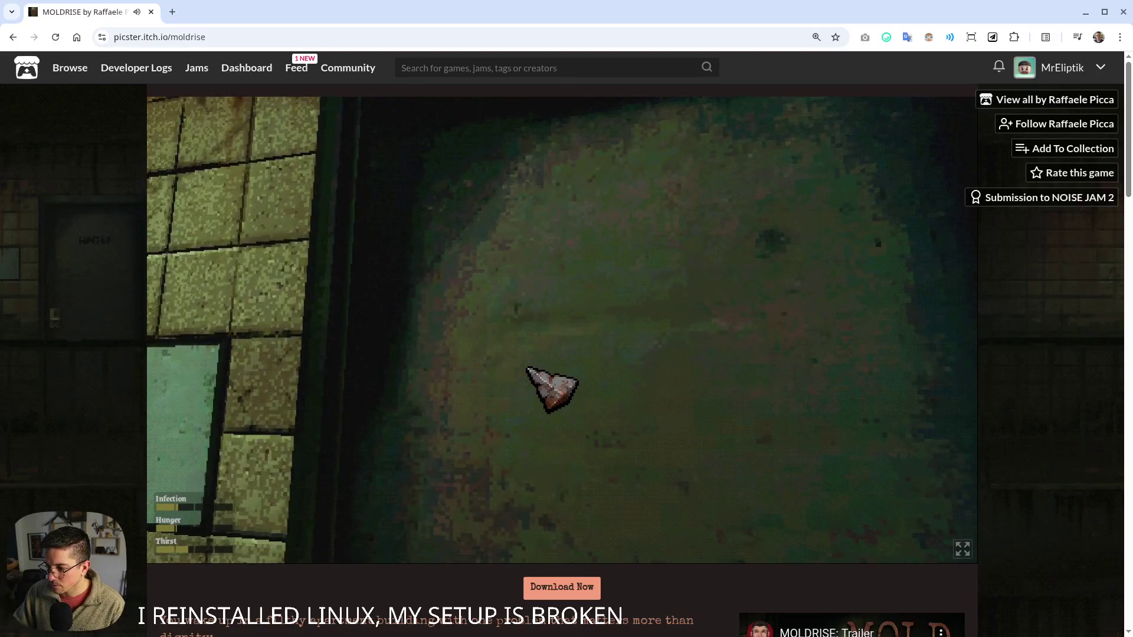
{"action": "key", "text": "XF86AudioLowerVolume"}
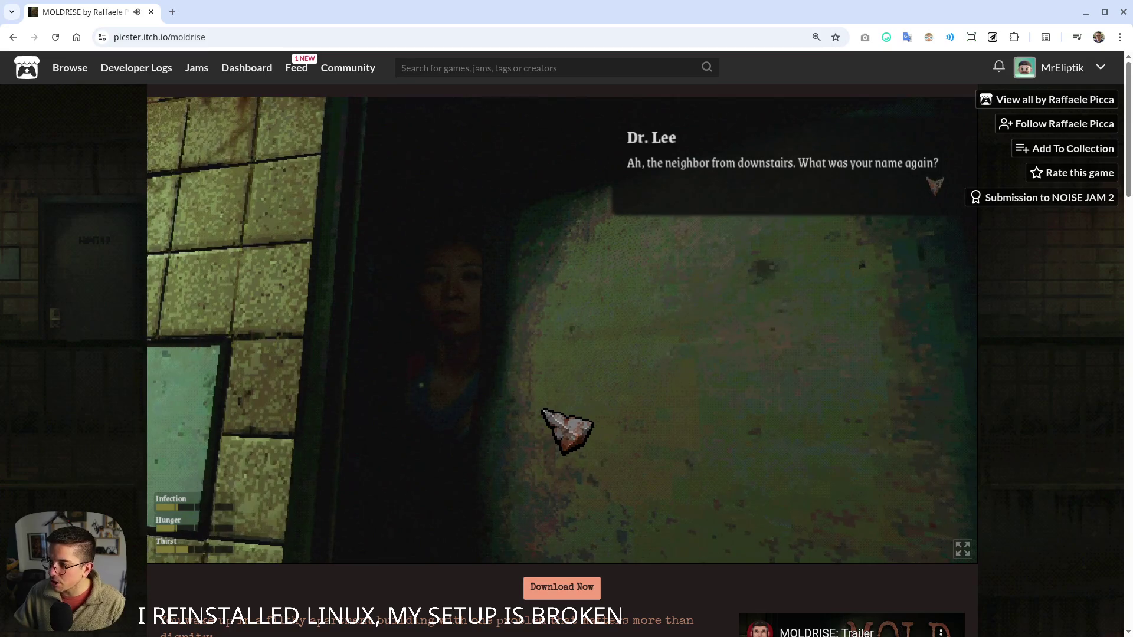
- Ask Dr. Lee for a quick foot fungus remedy, describing itching and burning in one foot
{"action": "left_click", "coordinate": [548, 381]}
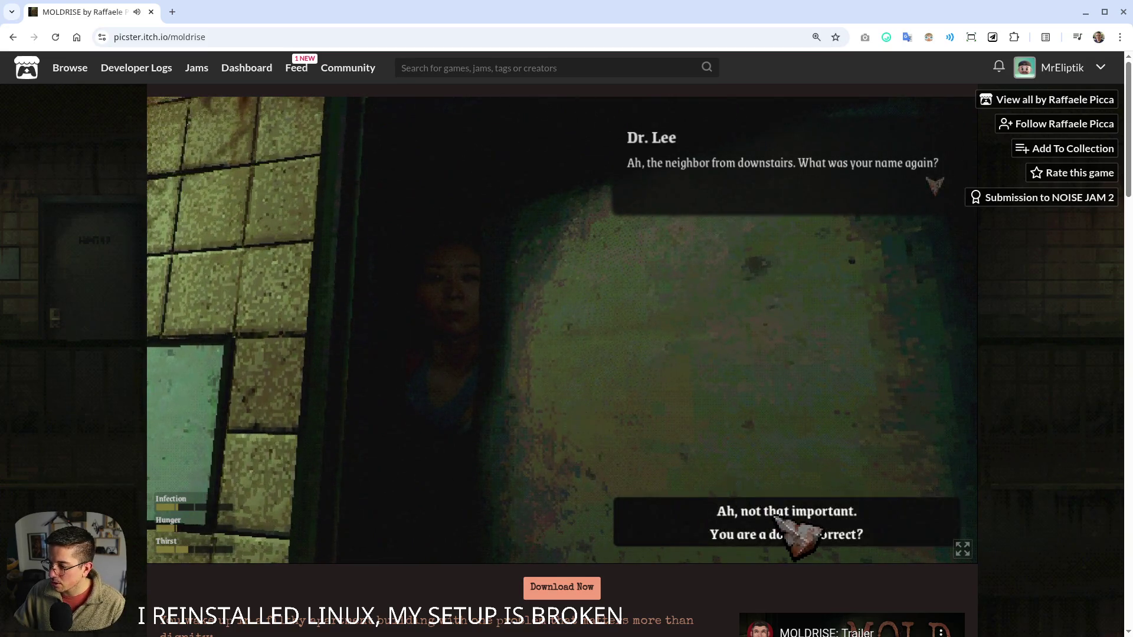
{"action": "left_click", "coordinate": [863, 519]}
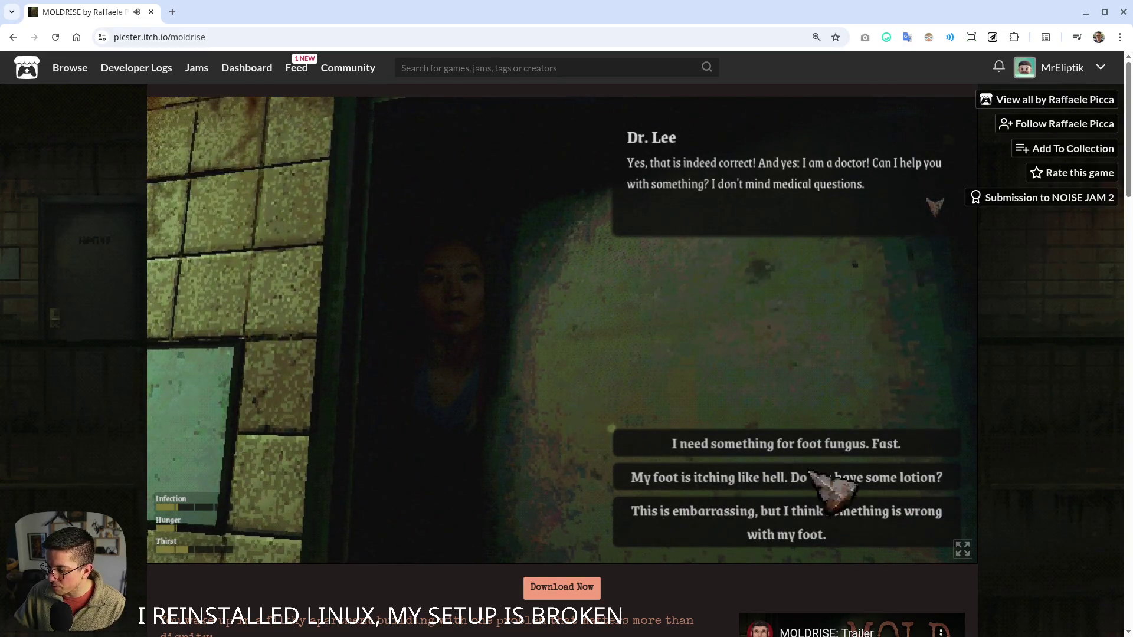
{"action": "left_click", "coordinate": [834, 447]}
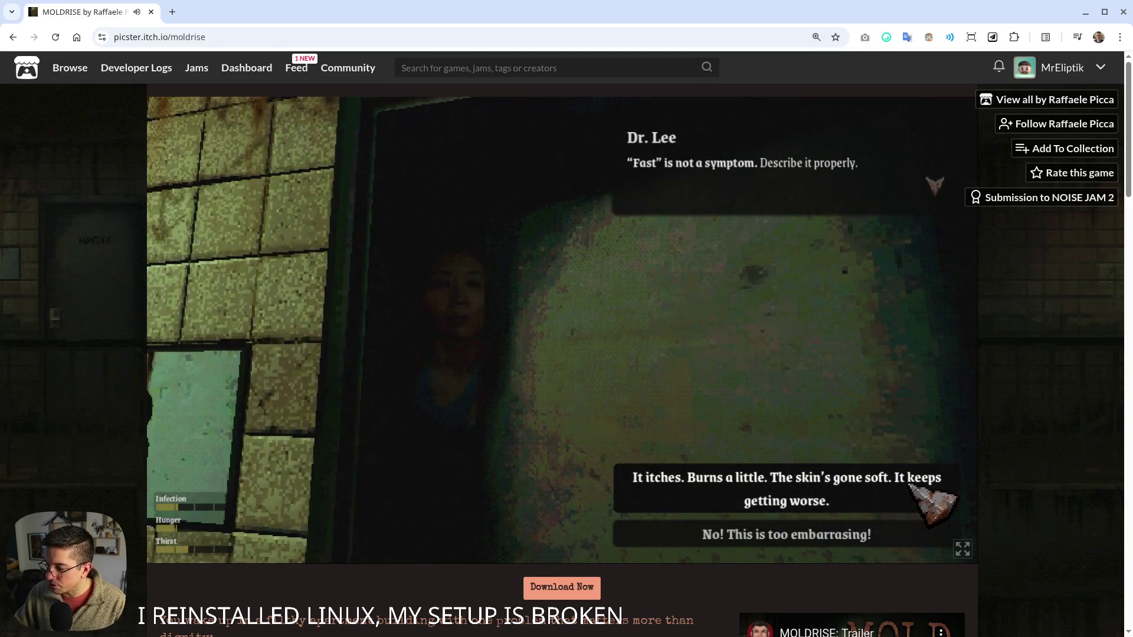
{"action": "left_click", "coordinate": [864, 499]}
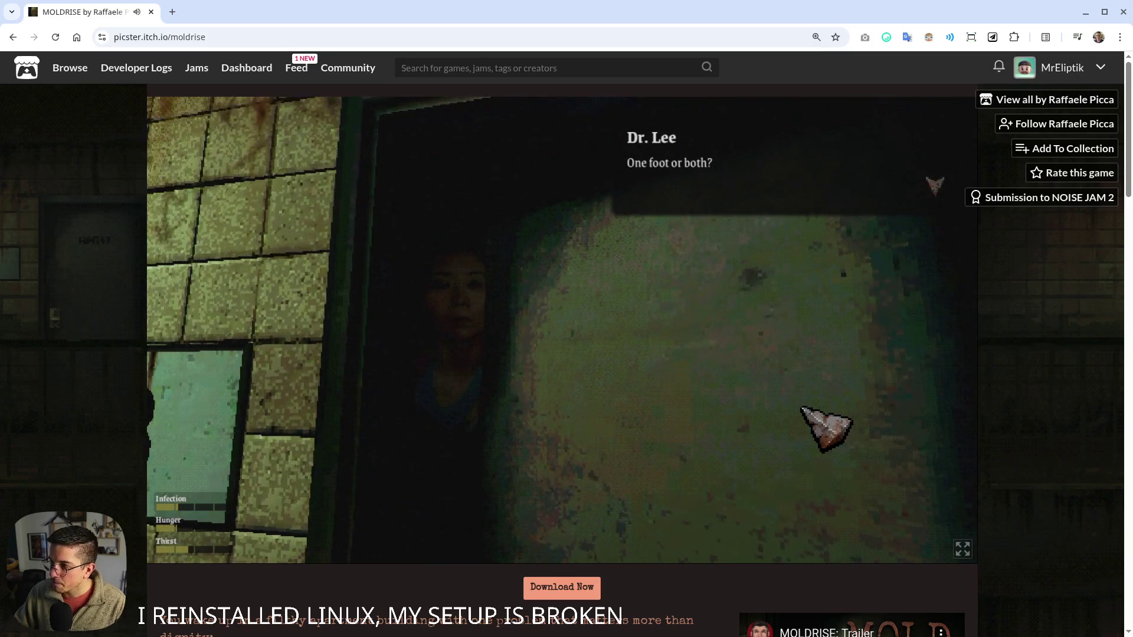
{"action": "left_click", "coordinate": [788, 539]}
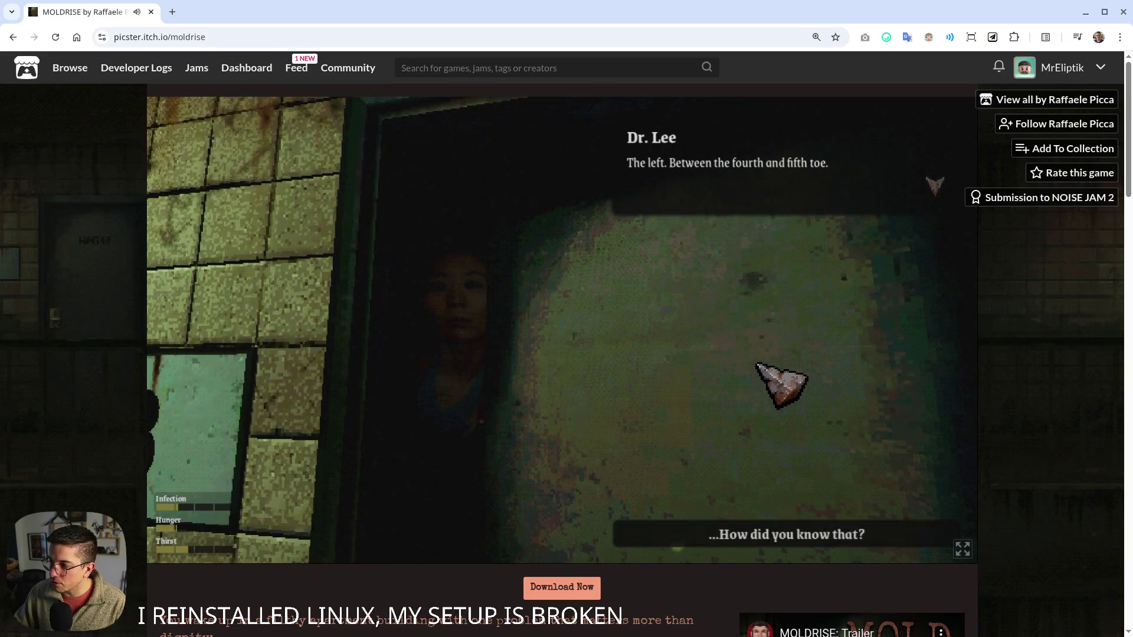
{"action": "left_click", "coordinate": [757, 540]}
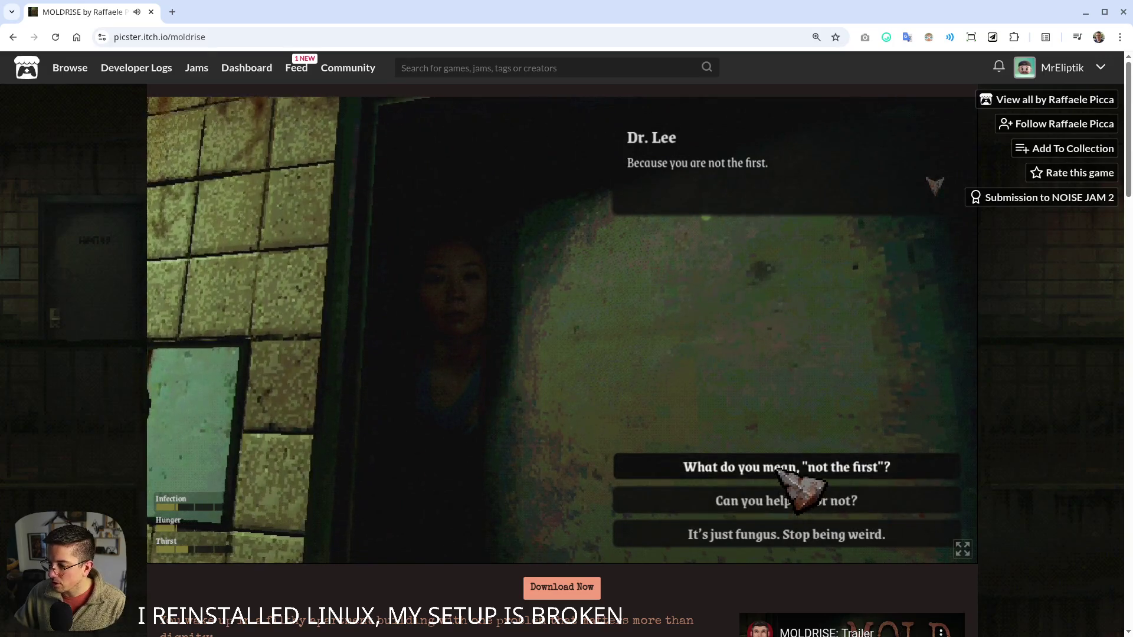
{"action": "left_click", "coordinate": [788, 467]}
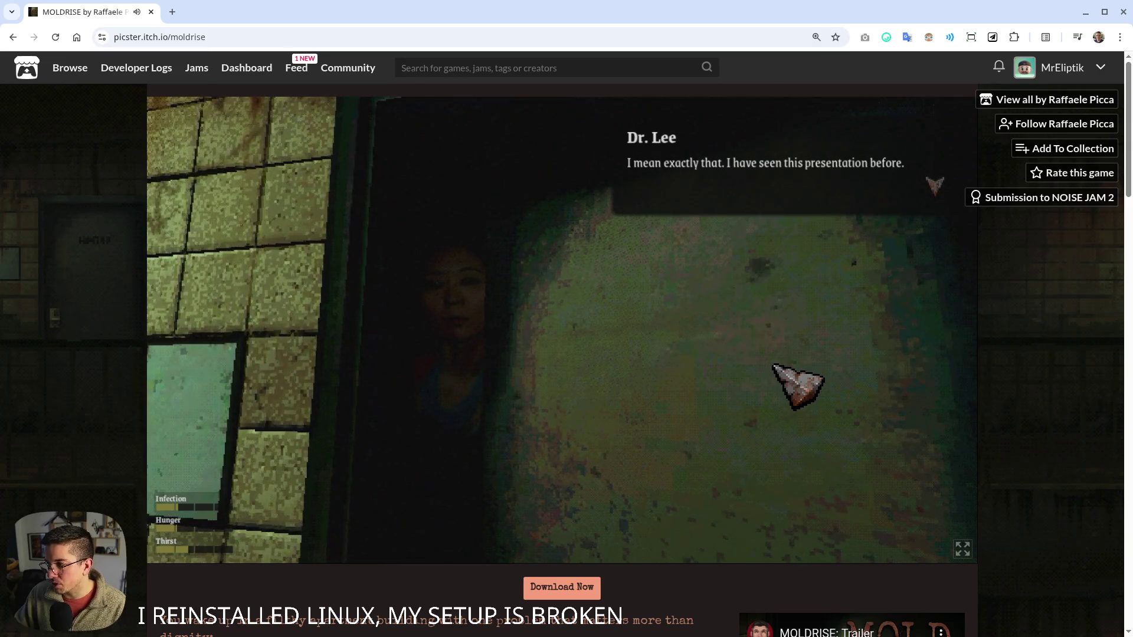
{"action": "left_click", "coordinate": [773, 366]}
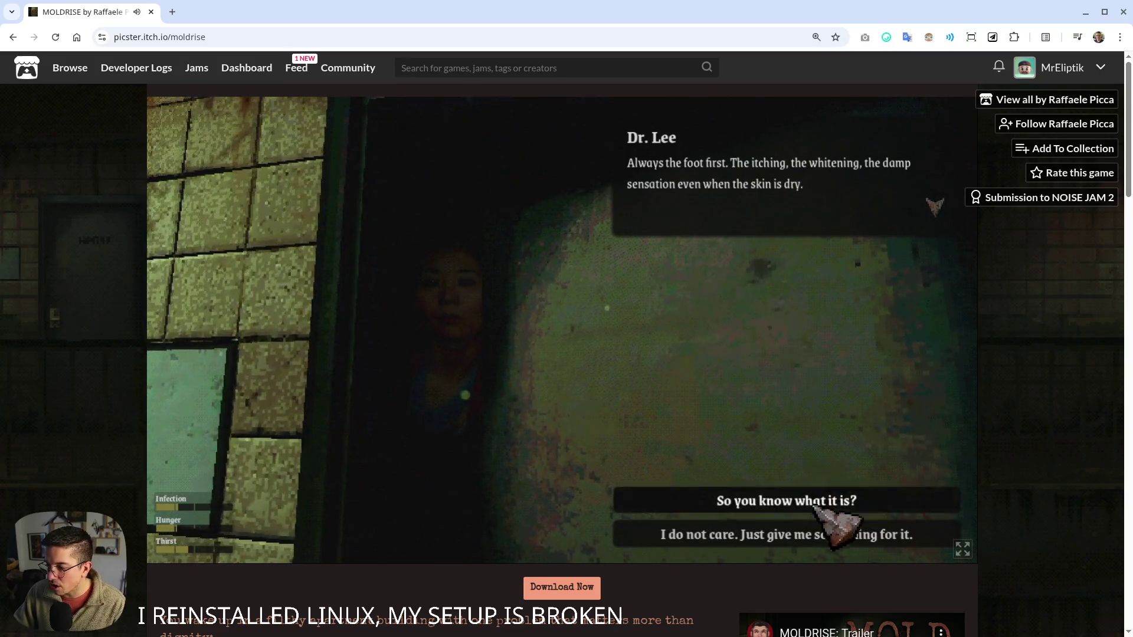
{"action": "left_click", "coordinate": [807, 498]}
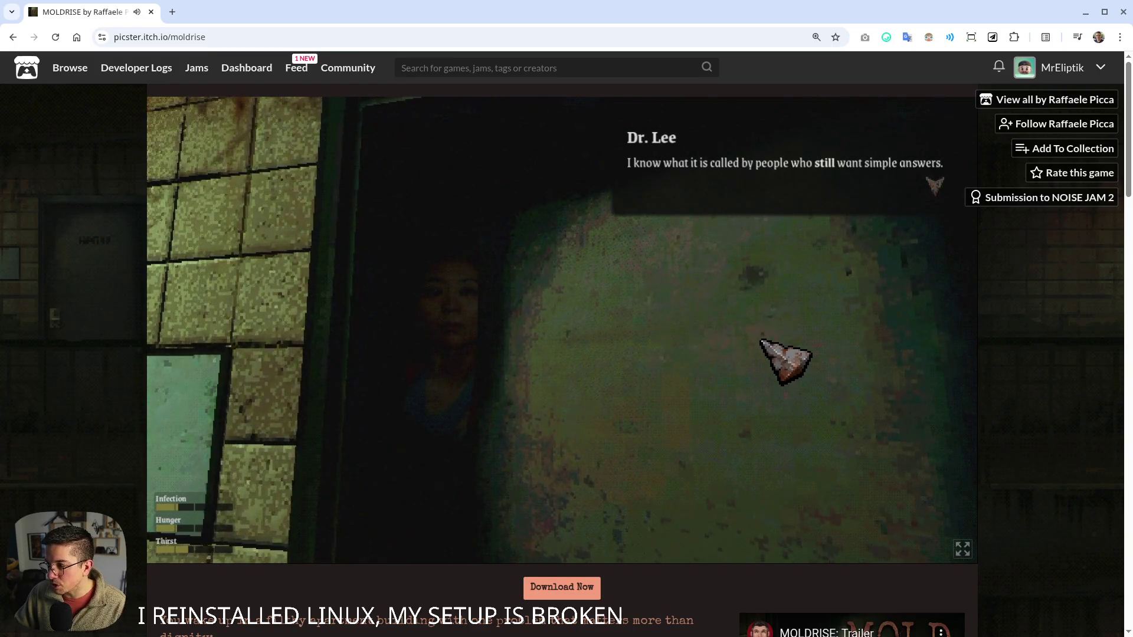
- Ask whether it's dangerous and about the urge, receive the lotion, then end the conversation
{"action": "left_click", "coordinate": [788, 218]}
{"action": "left_click", "coordinate": [791, 534]}
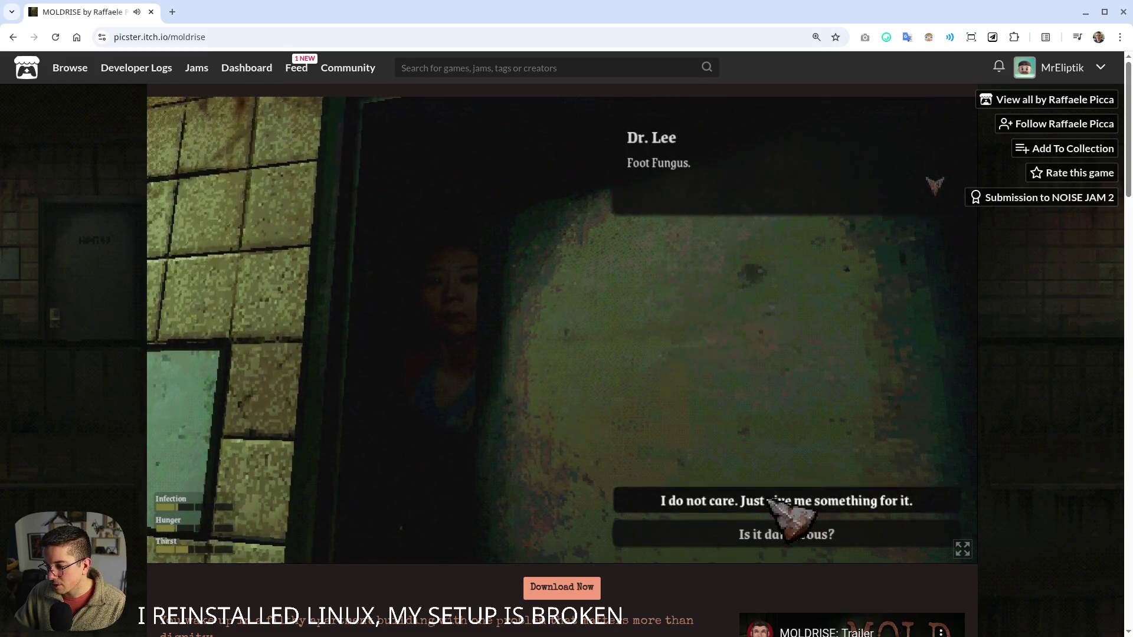
{"action": "left_click", "coordinate": [767, 534]}
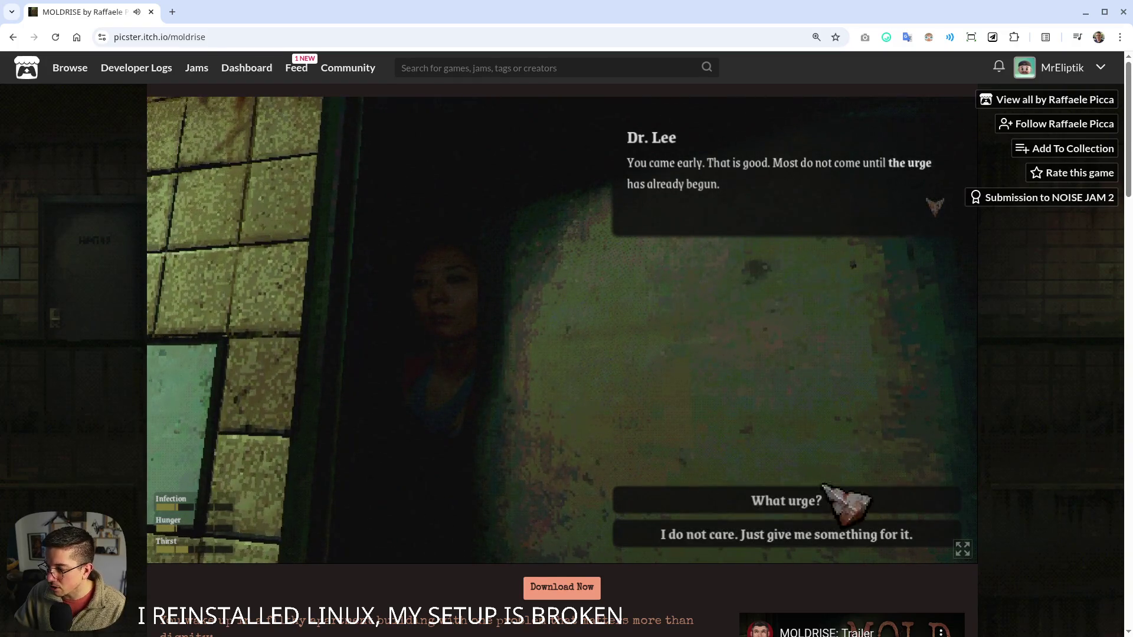
{"action": "left_click", "coordinate": [793, 497]}
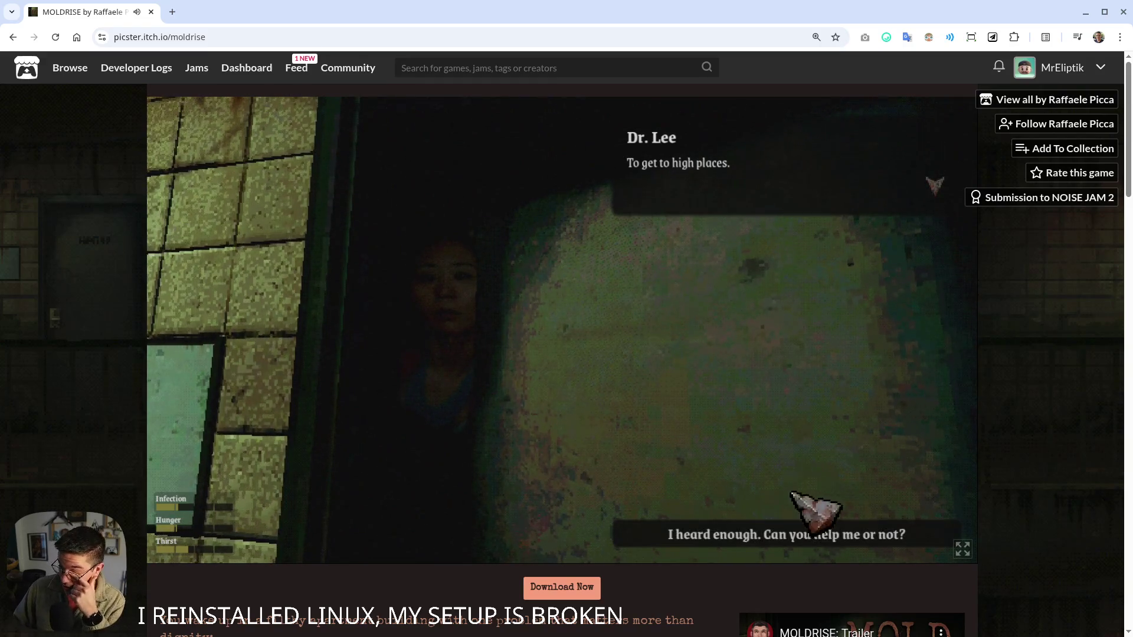
{"action": "left_click", "coordinate": [791, 534]}
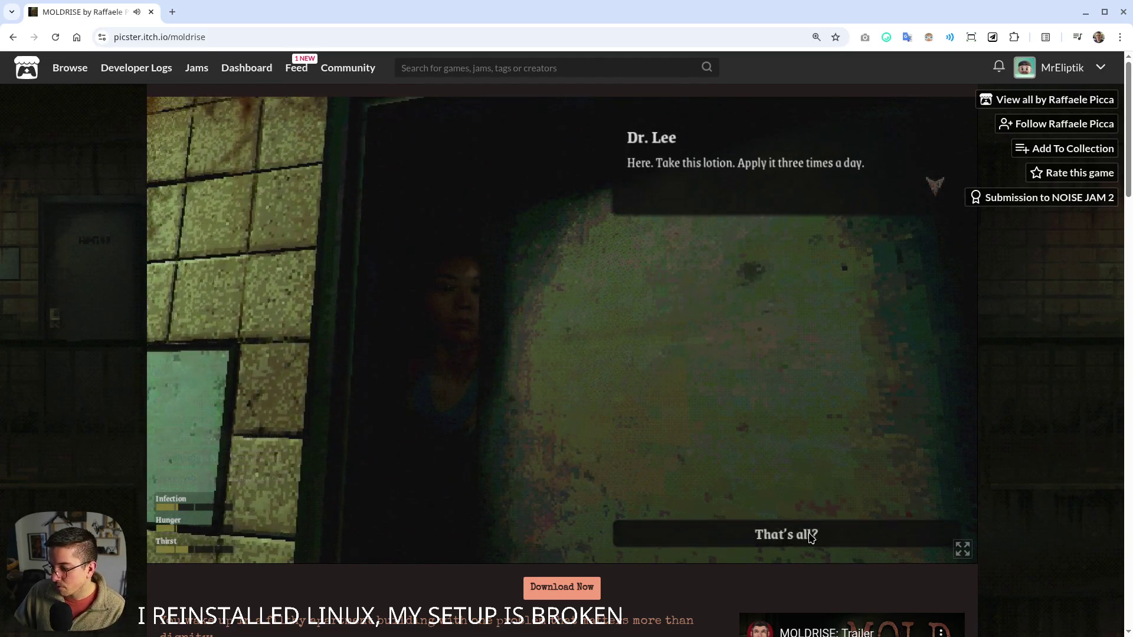
{"action": "left_click", "coordinate": [811, 536]}
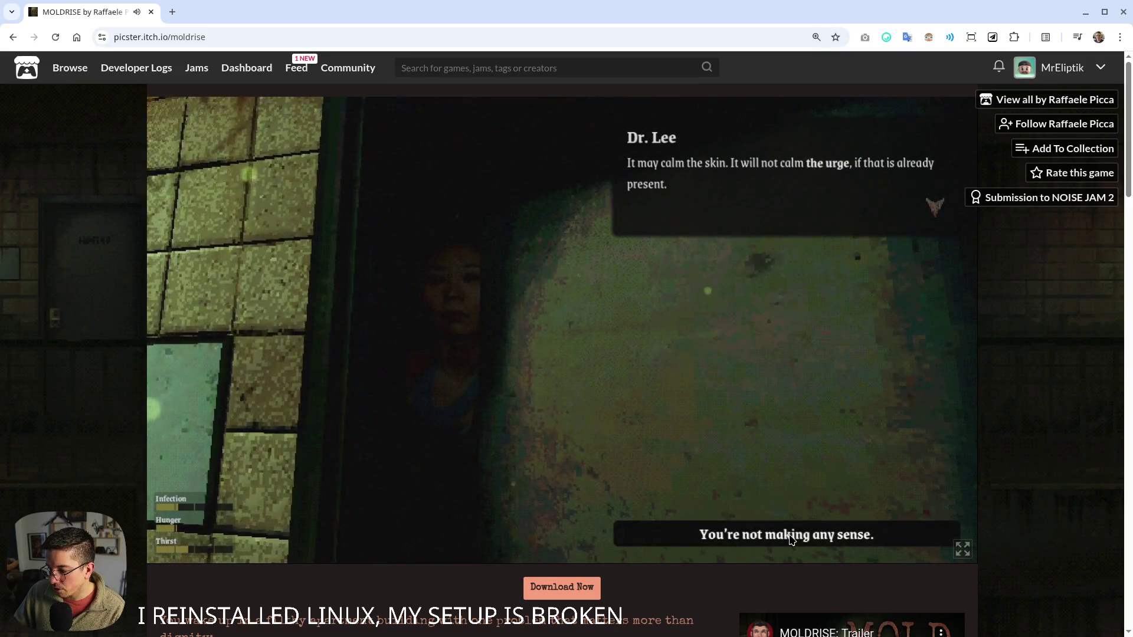
{"action": "left_click", "coordinate": [792, 540]}
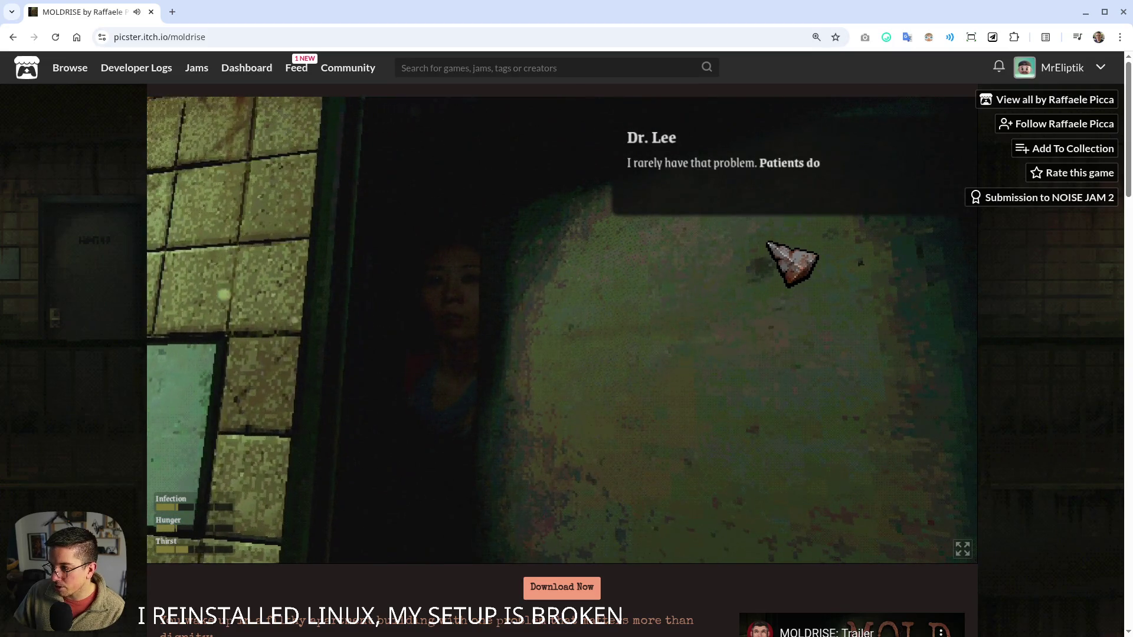
{"action": "left_click", "coordinate": [764, 190]}
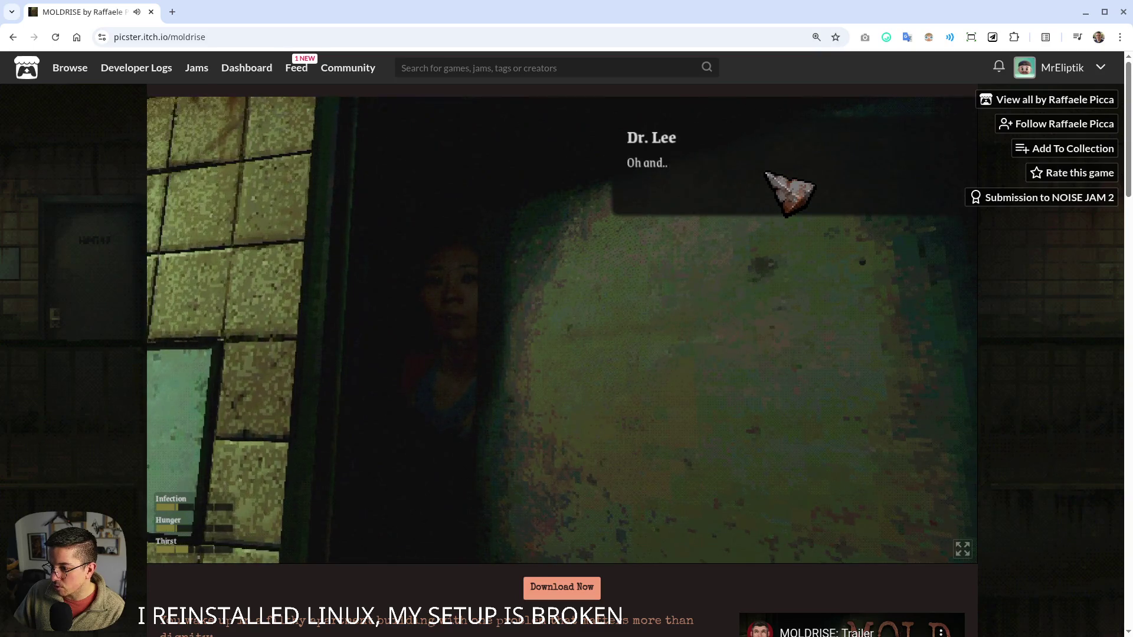
{"action": "left_click", "coordinate": [765, 188]}
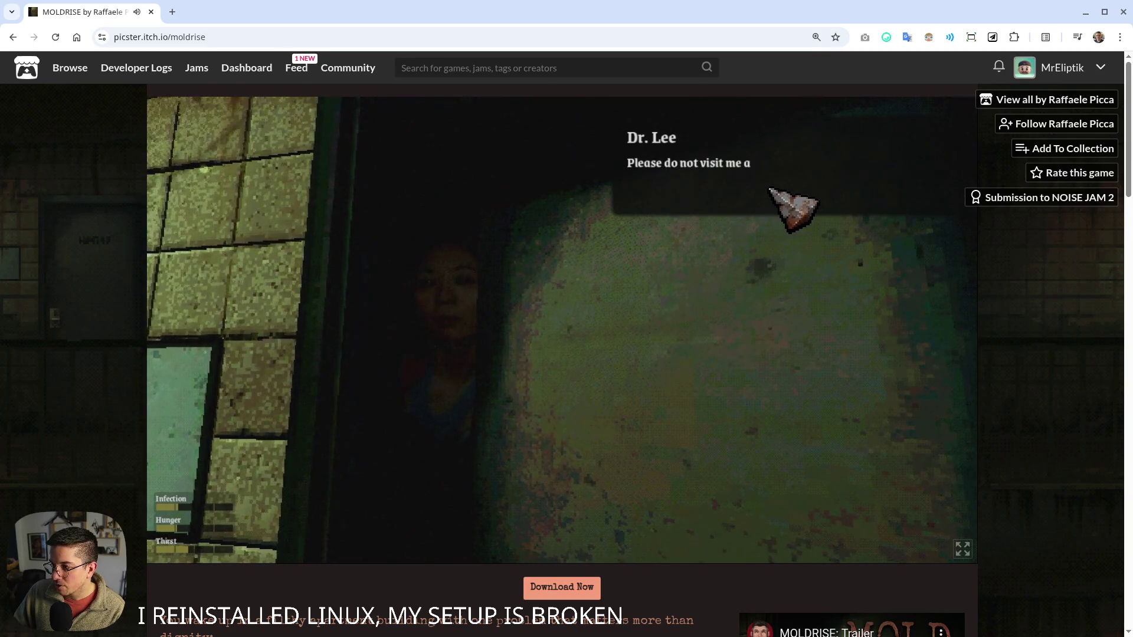
{"action": "left_click", "coordinate": [768, 190]}
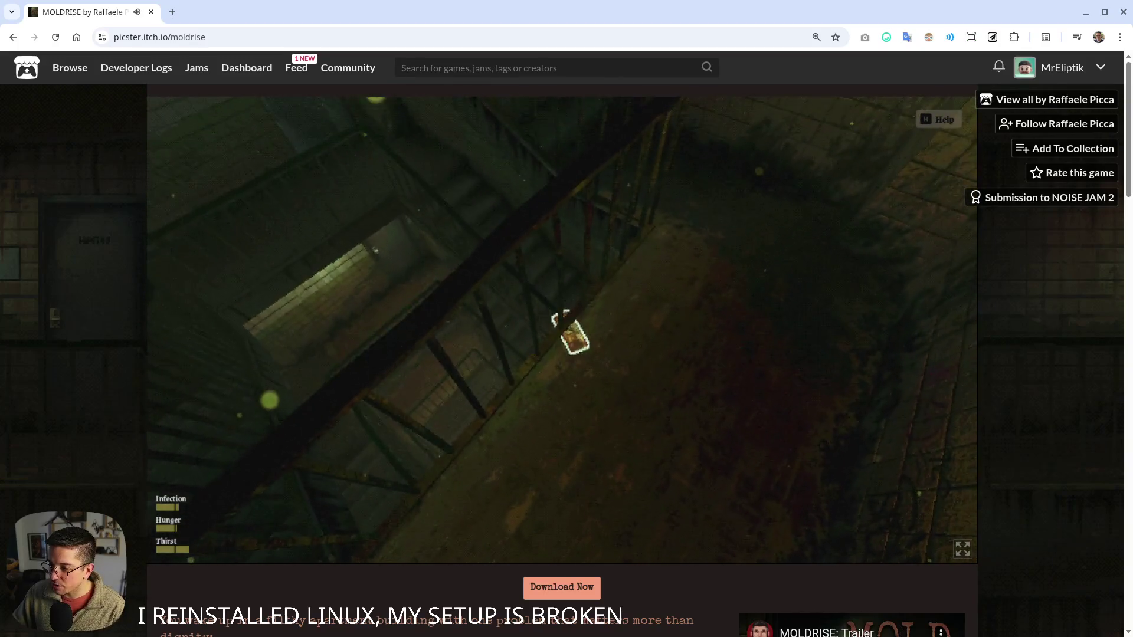
- Pick up the outlined Snackers Bar with the E key
{"action": "key", "text": "e"}
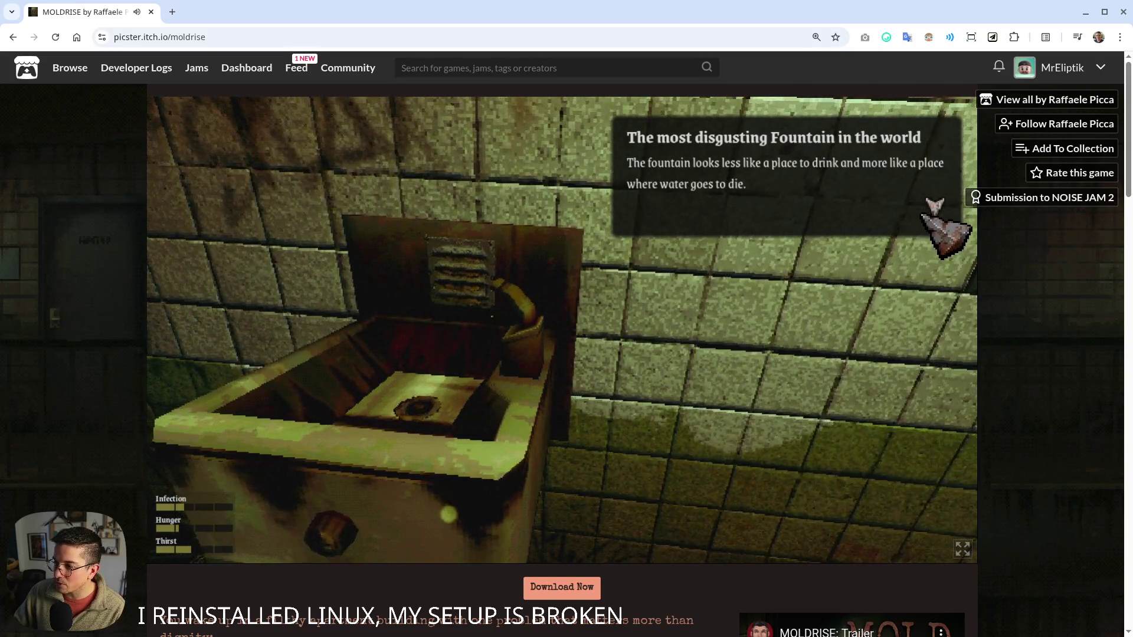
- Read through the fountain's remarks, choose 'Drink from it.', and close the message
{"action": "left_click", "coordinate": [924, 200]}
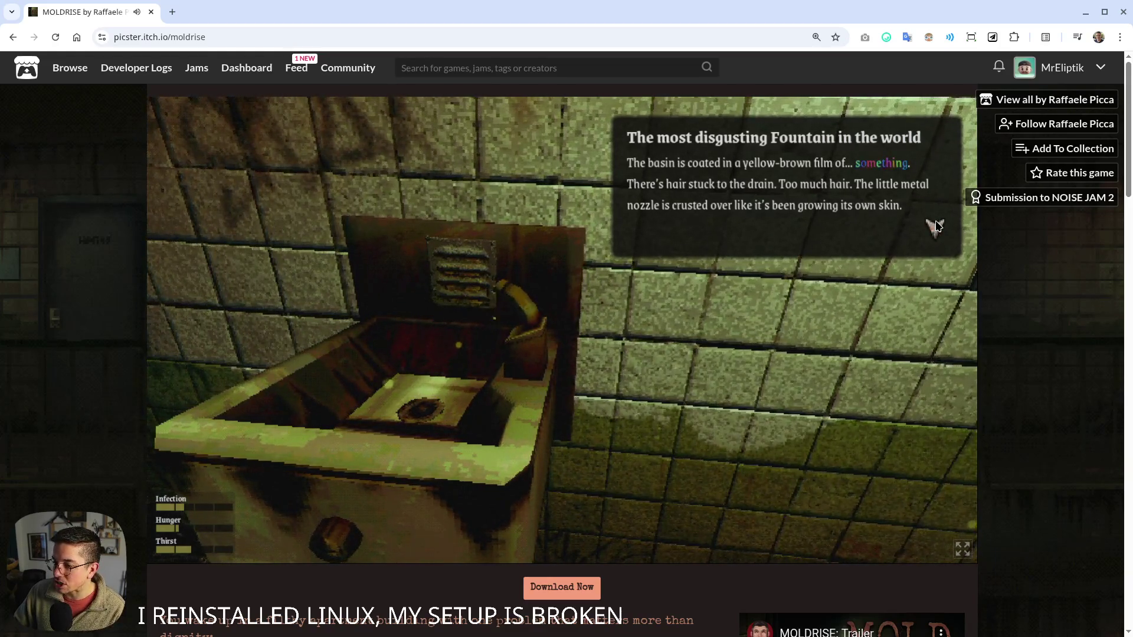
{"action": "left_click", "coordinate": [937, 226]}
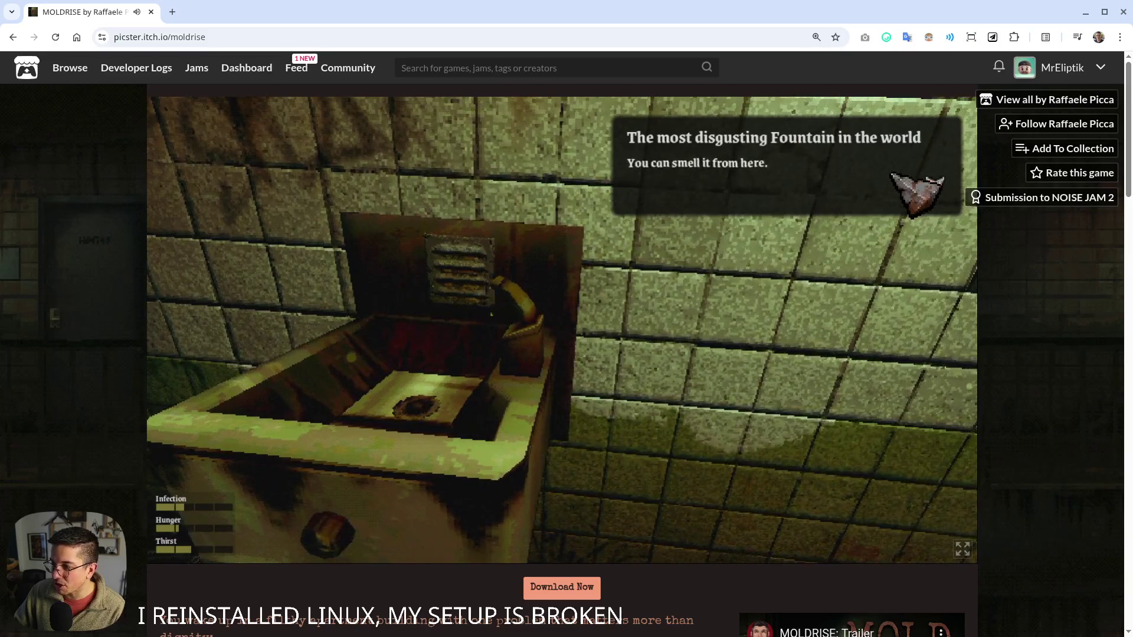
{"action": "left_click", "coordinate": [936, 221]}
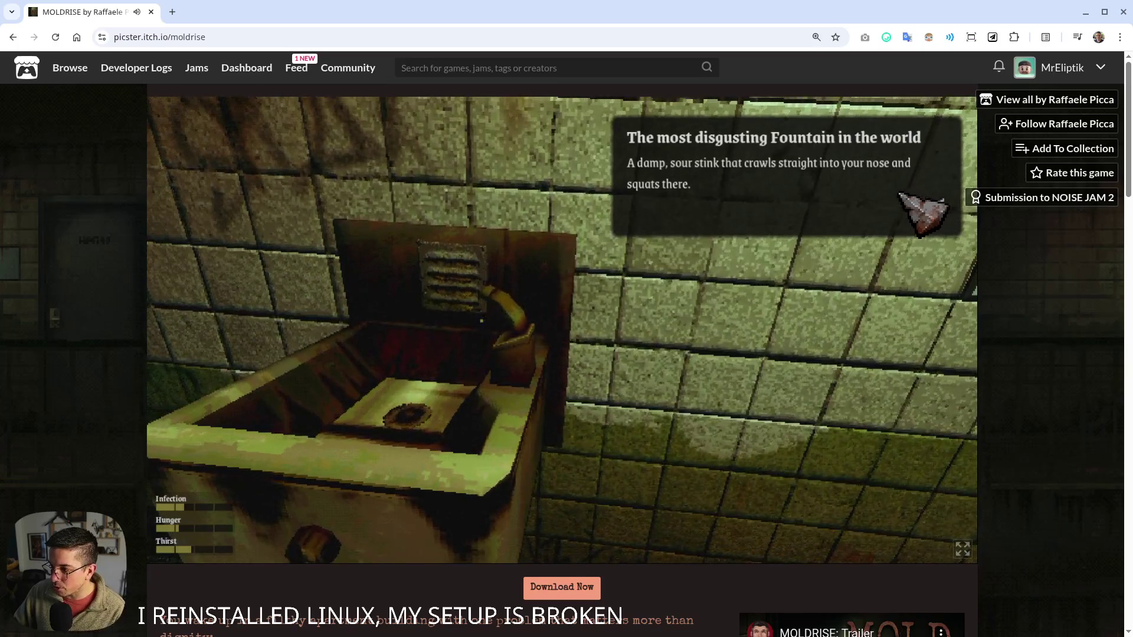
{"action": "left_click", "coordinate": [919, 214]}
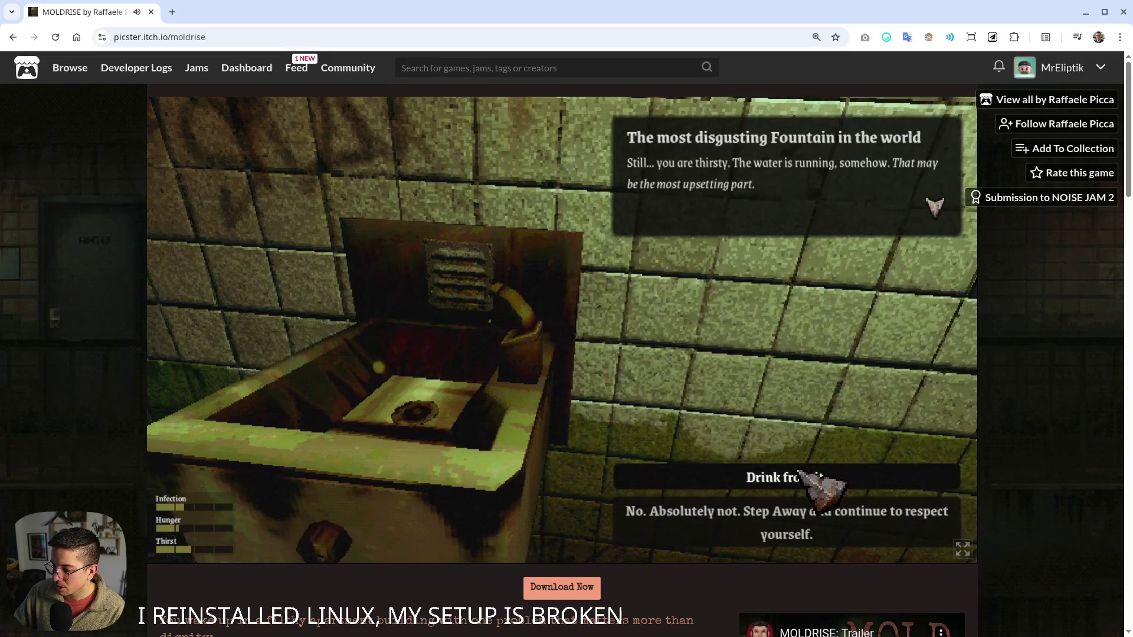
{"action": "left_click", "coordinate": [787, 475]}
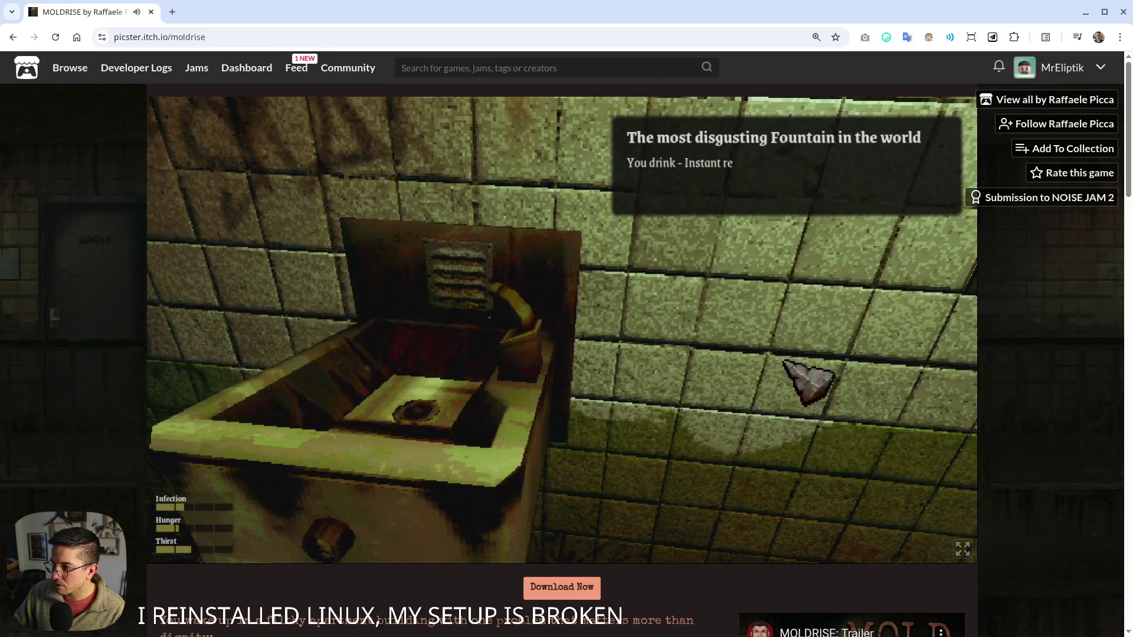
{"action": "left_click", "coordinate": [858, 184]}
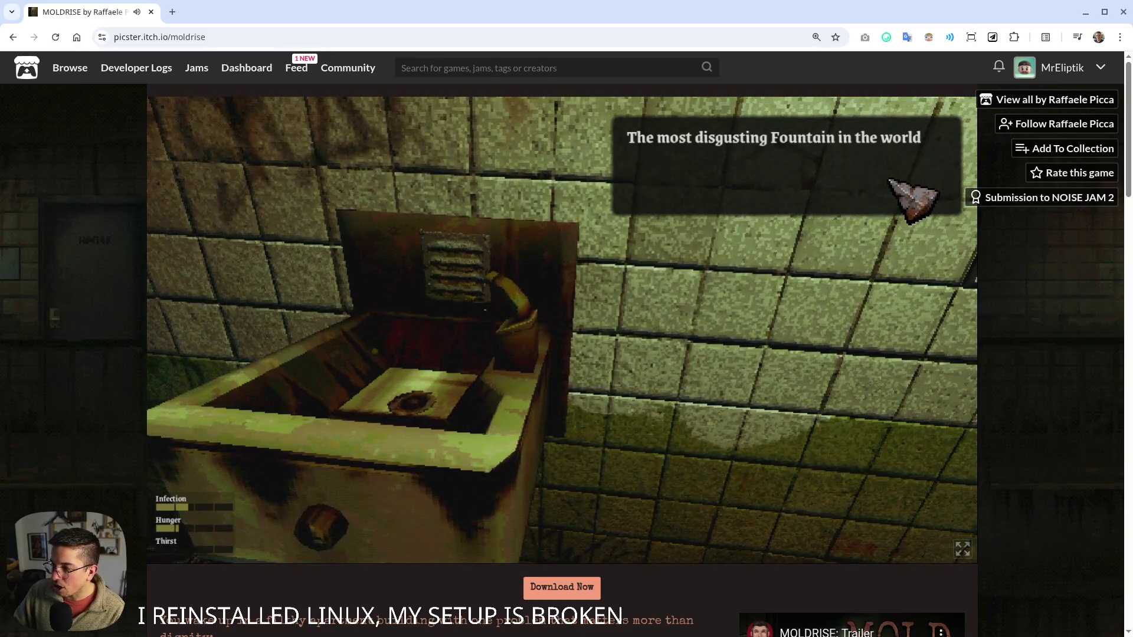
{"action": "left_click", "coordinate": [484, 326]}
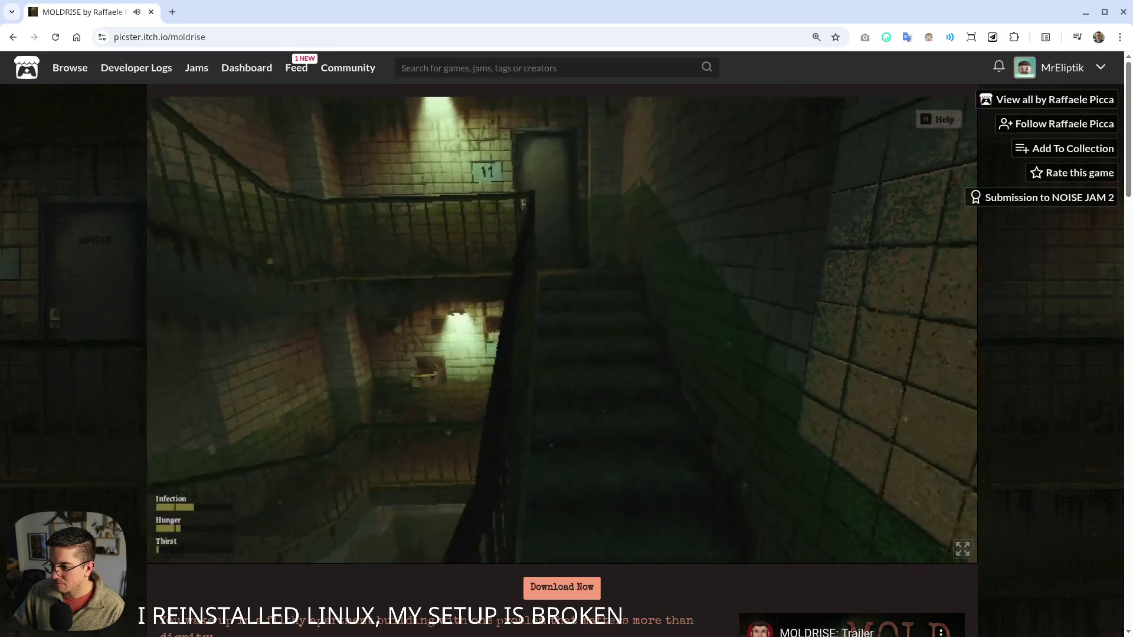
- At door 11, use one Anti-Fungal Lotion and the Snackers Bar, then close the inventory
{"action": "key", "text": "w"}
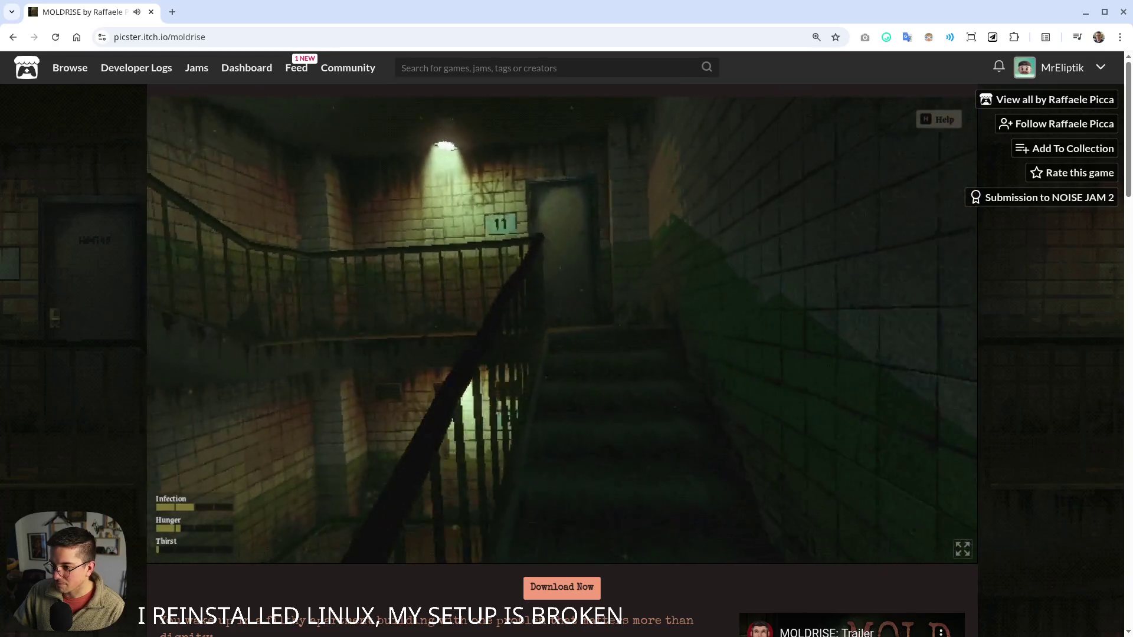
{"action": "key", "text": "w"}
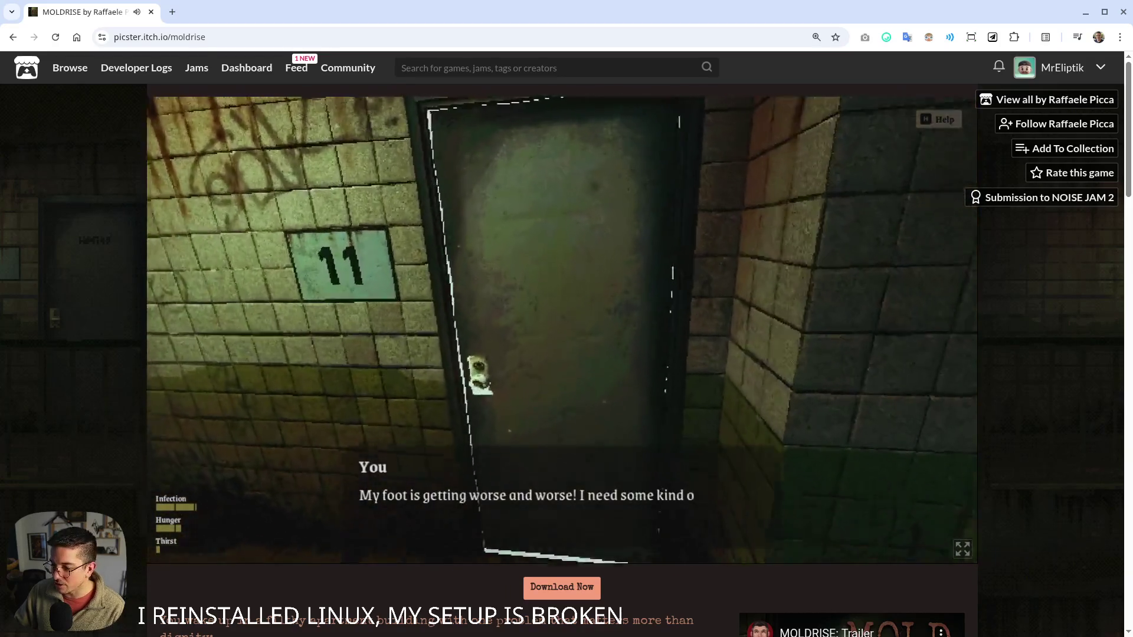
{"action": "key", "text": "w"}
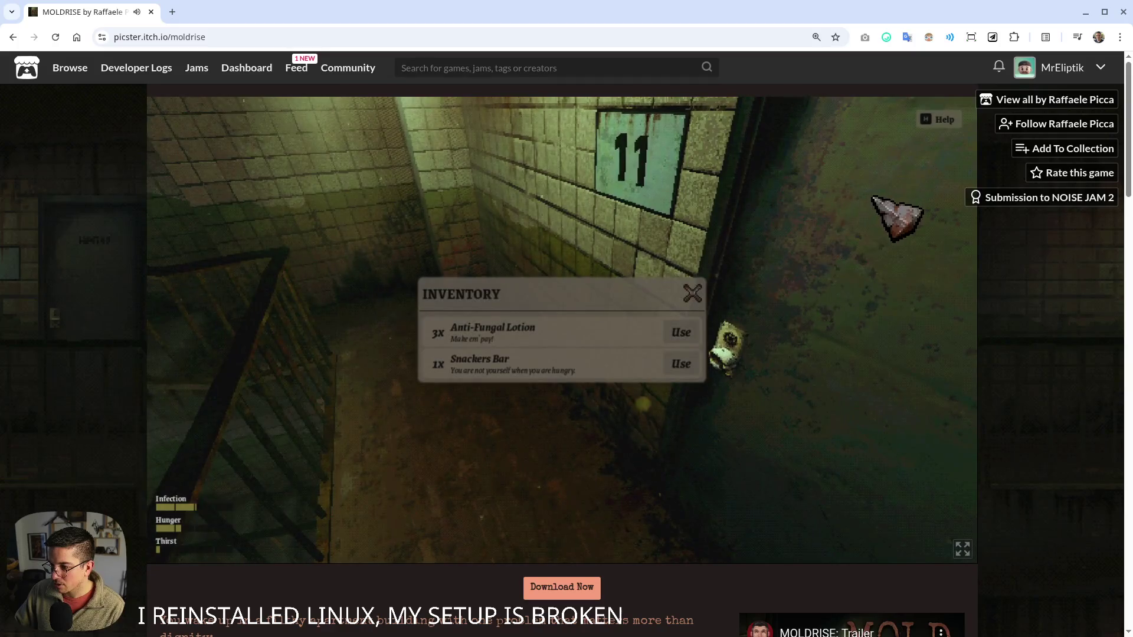
{"action": "left_click", "coordinate": [676, 331]}
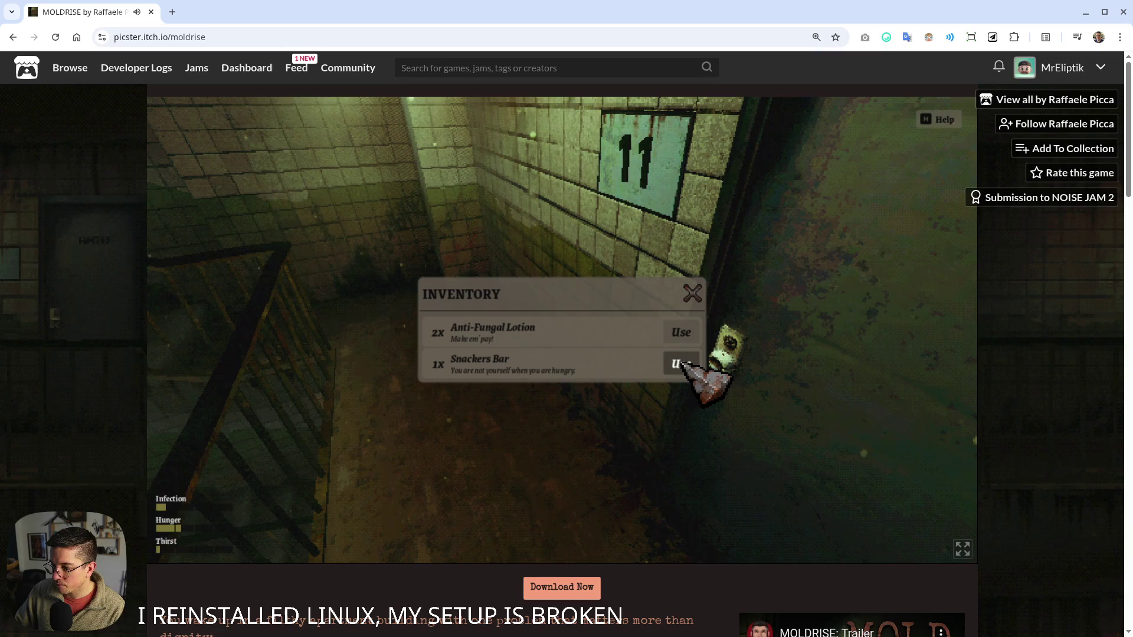
{"action": "left_click", "coordinate": [683, 365]}
{"action": "key", "text": "Tab"}
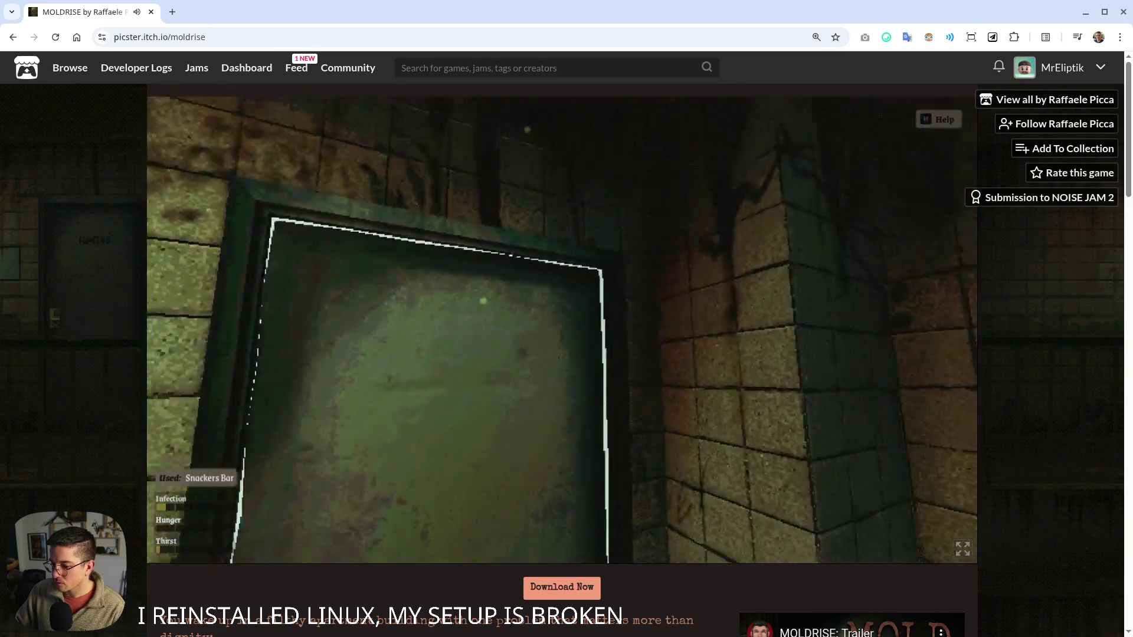
{"action": "key", "text": "w"}
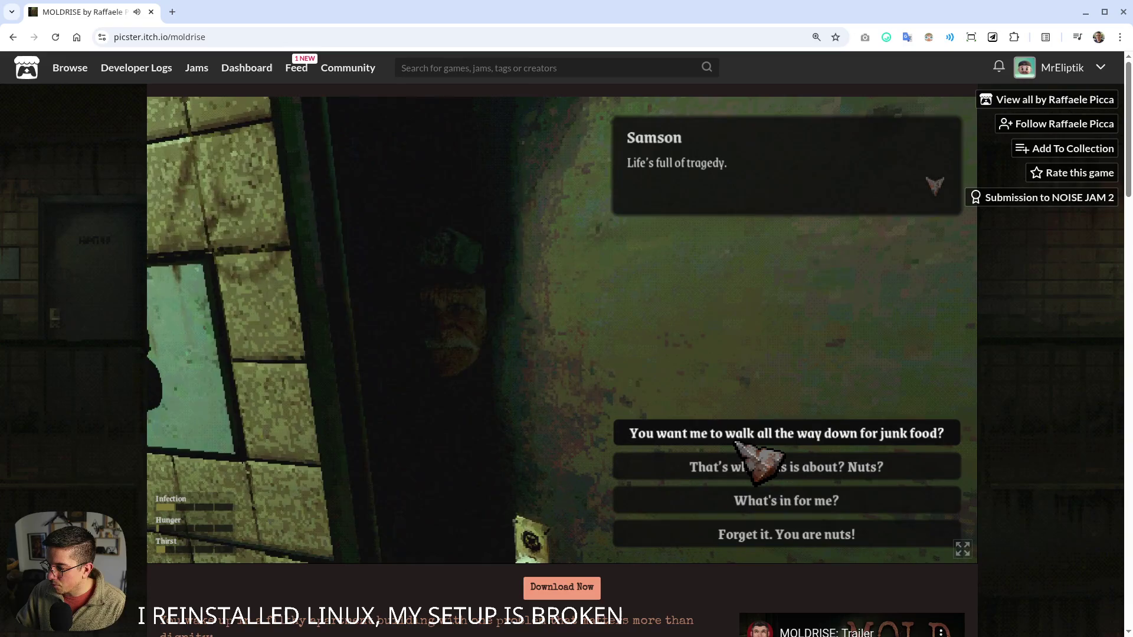
- Ask Samson what's in it for you and hear his offers
{"action": "left_click", "coordinate": [830, 436]}
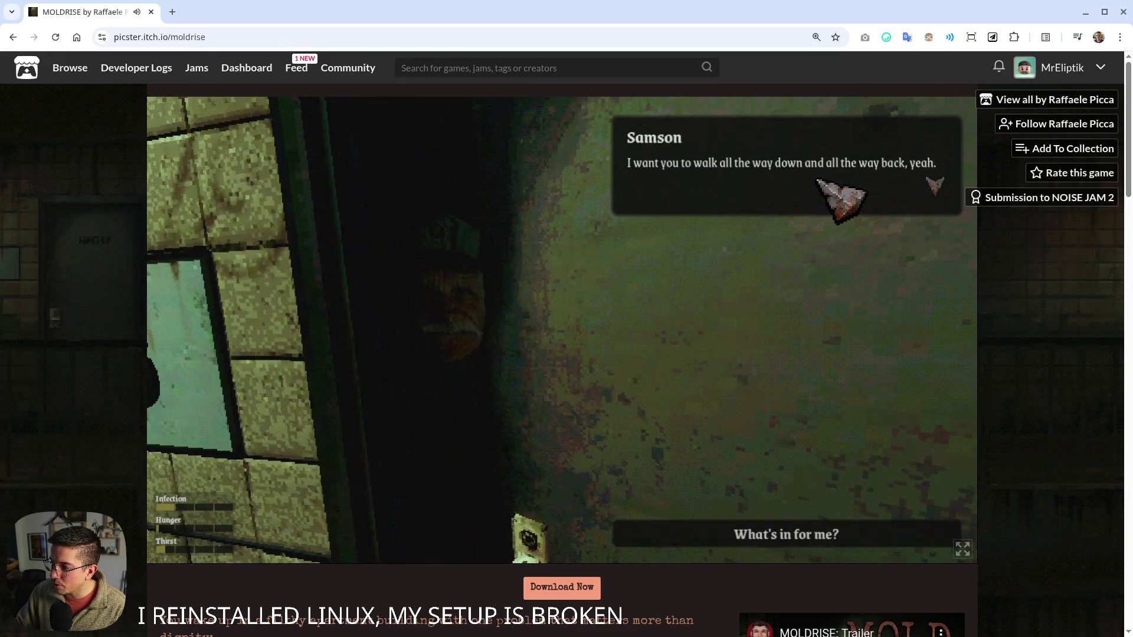
{"action": "left_click", "coordinate": [819, 531]}
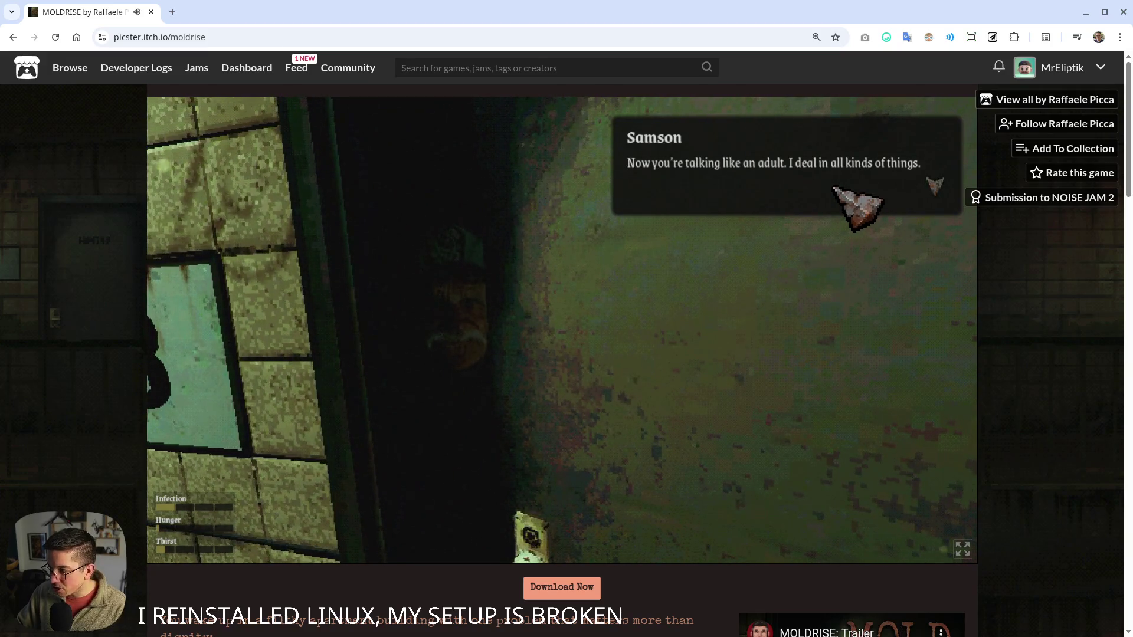
{"action": "left_click", "coordinate": [821, 500]}
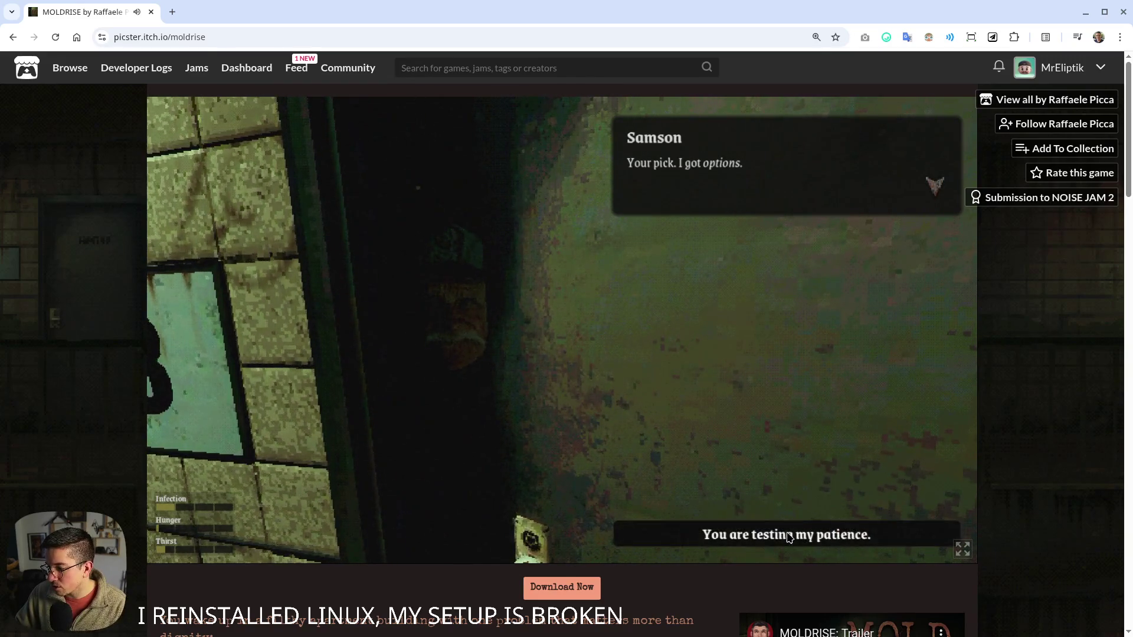
{"action": "left_click", "coordinate": [790, 535]}
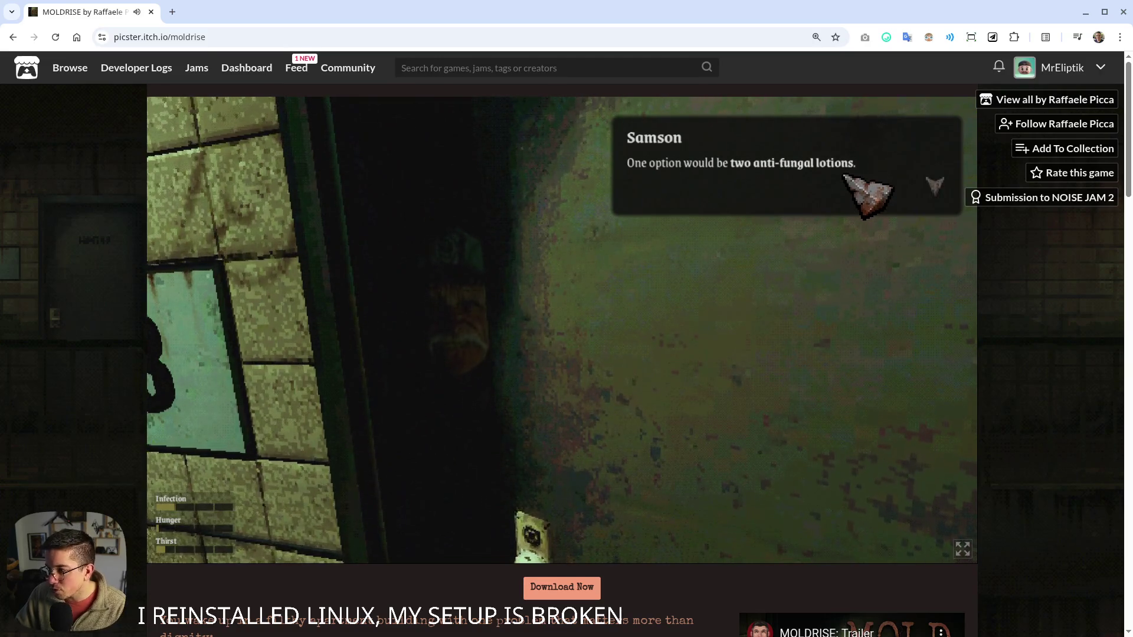
{"action": "left_click", "coordinate": [845, 187]}
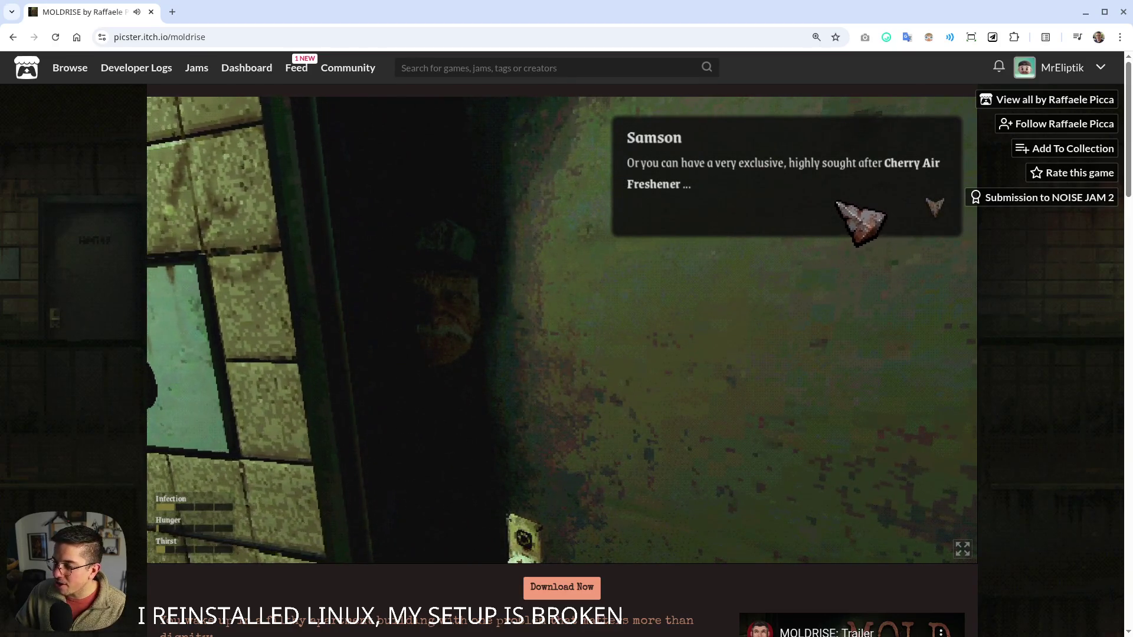
{"action": "left_click", "coordinate": [856, 206]}
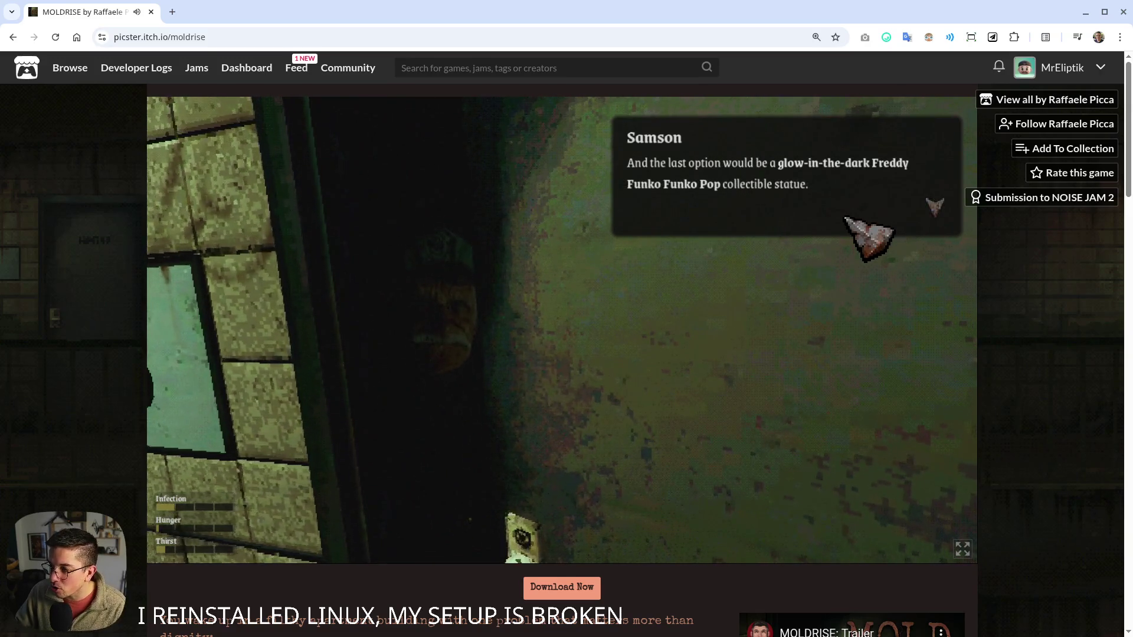
{"action": "left_click", "coordinate": [855, 219]}
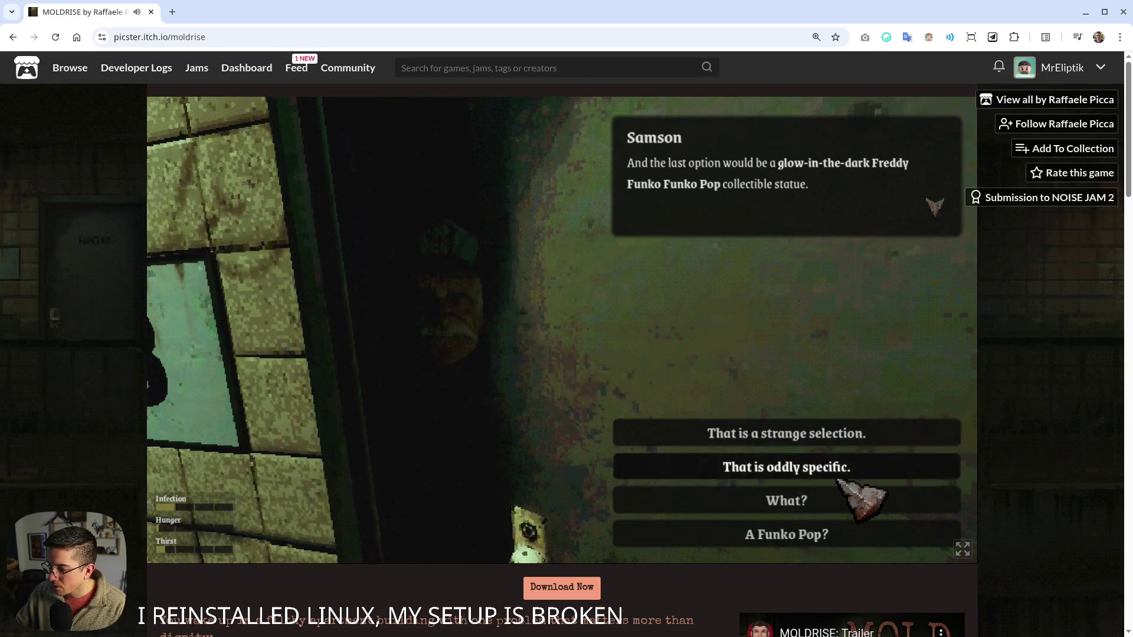
- Call it a strange selection, ask about the glow-in-the-dark Freddy Funko, and take the Roca Cola
{"action": "left_click", "coordinate": [829, 437]}
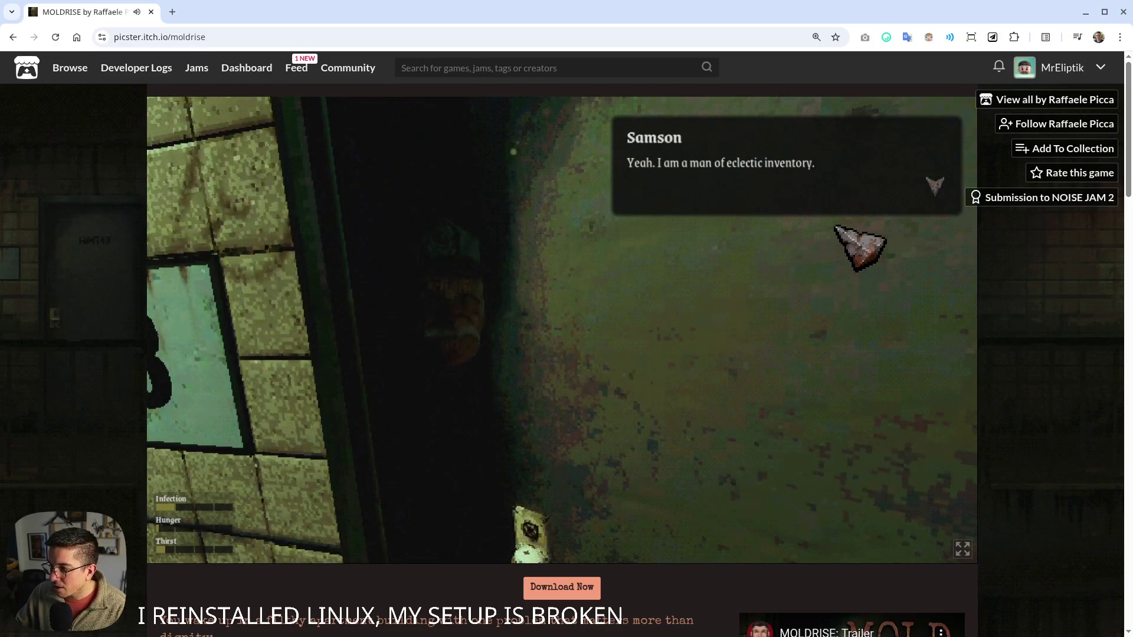
{"action": "left_click", "coordinate": [896, 191]}
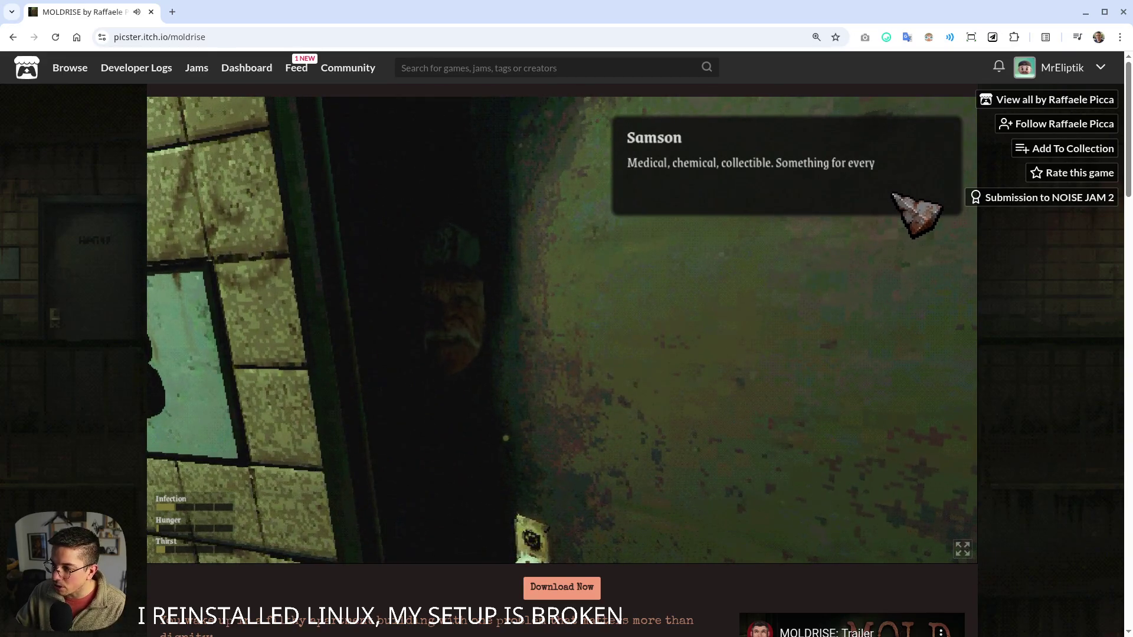
{"action": "left_click", "coordinate": [882, 201]}
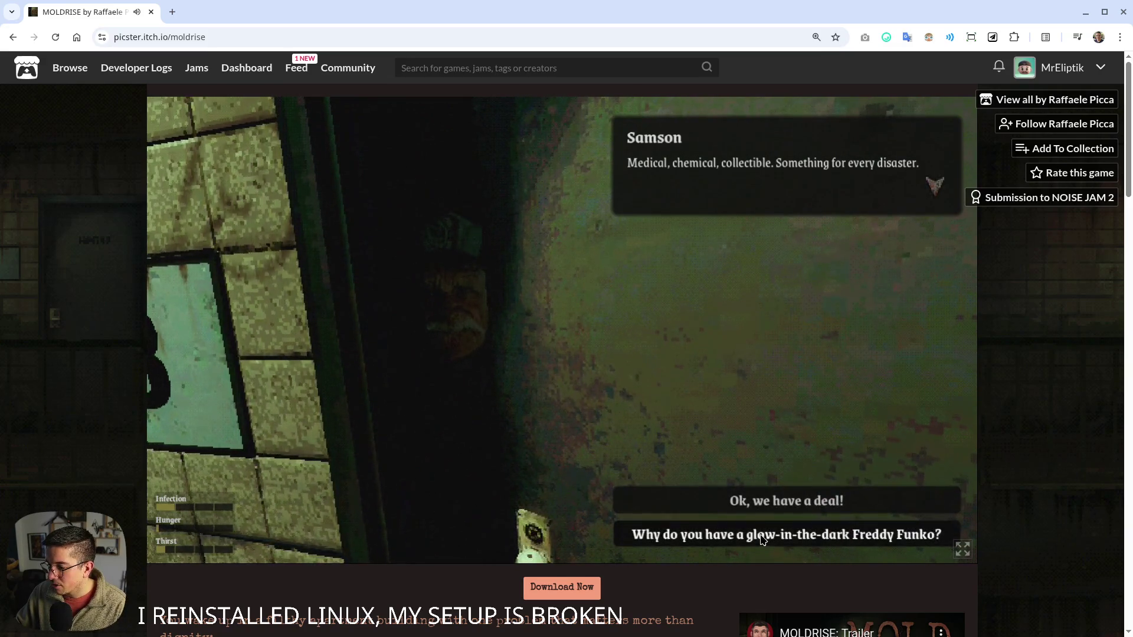
{"action": "left_click", "coordinate": [803, 531]}
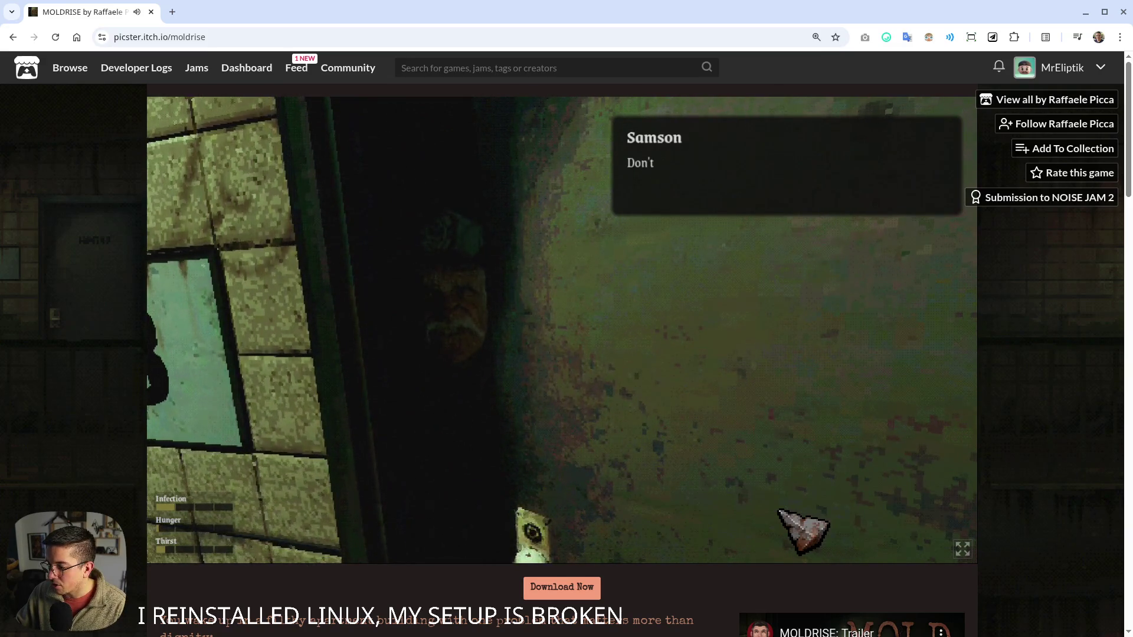
{"action": "left_click", "coordinate": [810, 196]}
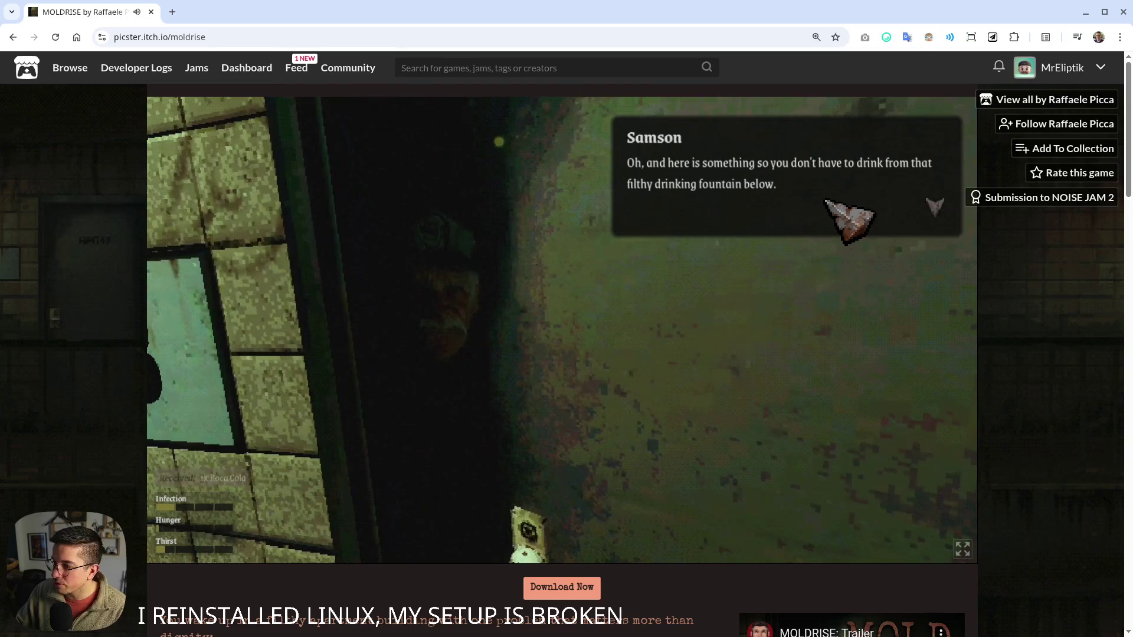
{"action": "left_click", "coordinate": [826, 202]}
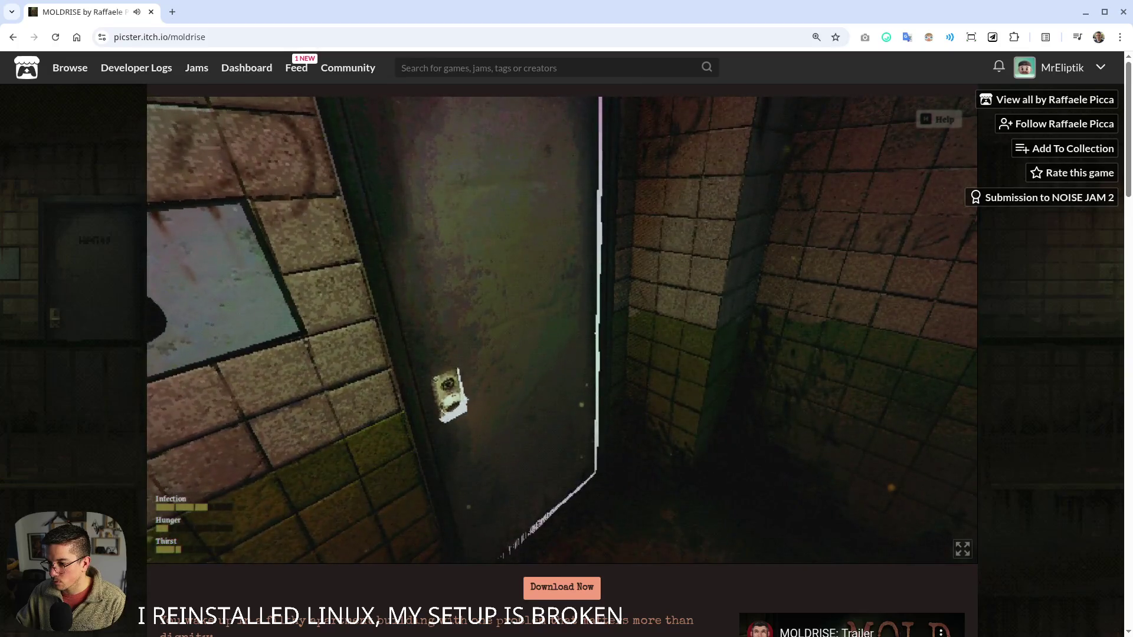
- Knock on the MOLDRISE door with E, then pause the game with Esc
{"action": "key", "text": "e"}
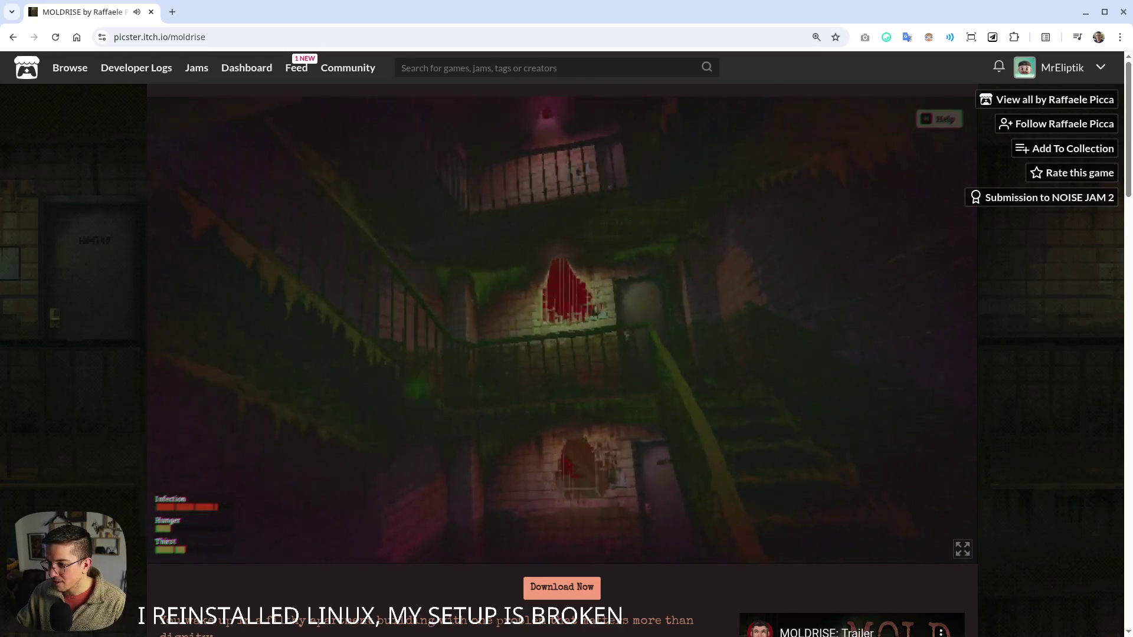
{"action": "key", "text": "Escape"}
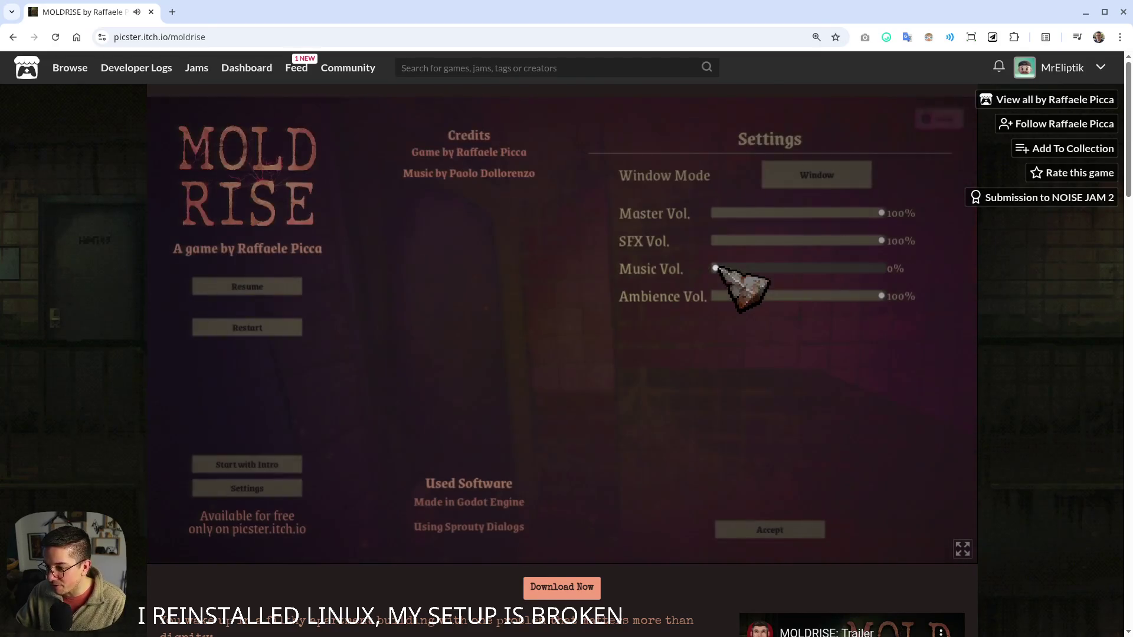
- Back out of MOLDRISE's settings and resume the game
{"action": "key", "text": "Escape"}
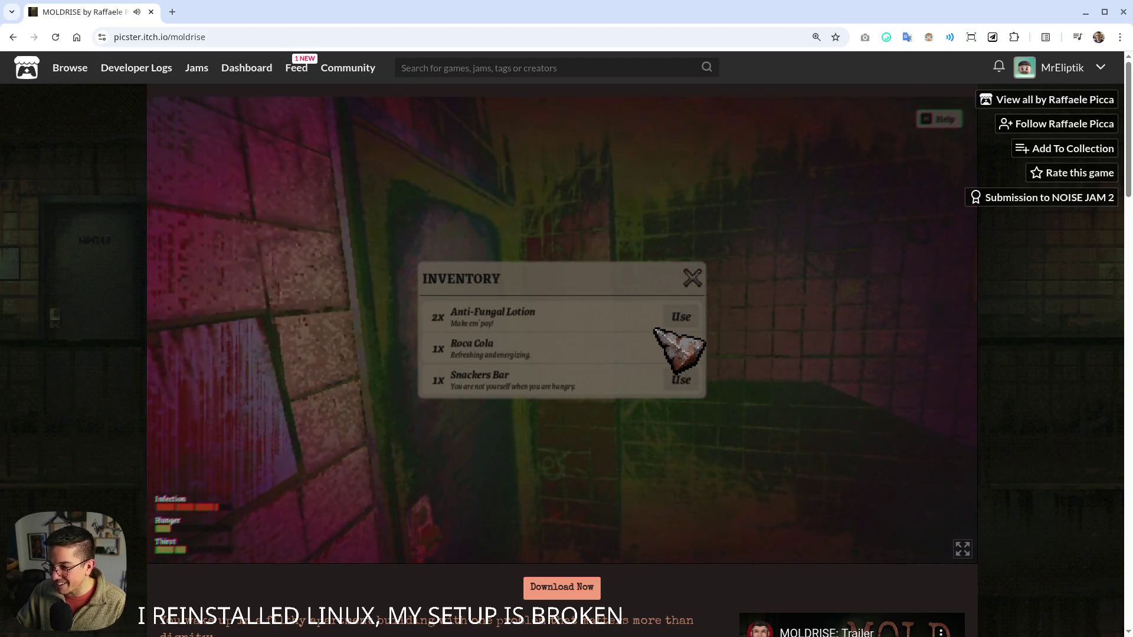
{"action": "key", "text": "Escape"}
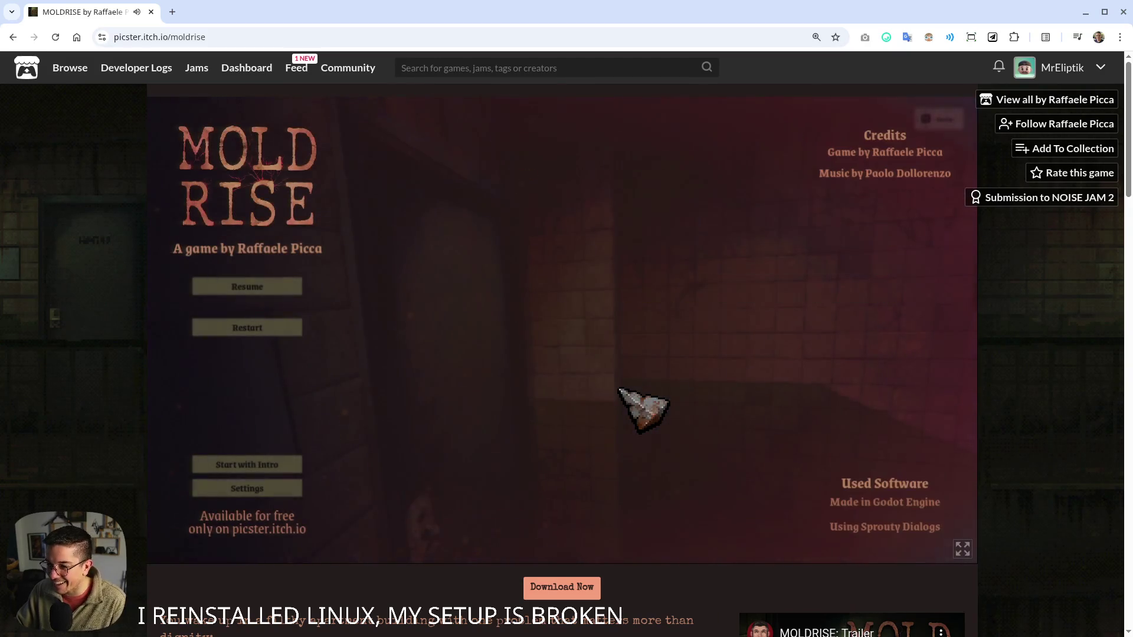
{"action": "left_click", "coordinate": [695, 315]}
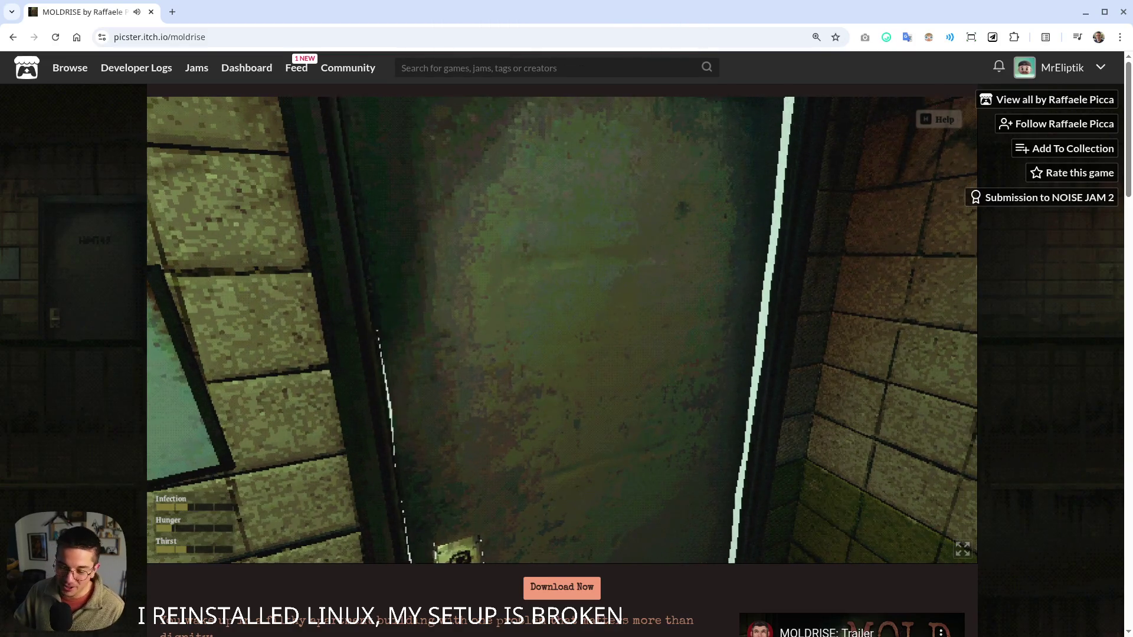
- Go through the door, descend to floor 4, and knock on the JANITOR door
{"action": "key", "text": "e"}
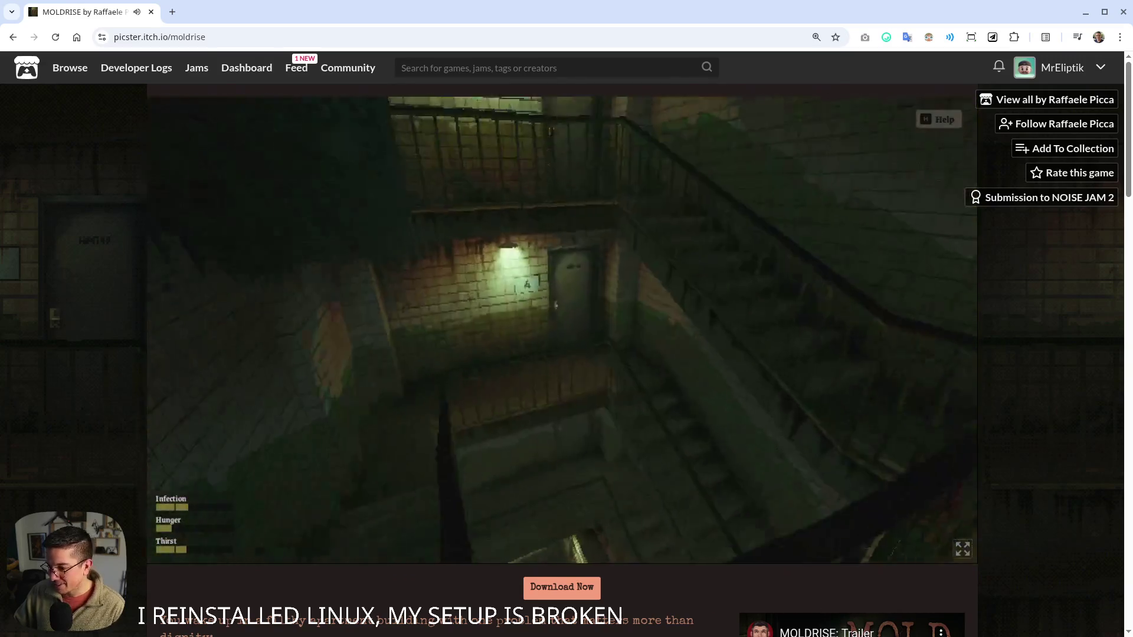
{"action": "key", "text": "w"}
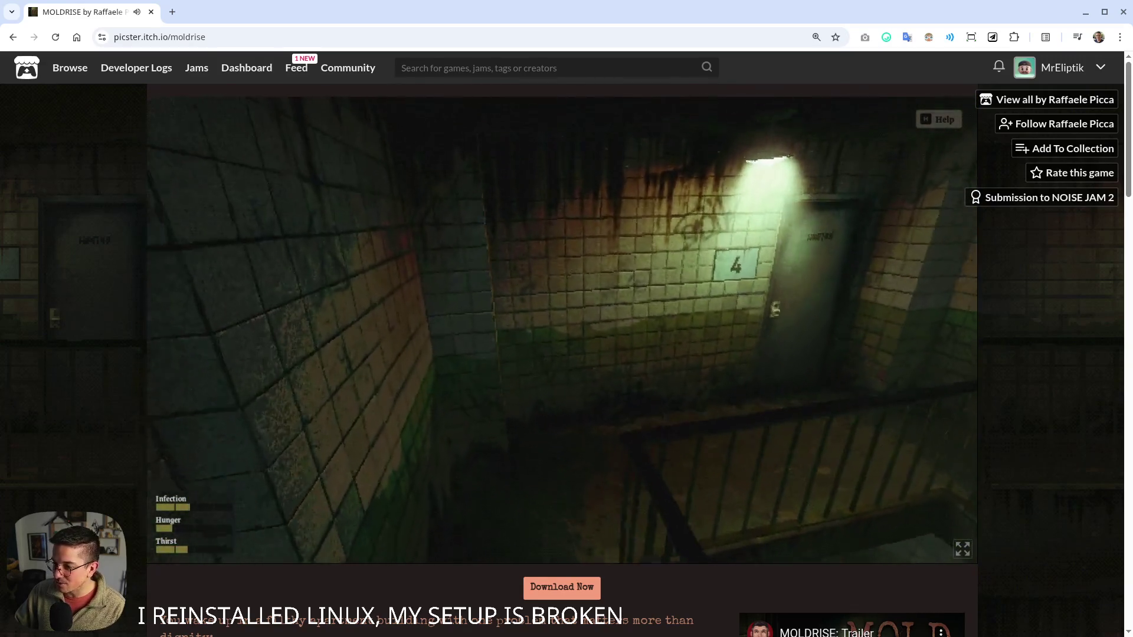
{"action": "key", "text": "w"}
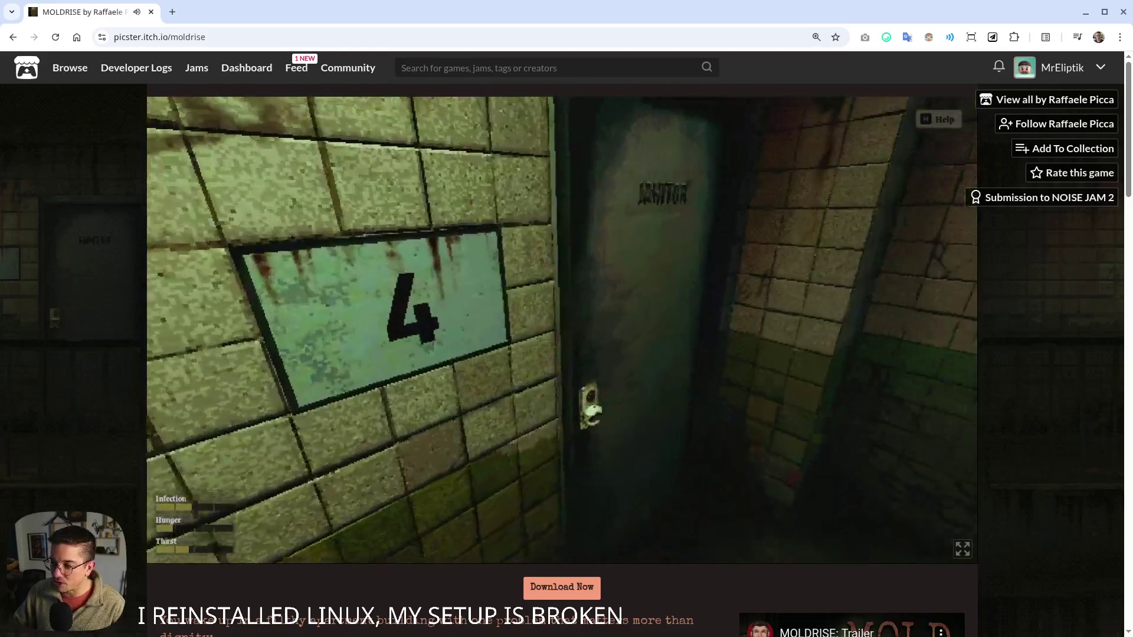
{"action": "key", "text": "s"}
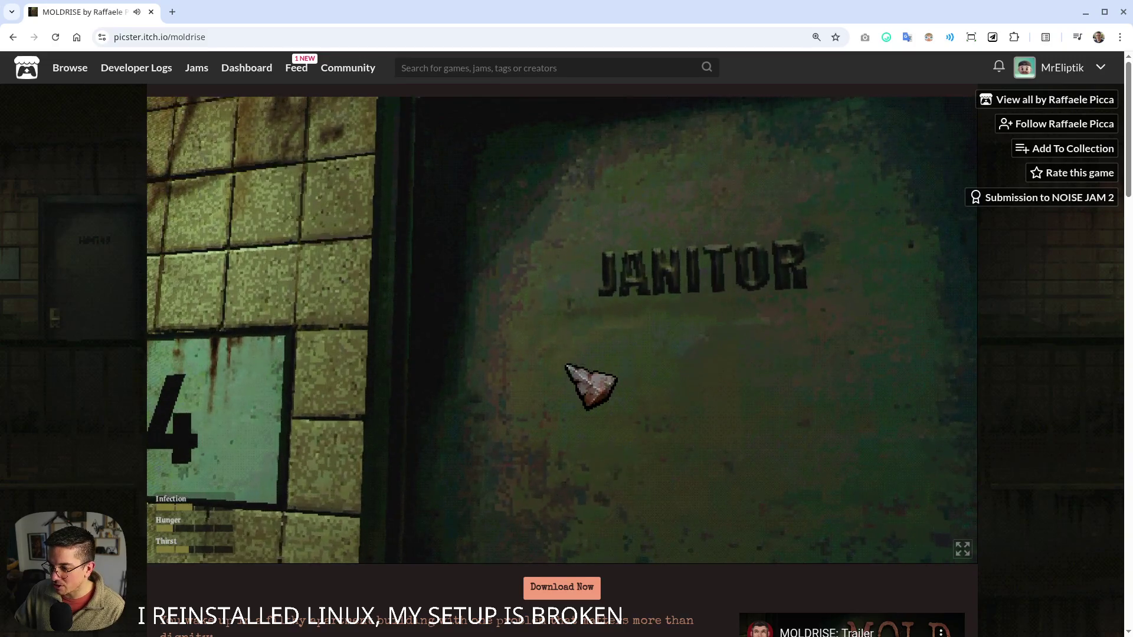
{"action": "left_click", "coordinate": [593, 389]}
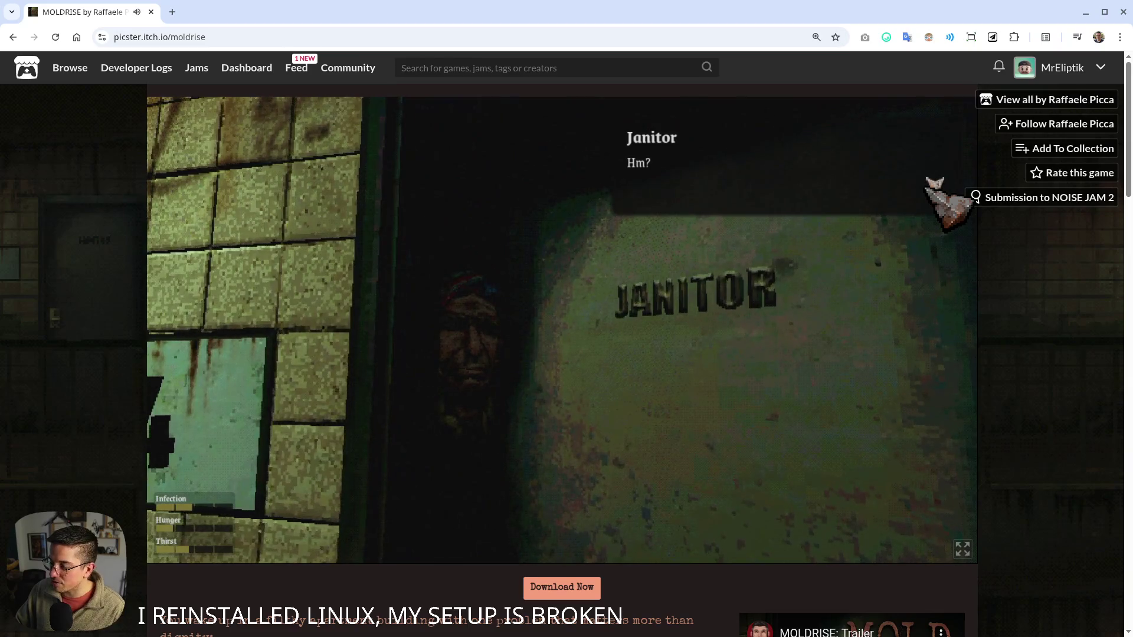
- Ask the Janitor for roof access, get the rooftop key offer for a cherry air freshener, and close the dialogue
{"action": "left_click", "coordinate": [782, 538]}
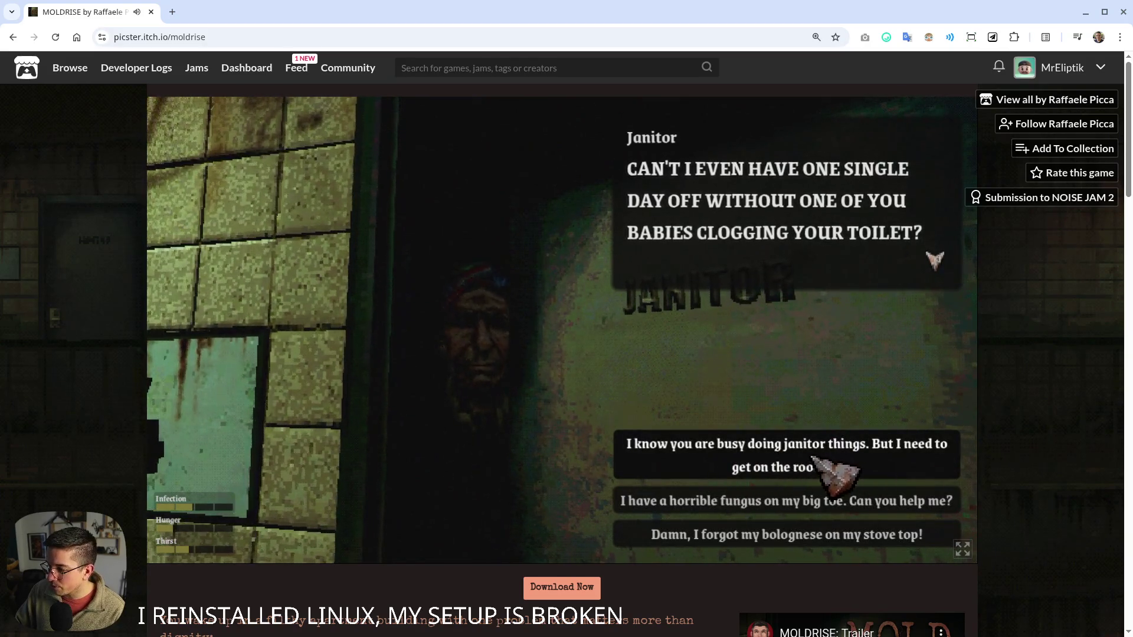
{"action": "left_click", "coordinate": [866, 455]}
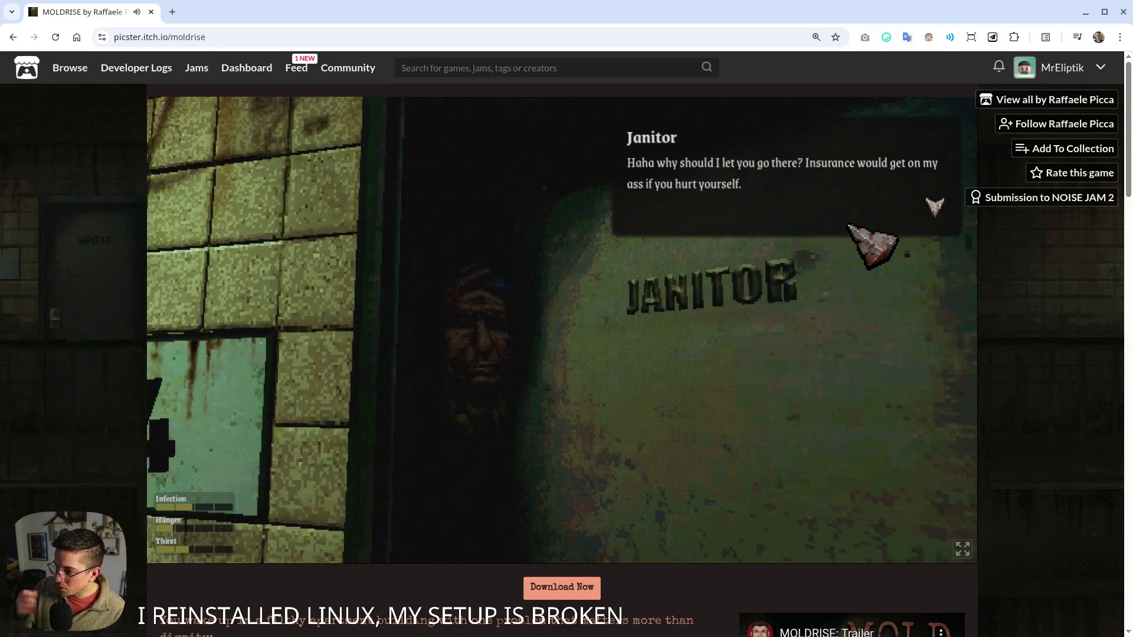
{"action": "left_click", "coordinate": [887, 200]}
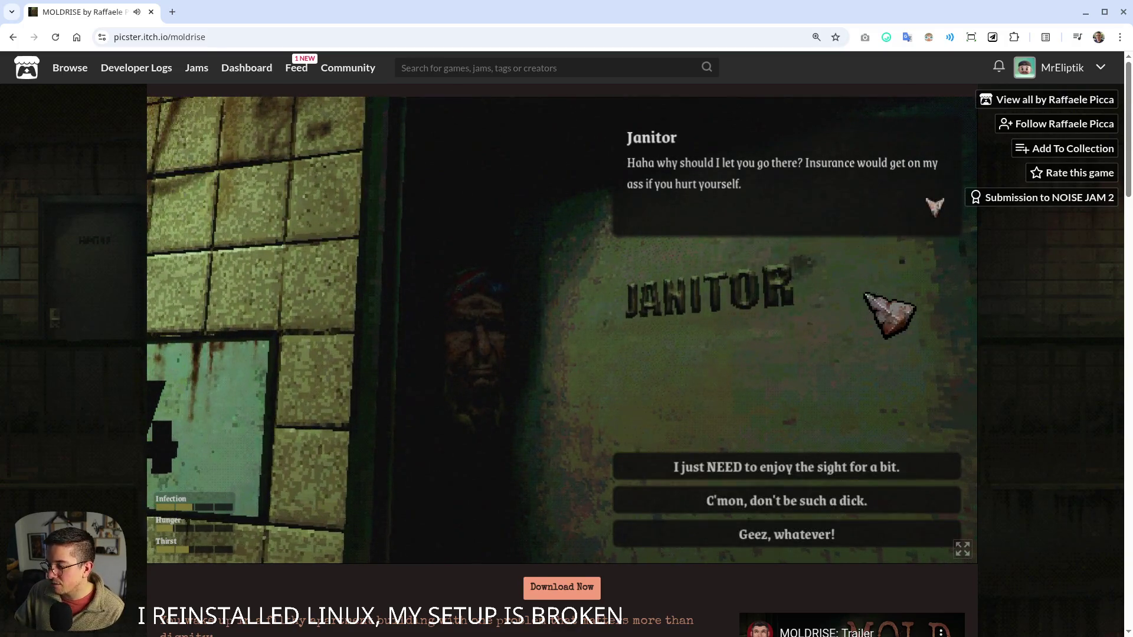
{"action": "left_click", "coordinate": [791, 471]}
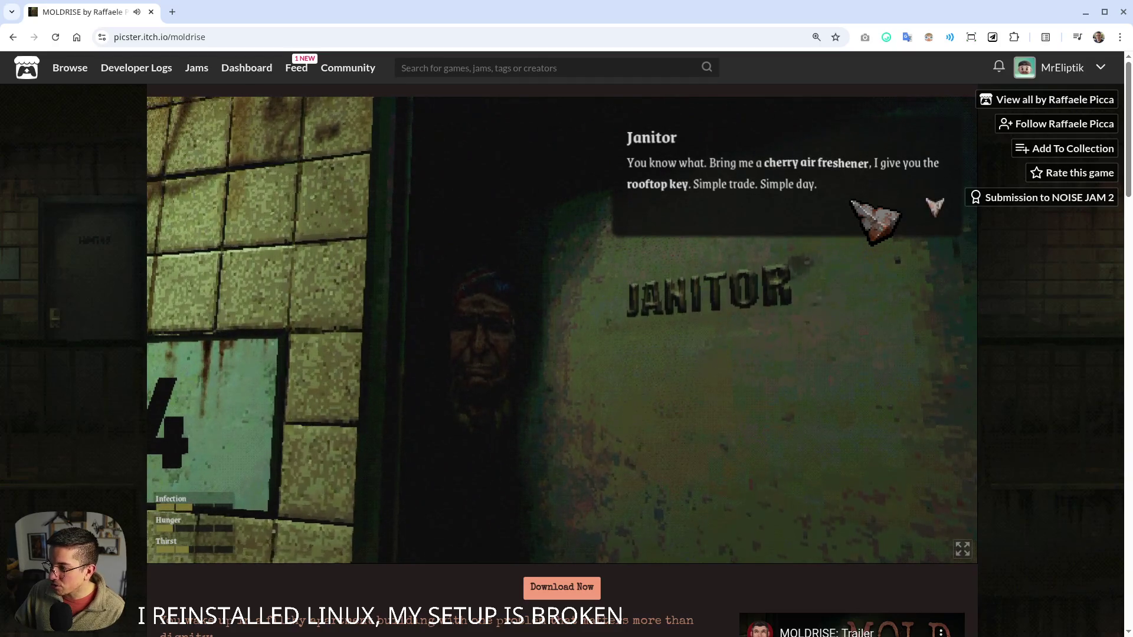
{"action": "left_click", "coordinate": [855, 203]}
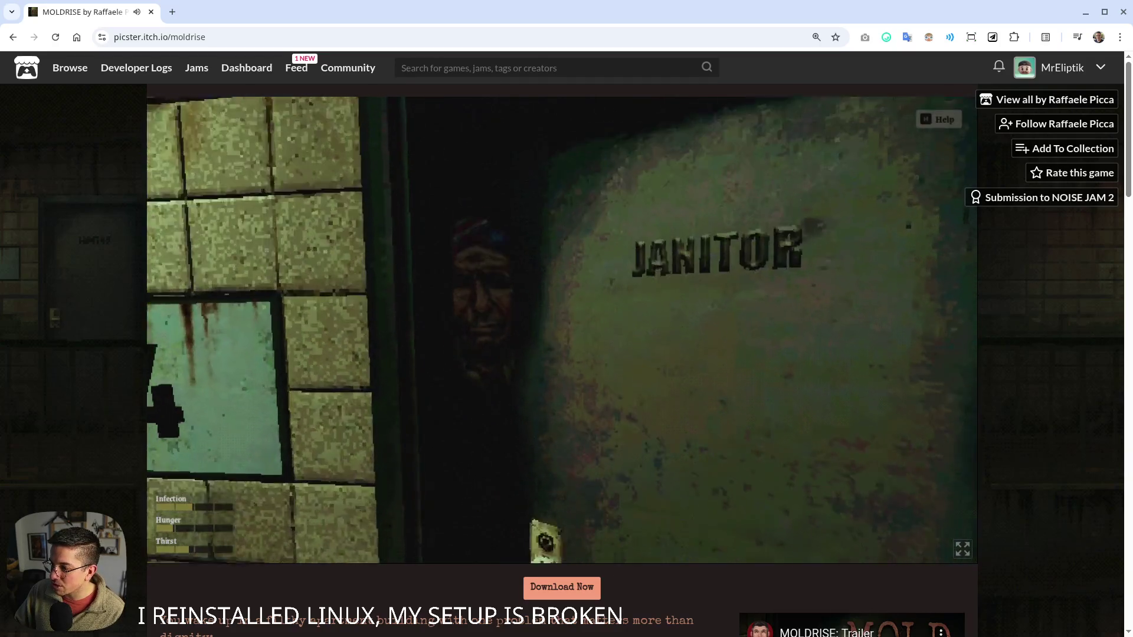
- Walk to door 3 and interact with it to pick up a Snackers Bar
{"action": "key", "text": "w"}
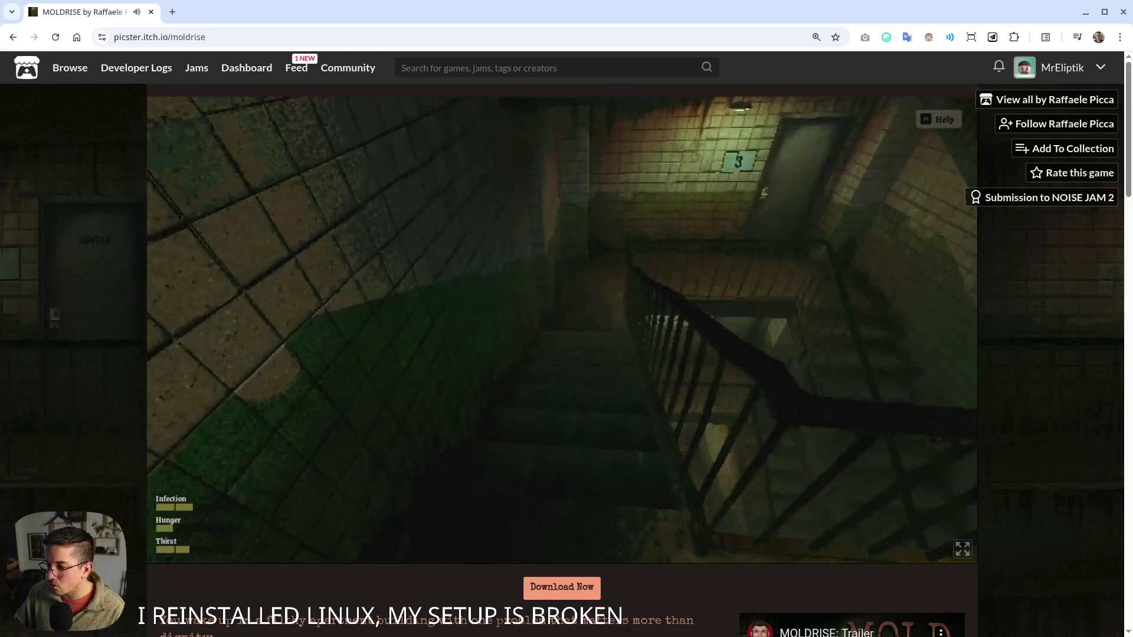
{"action": "key", "text": "w"}
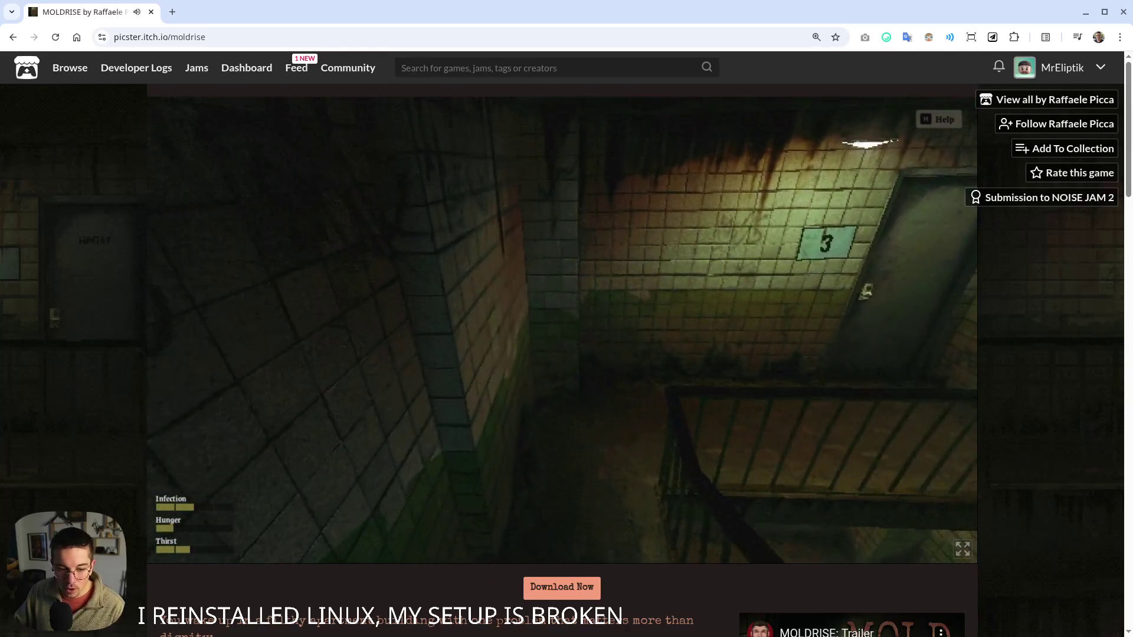
{"action": "key", "text": "w"}
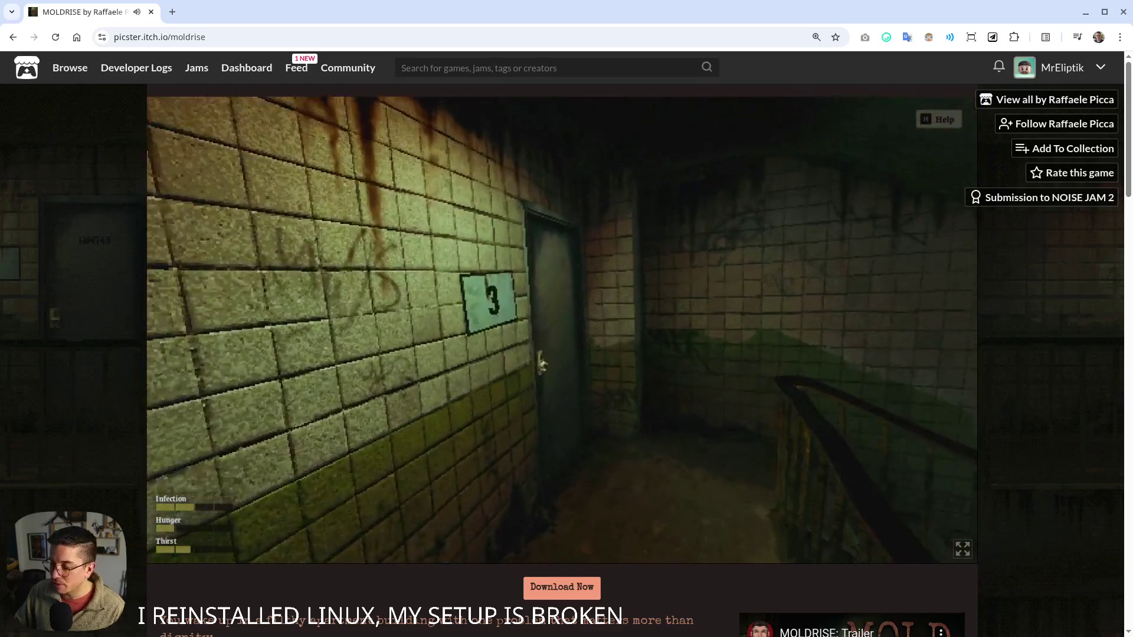
{"action": "key", "text": "w"}
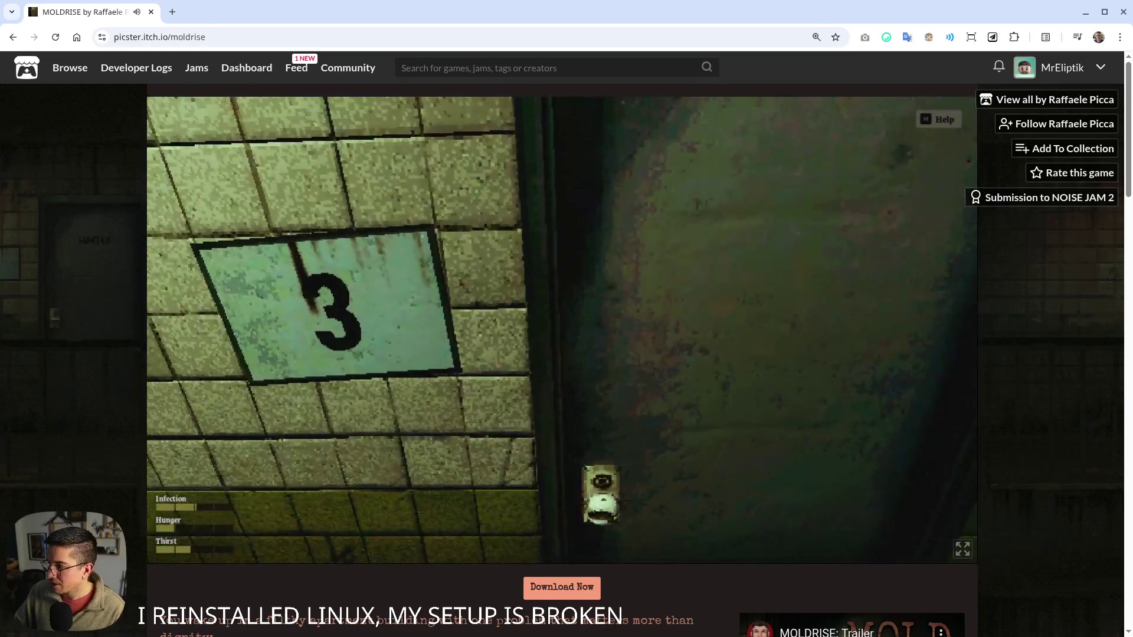
{"action": "key", "text": "a"}
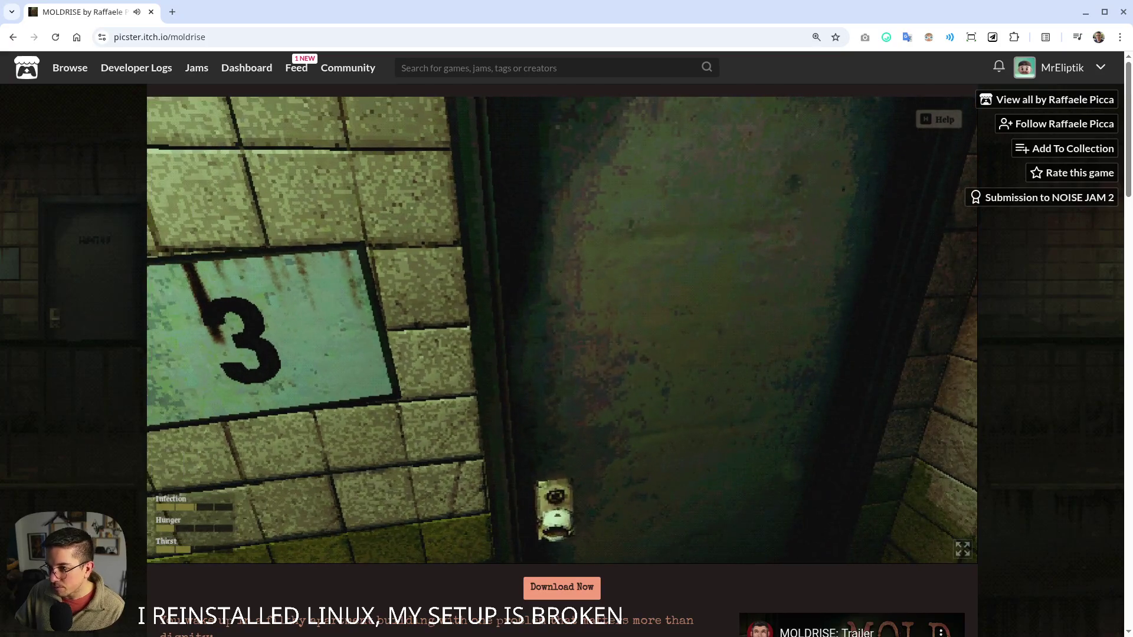
{"action": "key", "text": "e"}
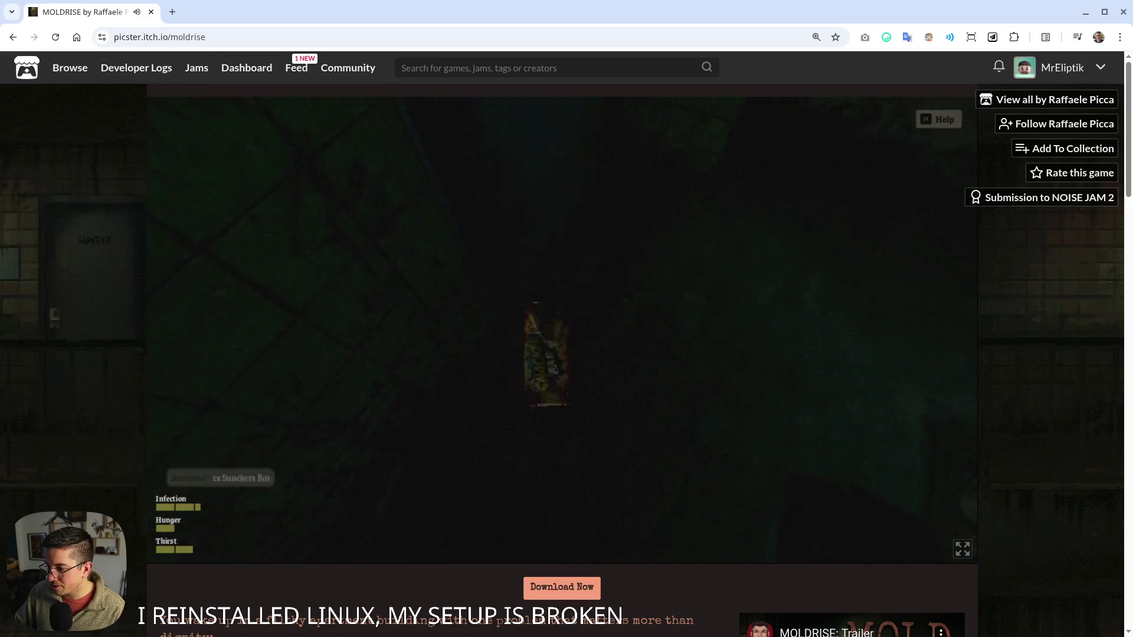
- Descend the stairwell to door 1 and step up to meet the Old Lady
{"action": "key", "text": "w"}
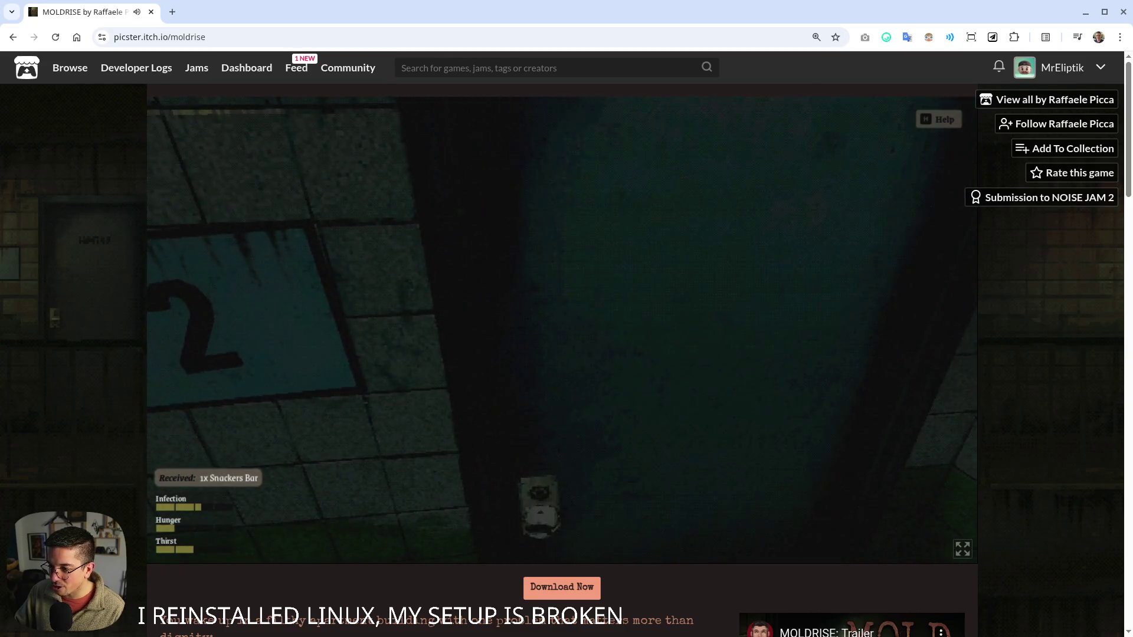
{"action": "key", "text": "w"}
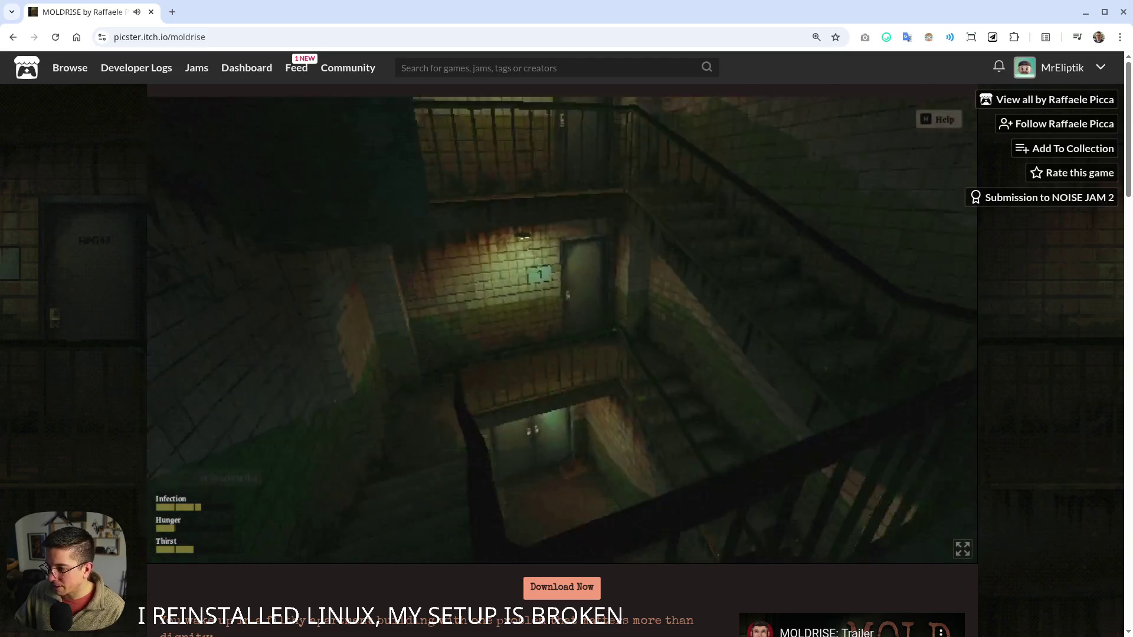
{"action": "key", "text": "w"}
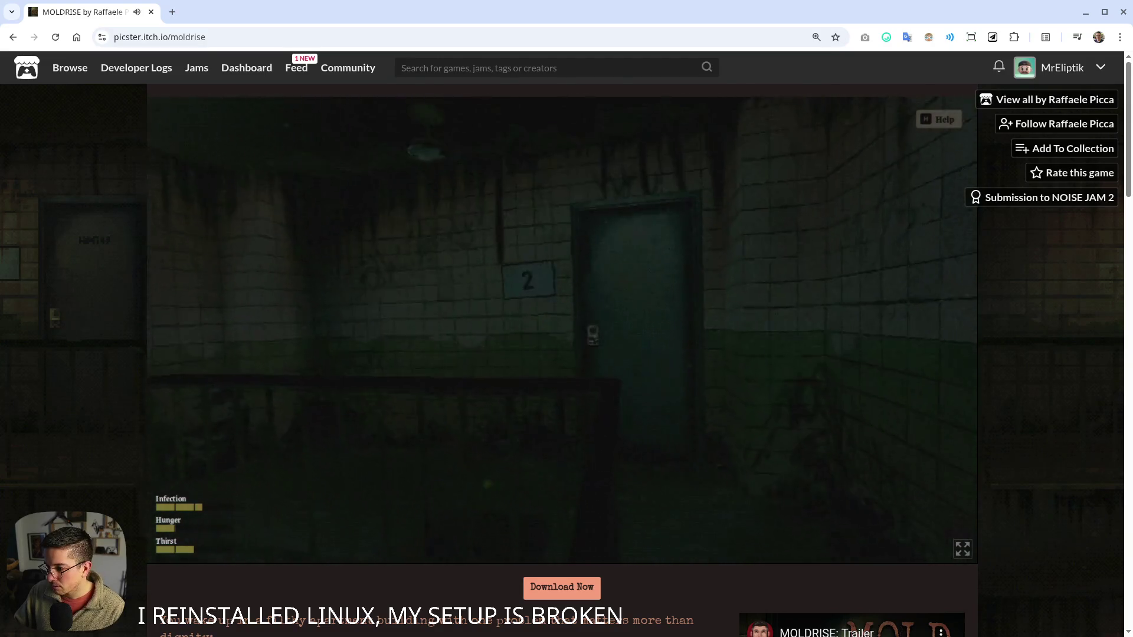
{"action": "key", "text": "w"}
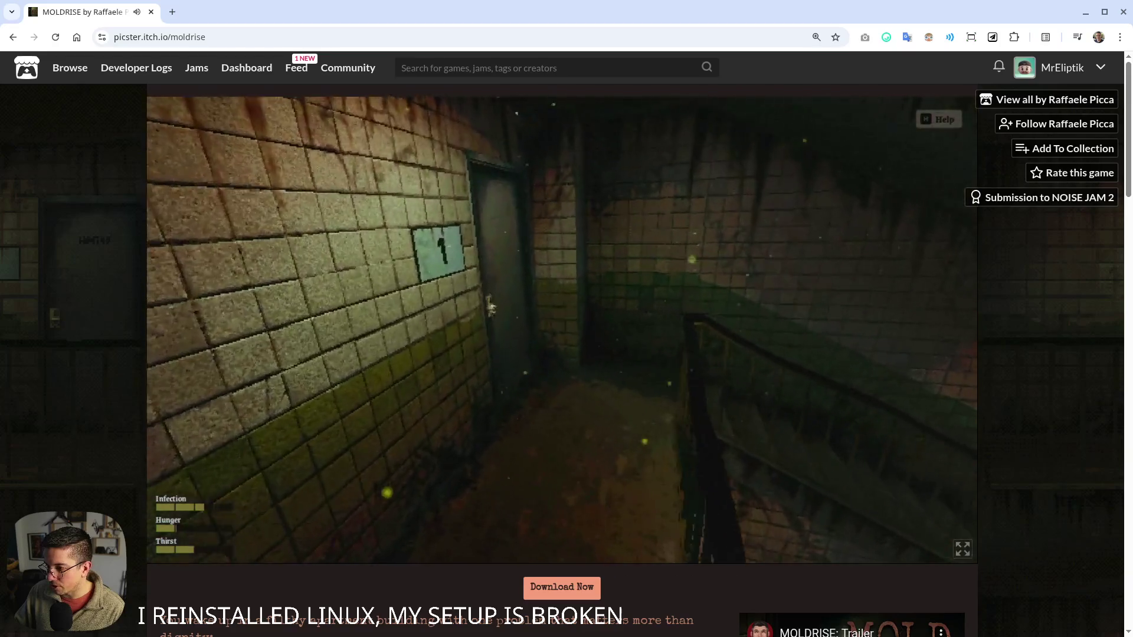
{"action": "key", "text": "w"}
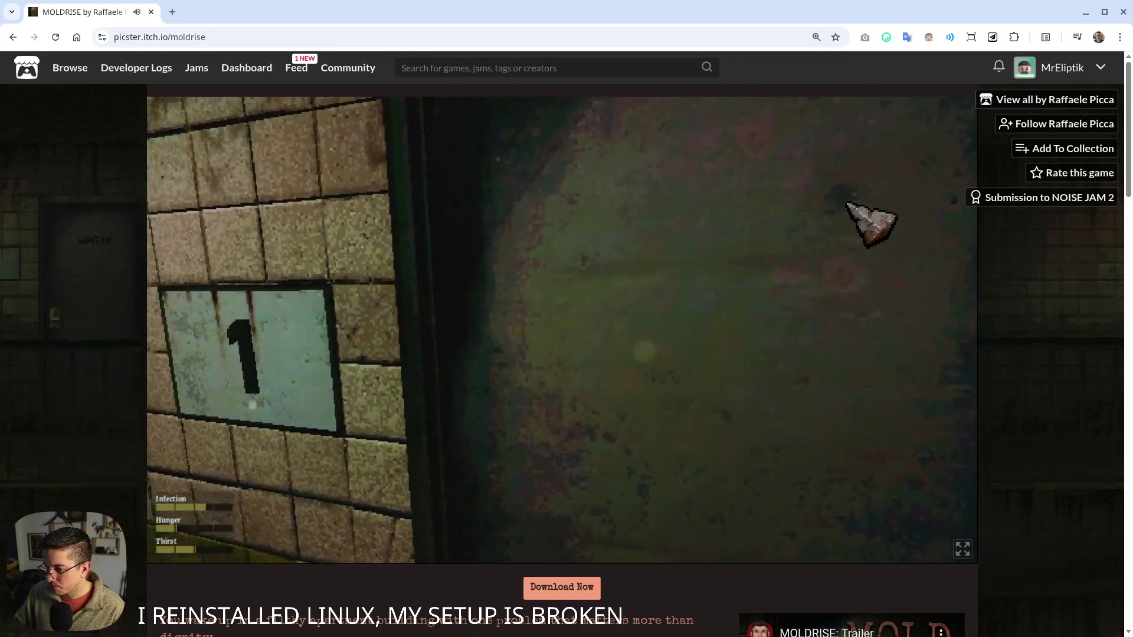
{"action": "key", "text": "w"}
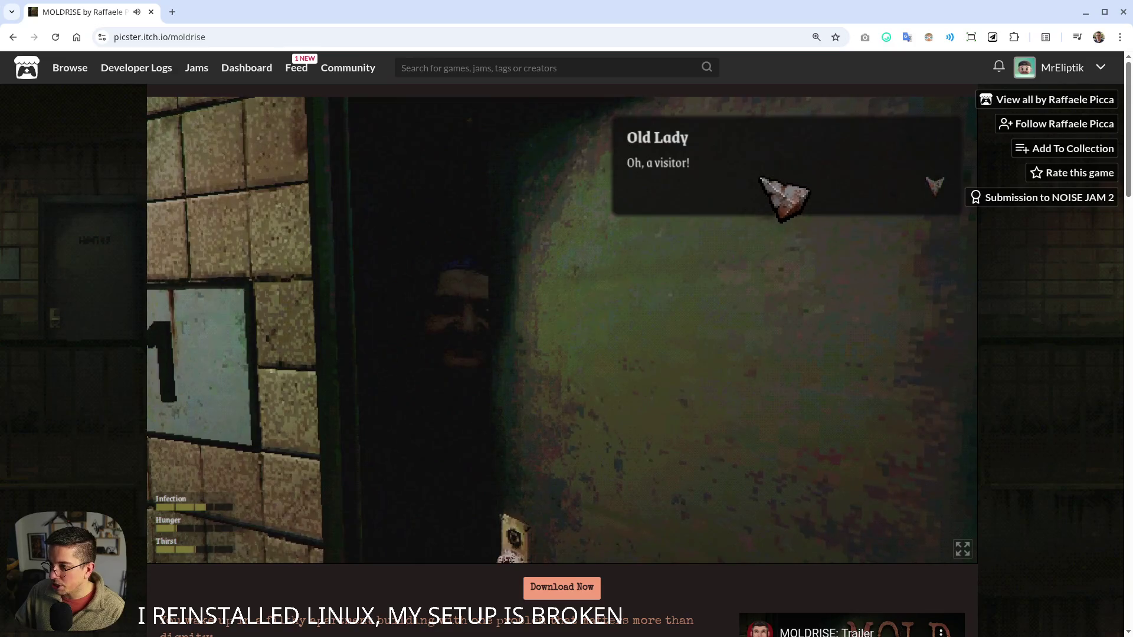
- Answer the Old Lady with "I'll get your newspaper." and close the dialogue
{"action": "left_click", "coordinate": [782, 210]}
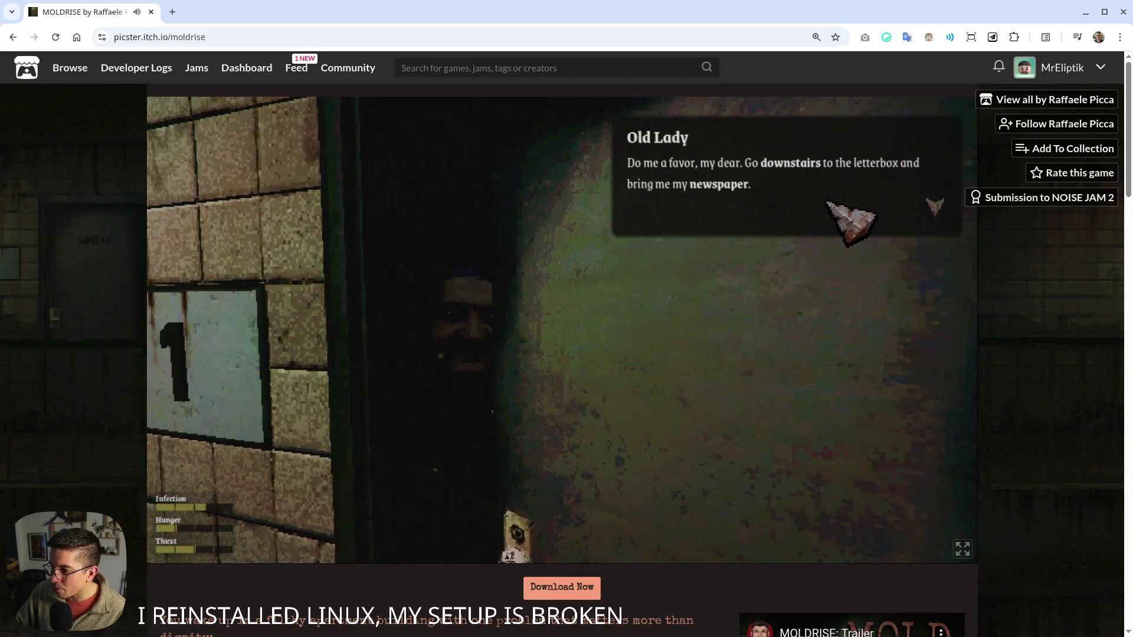
{"action": "left_click", "coordinate": [902, 193]}
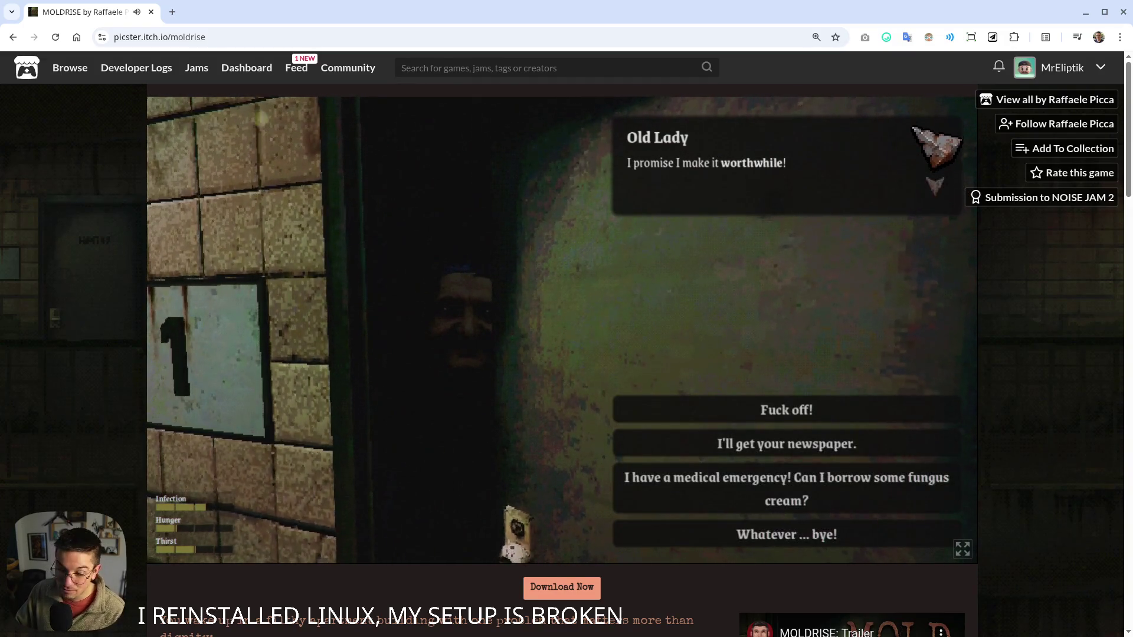
{"action": "left_click", "coordinate": [739, 450]}
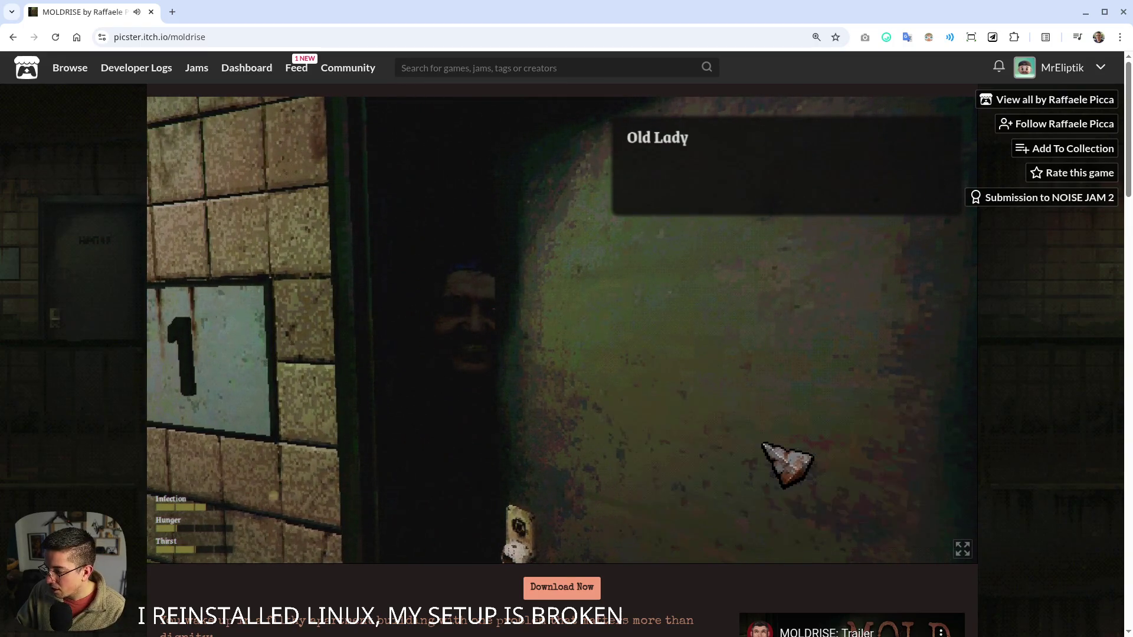
{"action": "left_click", "coordinate": [853, 180]}
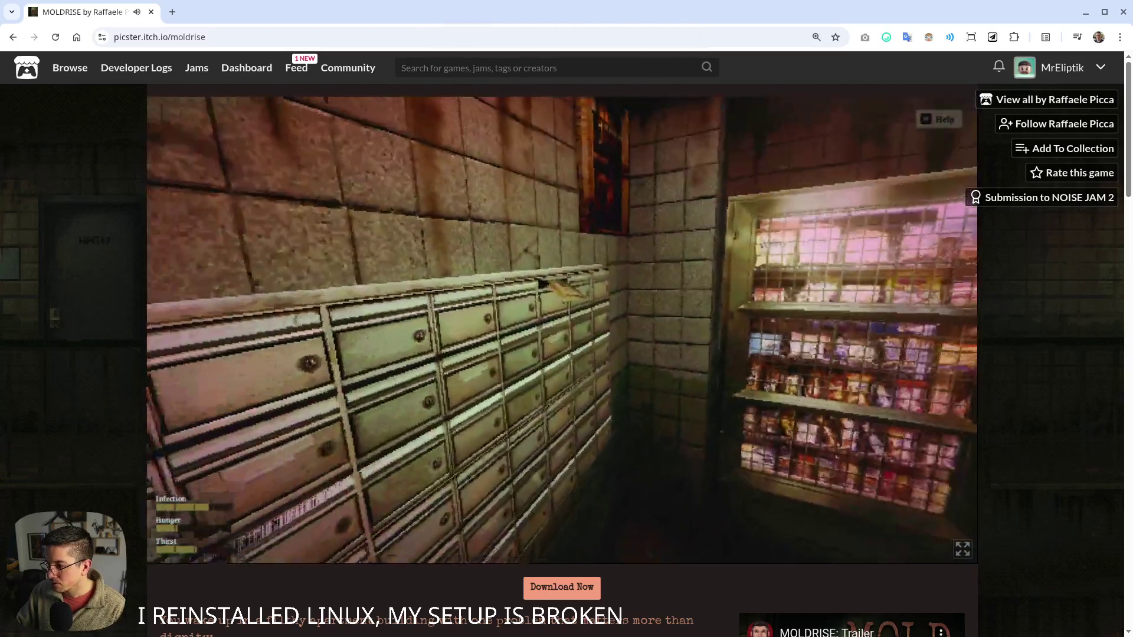
- Take the newspaper and Anti-Fungal Lotion from the mailboxes, then read the vending machine's description
{"action": "key", "text": "e"}
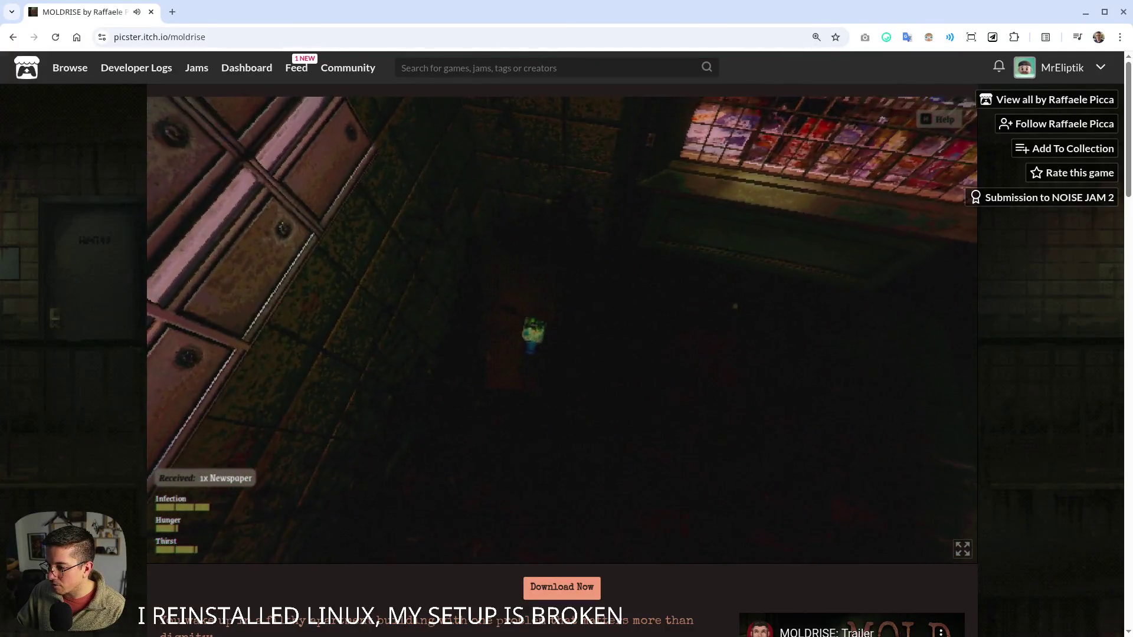
{"action": "key", "text": "e"}
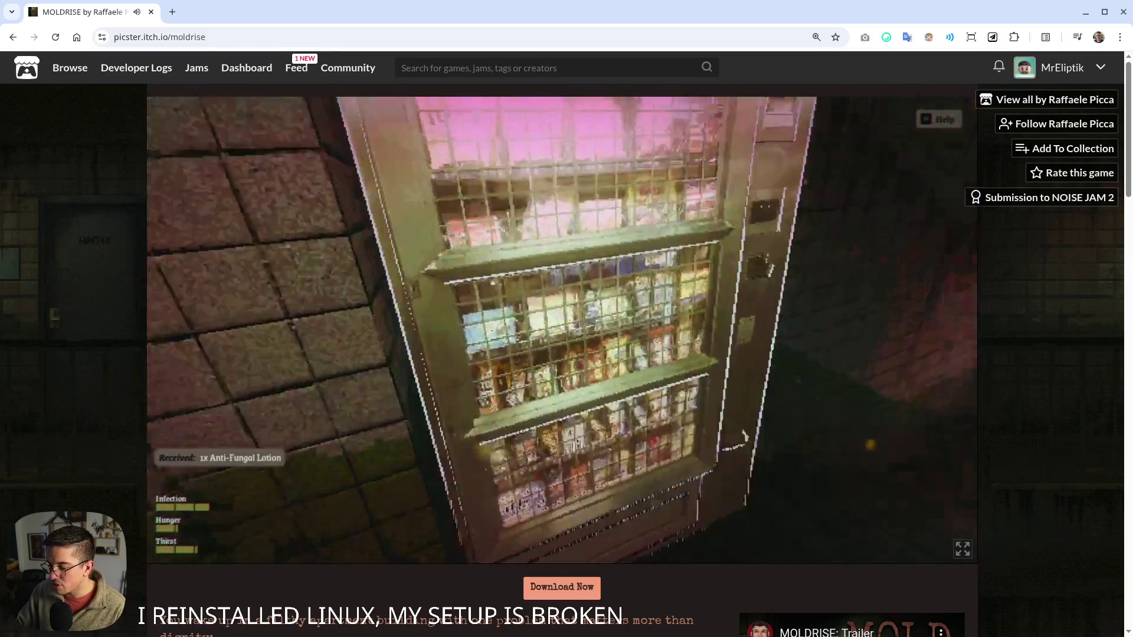
{"action": "key", "text": "e"}
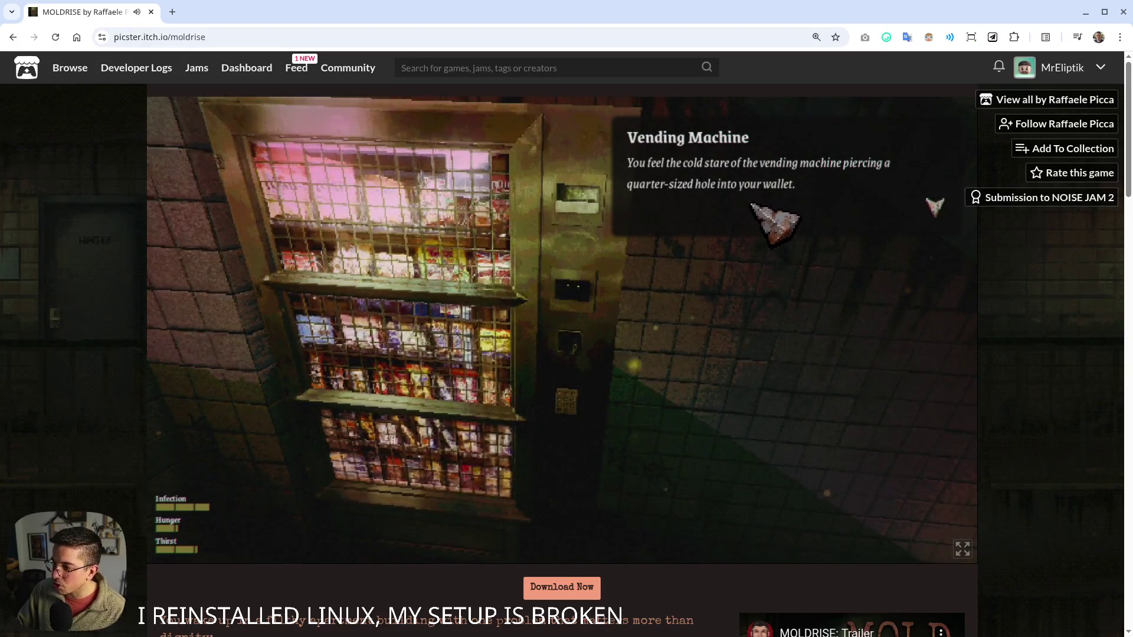
{"action": "key", "text": "e"}
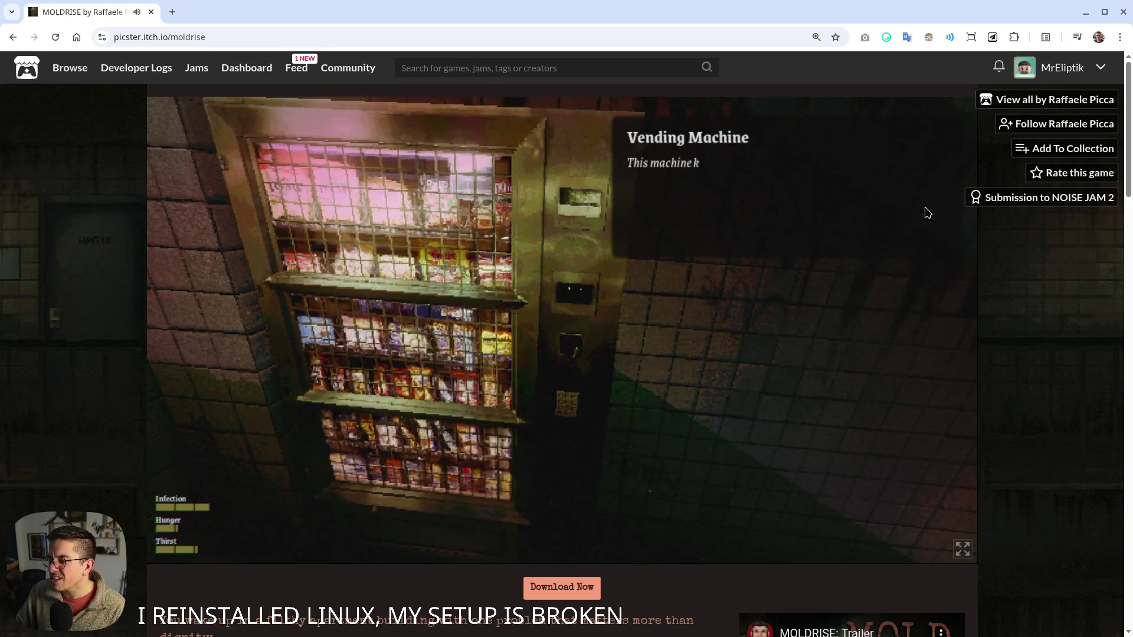